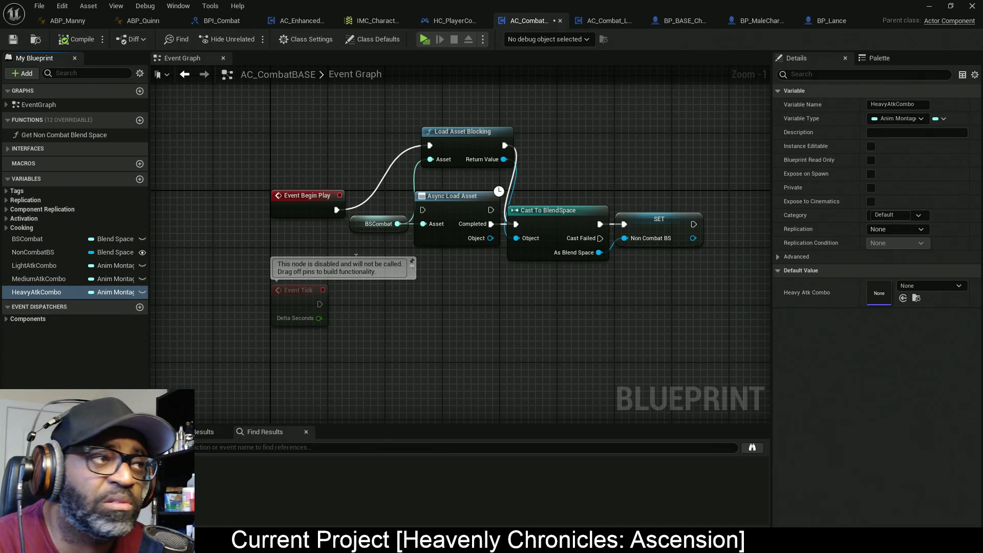
Save AC_CombatBASE, compare it against AC_Combat_Lance, and return to it
key(ctrl+s)
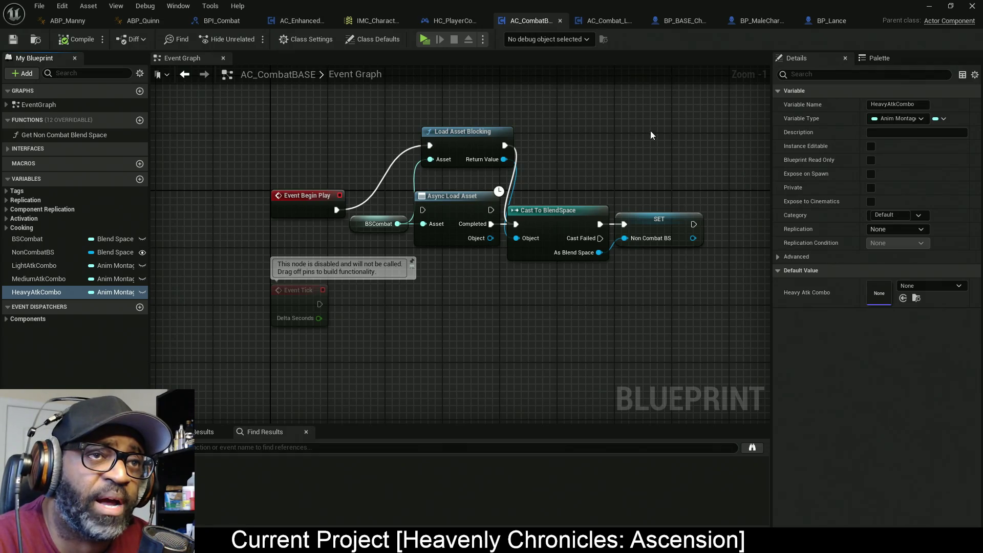
click(611, 21)
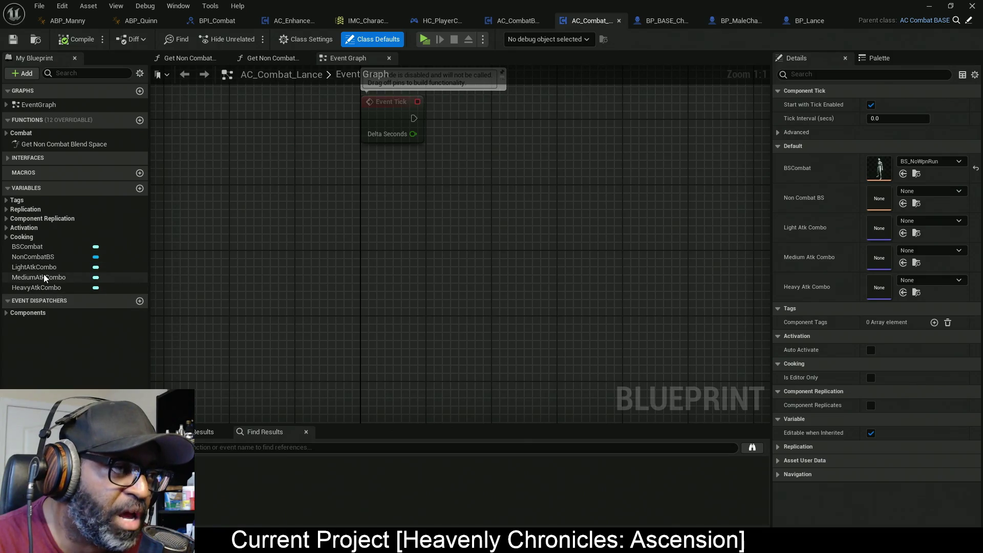
click(535, 15)
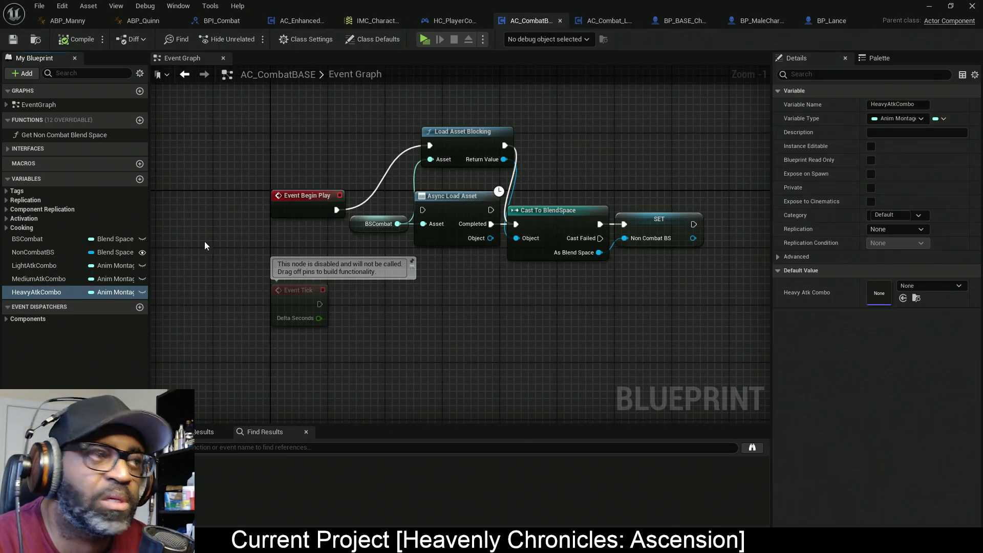
Put the LightAtkCombo variable into a new Attacking category
click(41, 265)
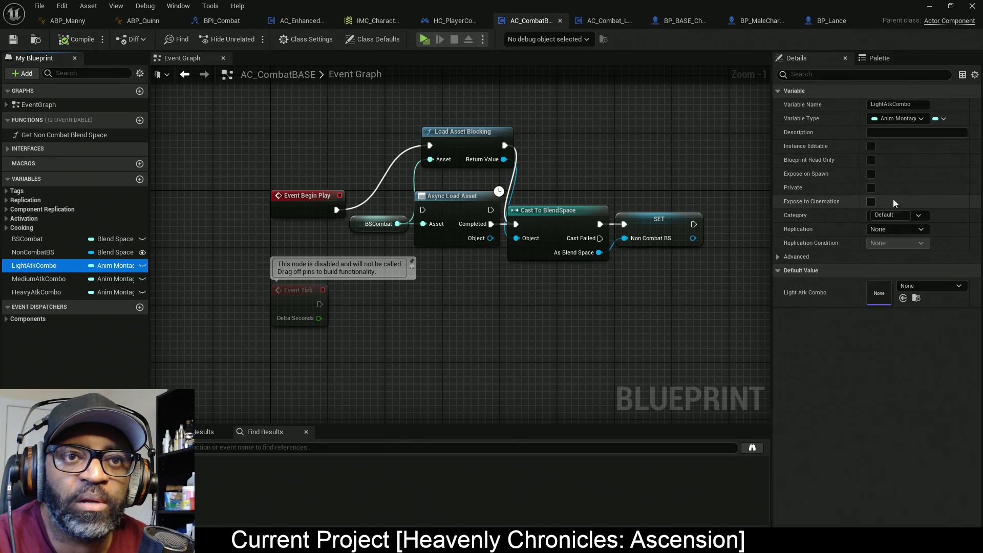
click(888, 215)
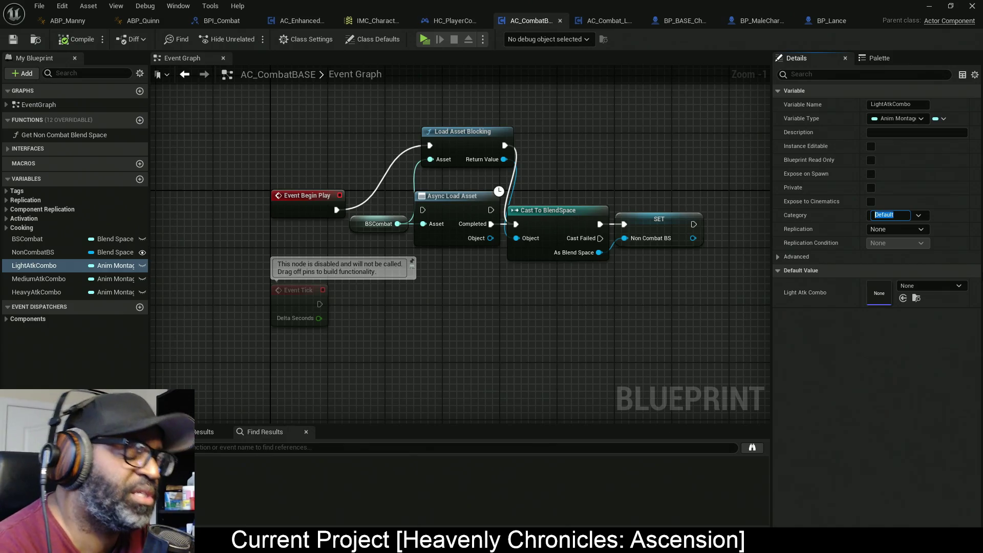
text(Attacking)
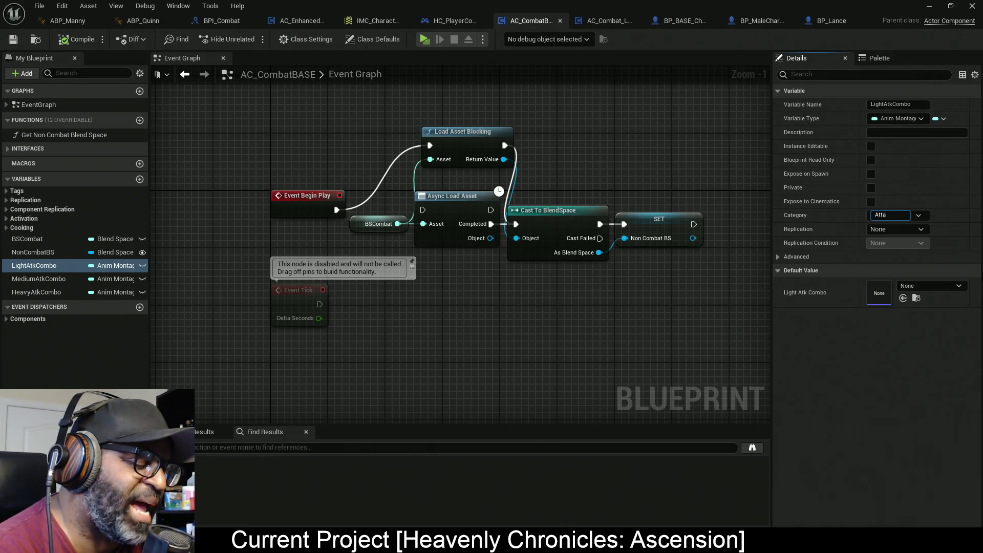
key(Return)
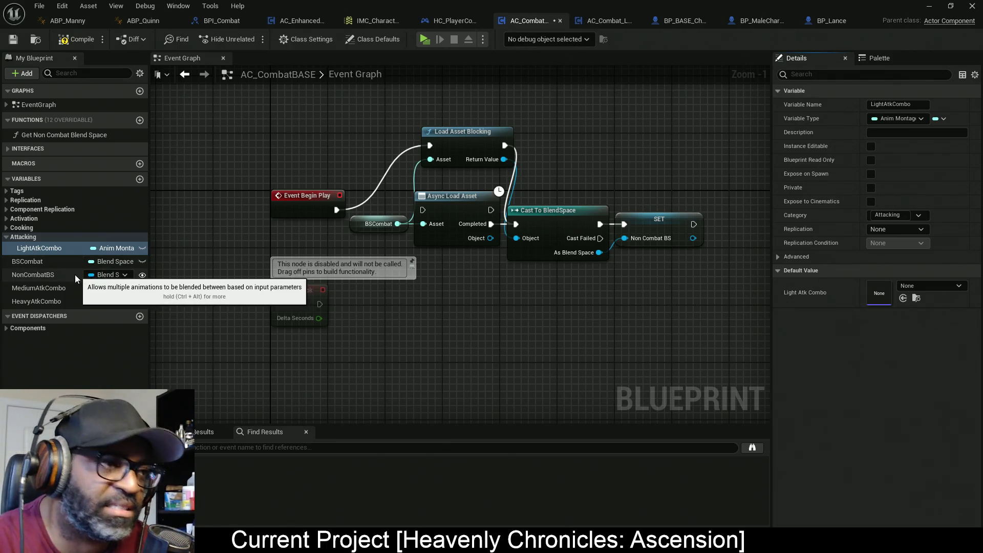
Move MediumAtkCombo and HeavyAtkCombo into Attacking, collapse the category, and compile
mouse_move(55, 286)
mouse_down()
mouse_move(50, 241)
mouse_move(50, 250)
mouse_up()
mouse_move(51, 302)
mouse_down()
mouse_move(41, 235)
mouse_move(26, 277)
mouse_up()
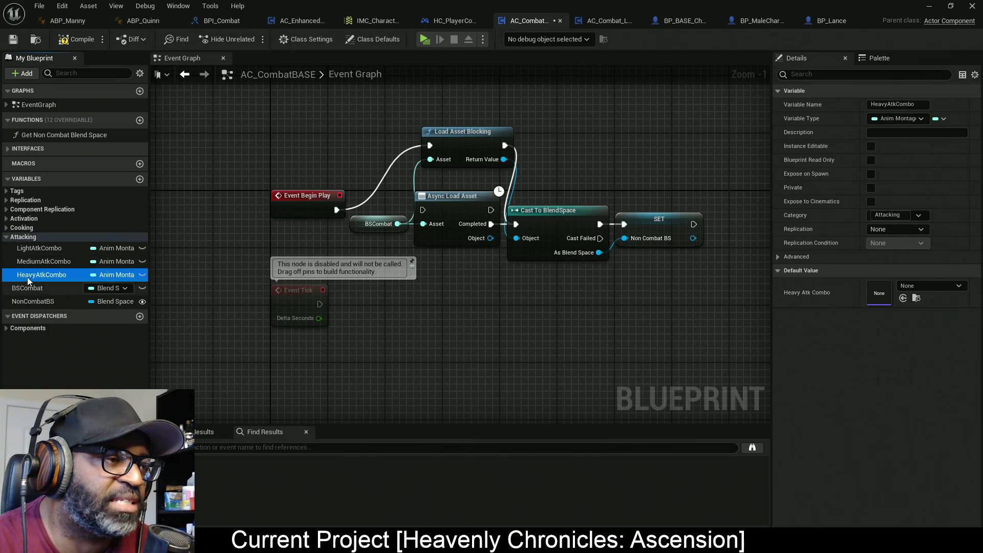
click(9, 238)
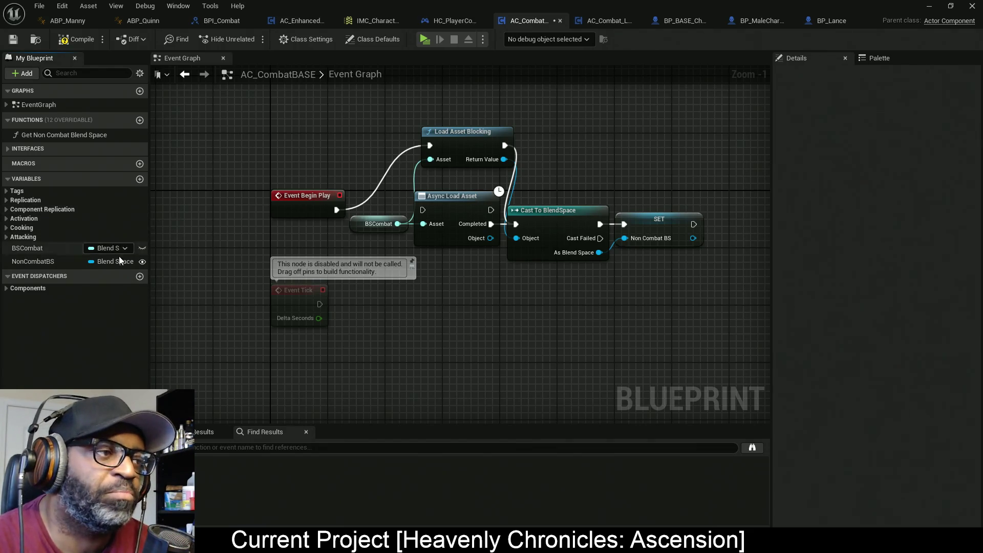
click(72, 41)
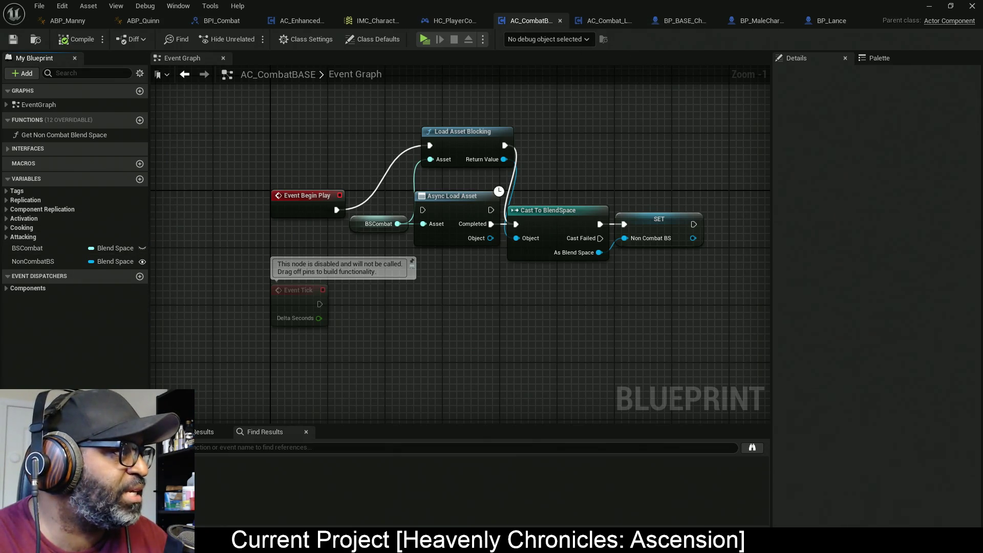
Switch from Unreal Engine to the tutorial video in the browser
key(alt+Tab)
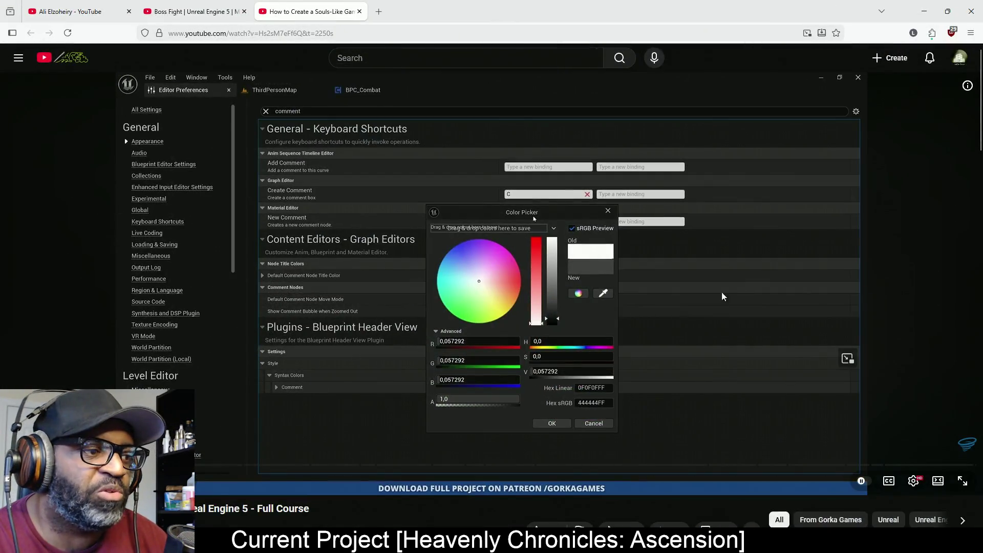
Resume the Souls-like tutorial full screen, seeking ahead to the combat animation import
click(425, 305)
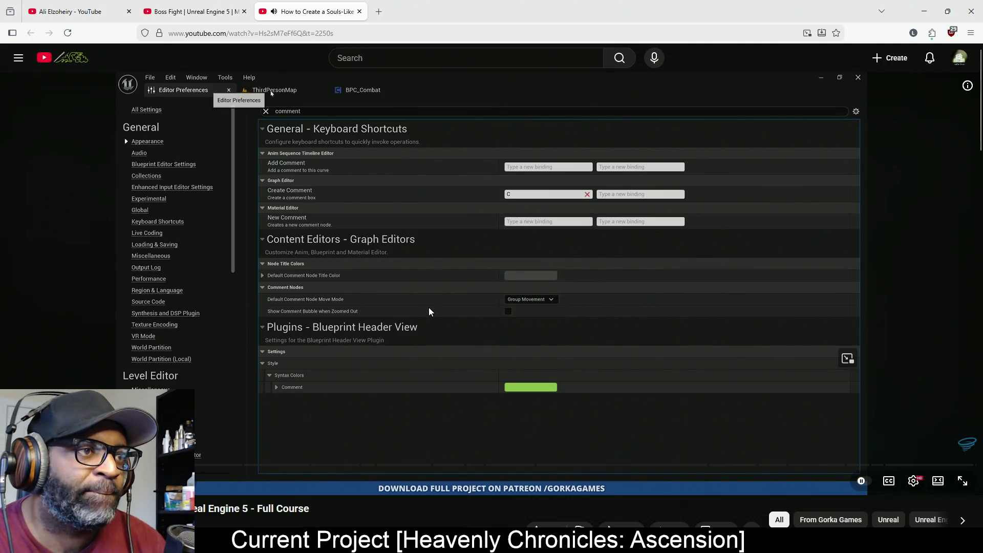
key(j)
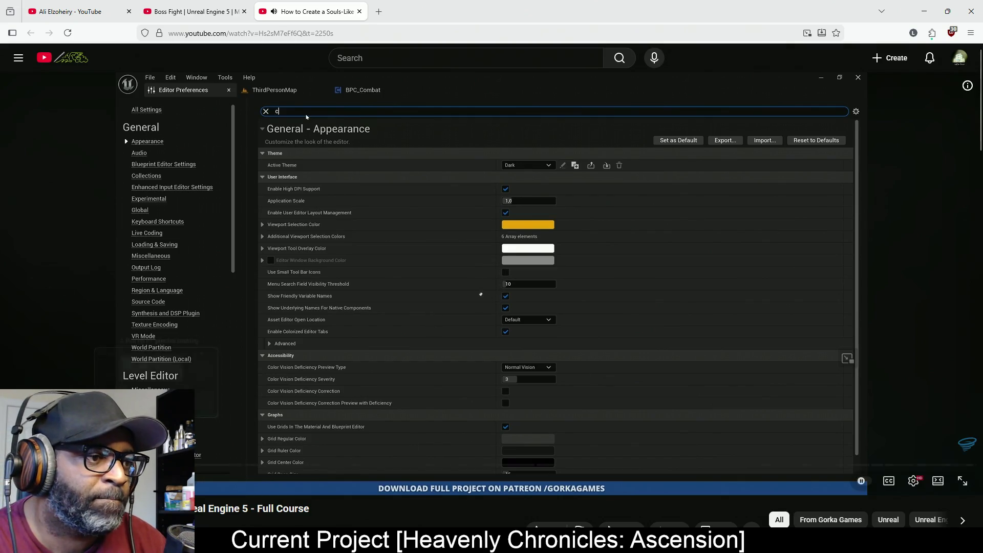
drag(169, 474, 171, 473)
key(l)
key(l)
key(l)
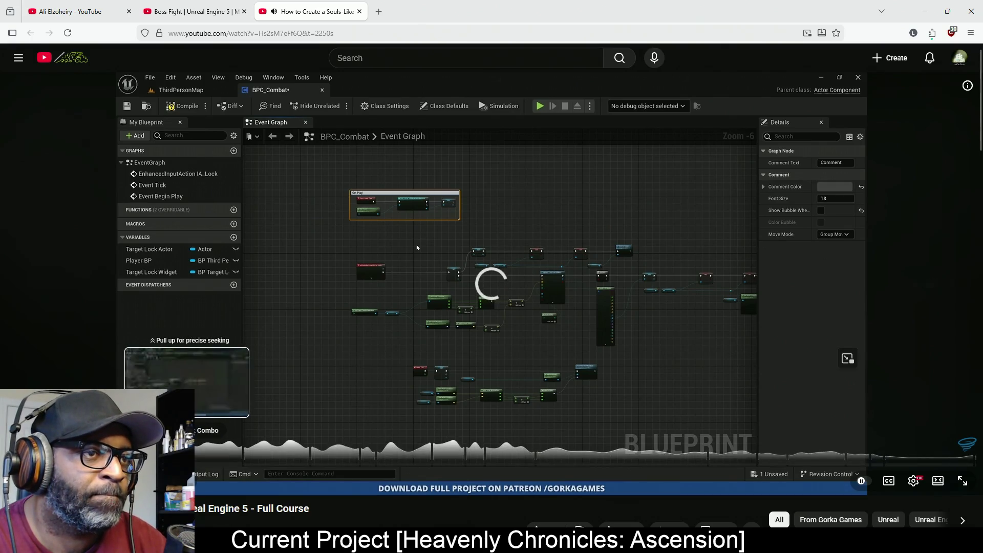
click(914, 481)
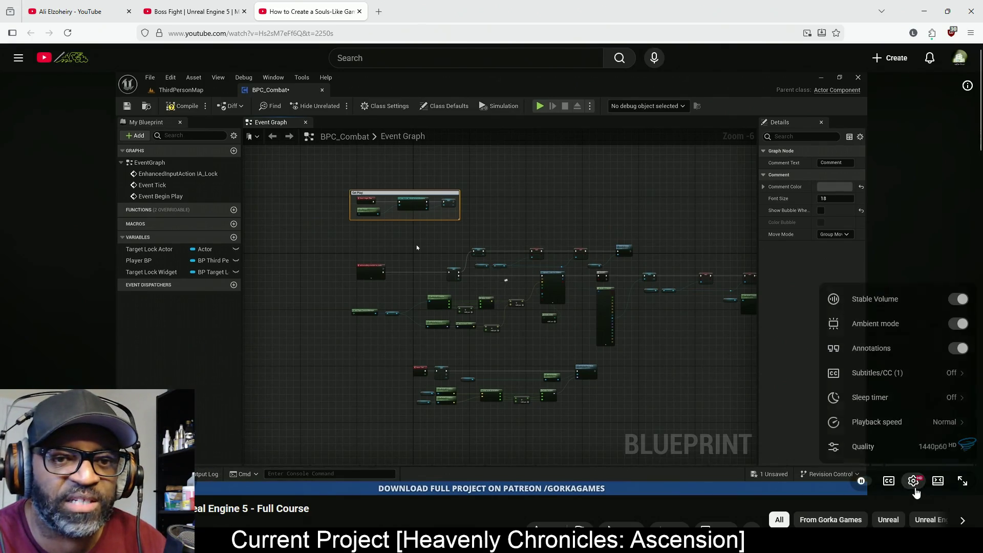
click(913, 480)
click(969, 489)
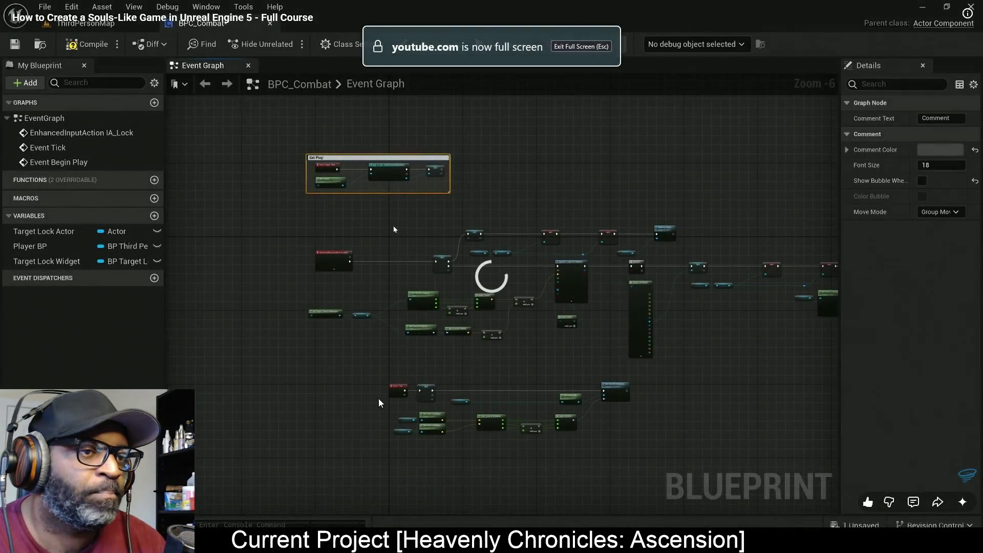
key(l)
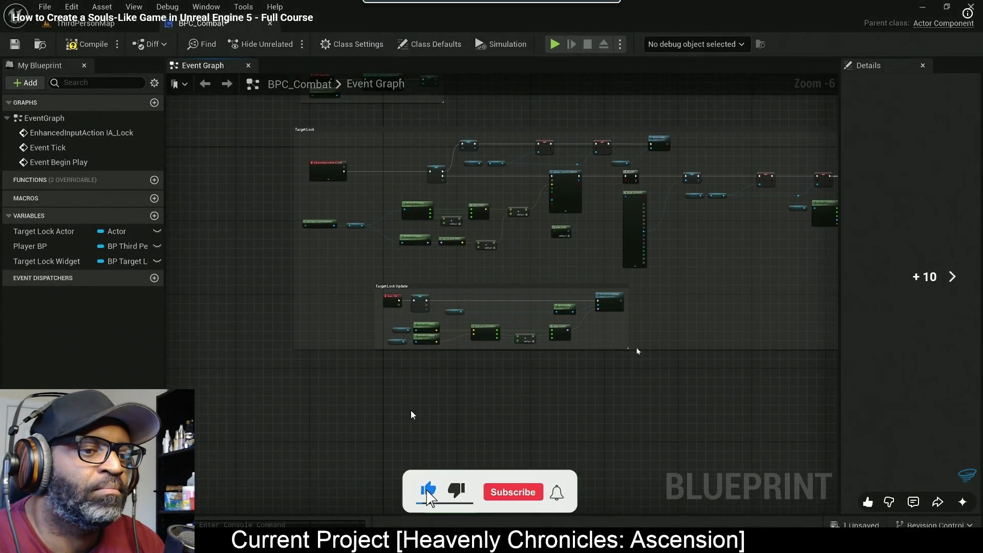
key(l)
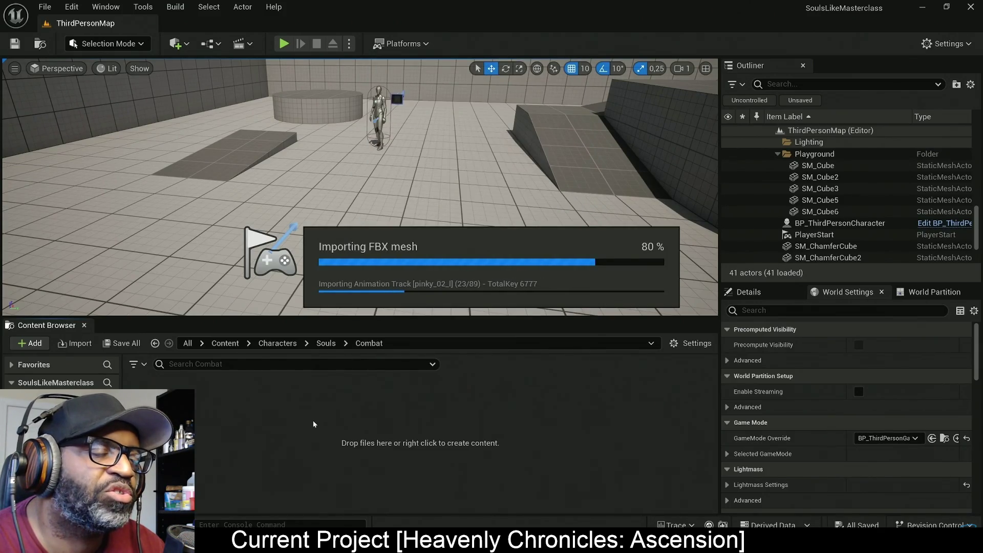
Watch the tutorial's IA_Attack and IMC_Default input mapping setup, then pause it
mouse_move(397, 391)
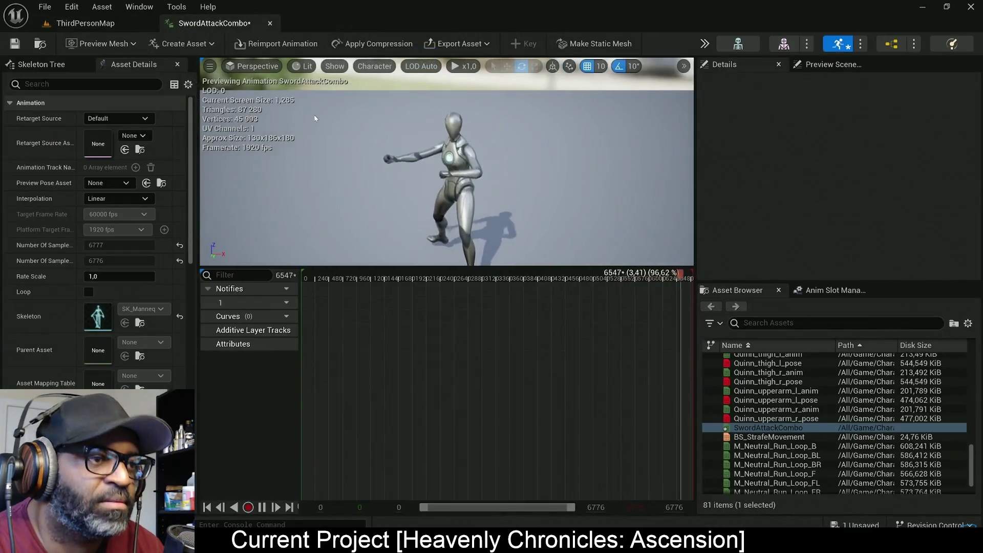
mouse_move(343, 139)
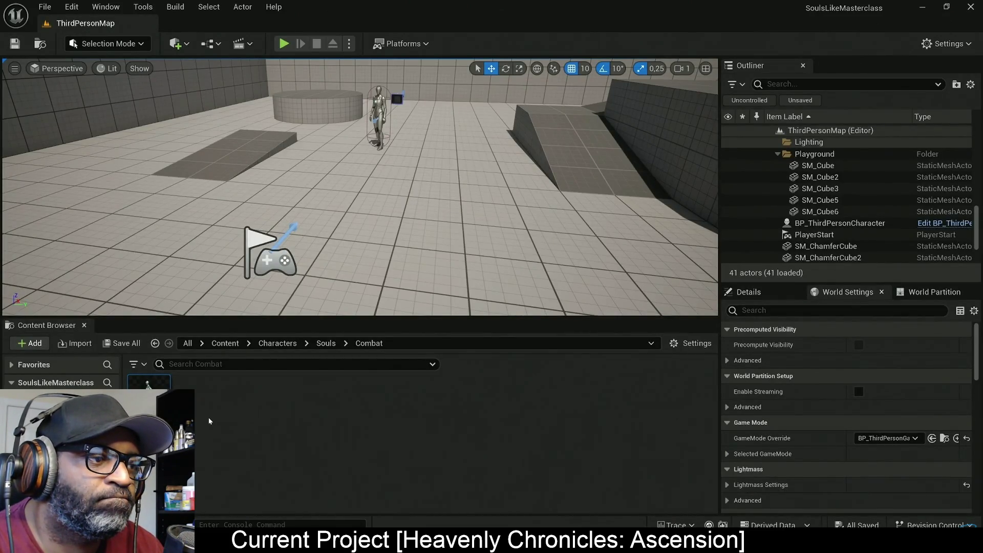
key(Right)
key(Right)
key(Right)
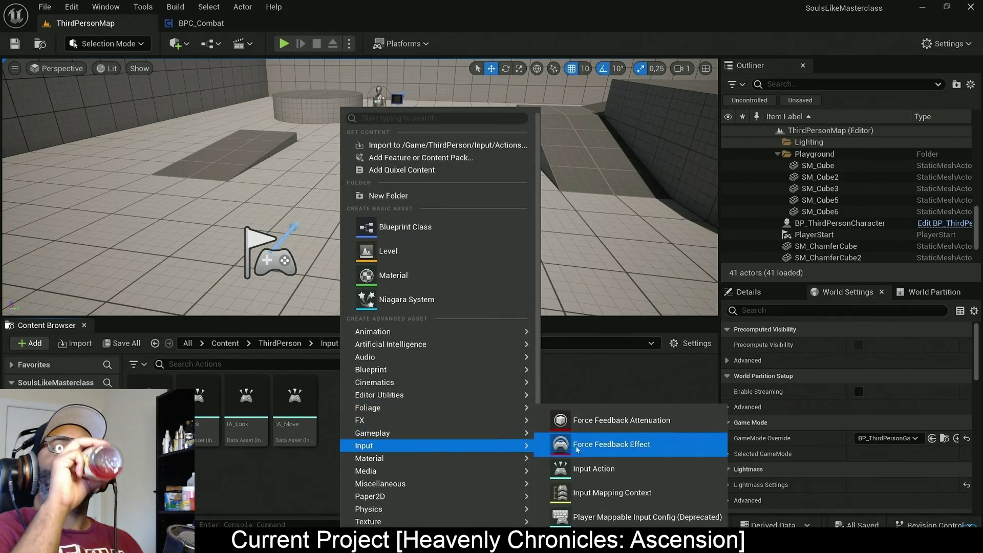
click(589, 466)
text(IA_Attack)
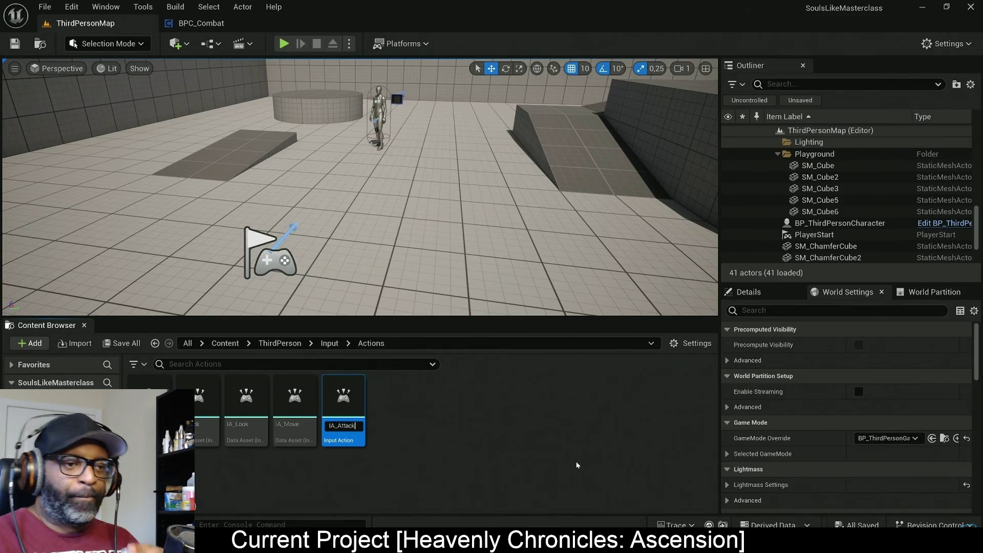
key(Return)
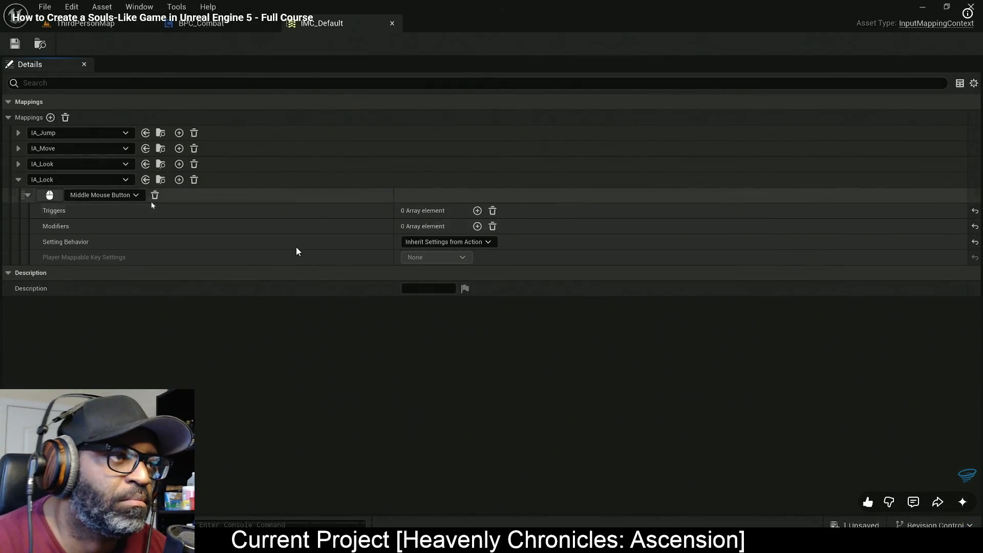
key(space)
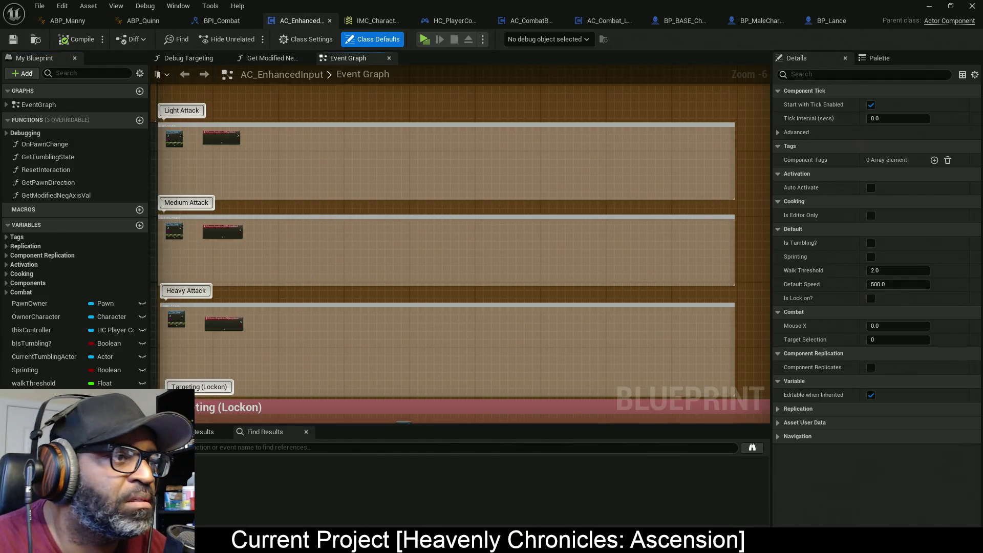
Zoom to AC_EnhancedInput's IA_LightAttack node and add a new event dispatcher
mouse_move(291, 332)
mouse_down()
mouse_move(401, 211)
mouse_move(377, 340)
mouse_up()
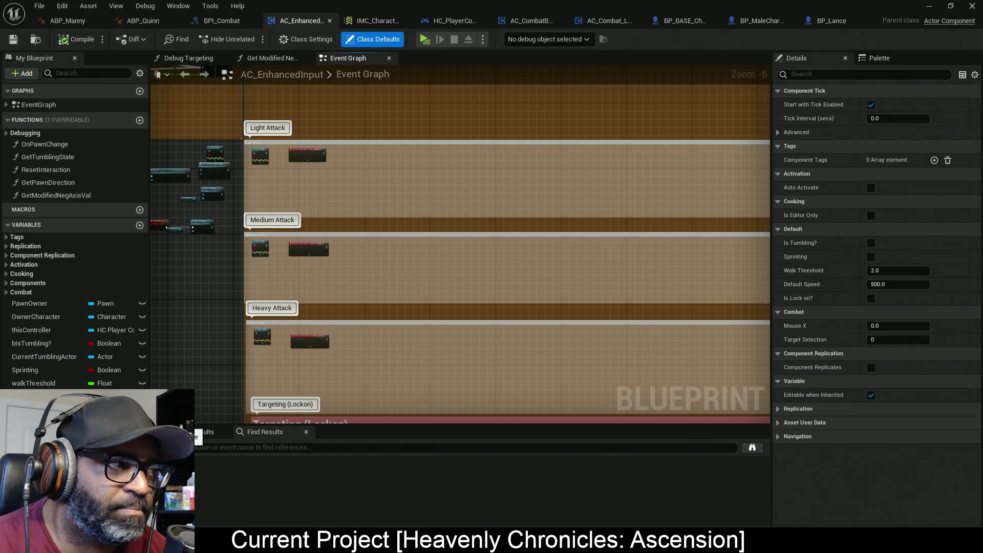
scroll(320, 166, up, 4)
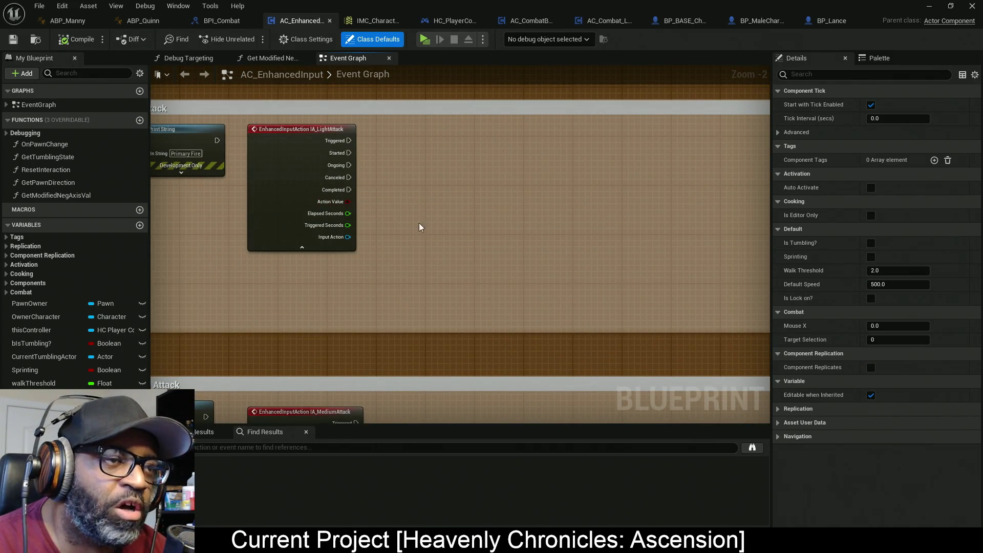
scroll(360, 234, up, 2)
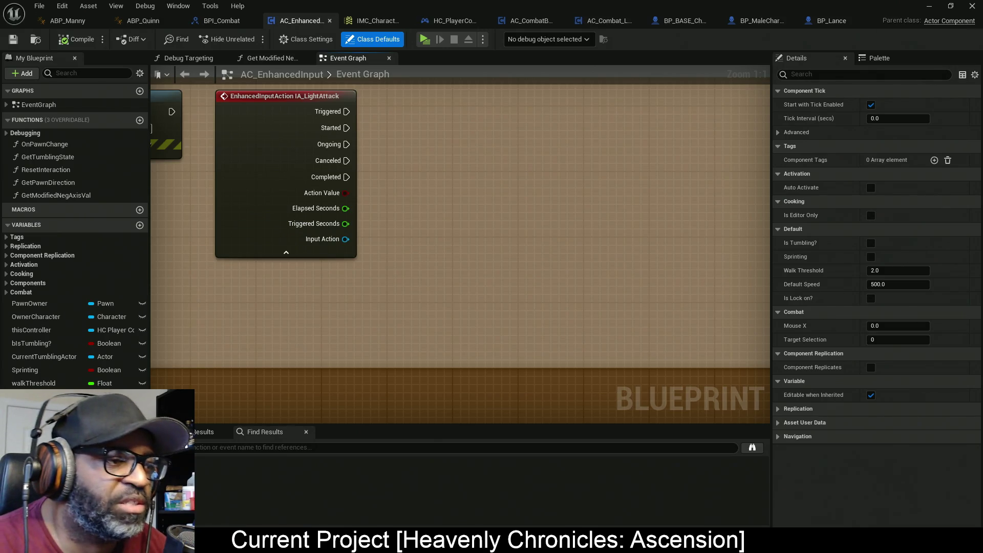
click(139, 425)
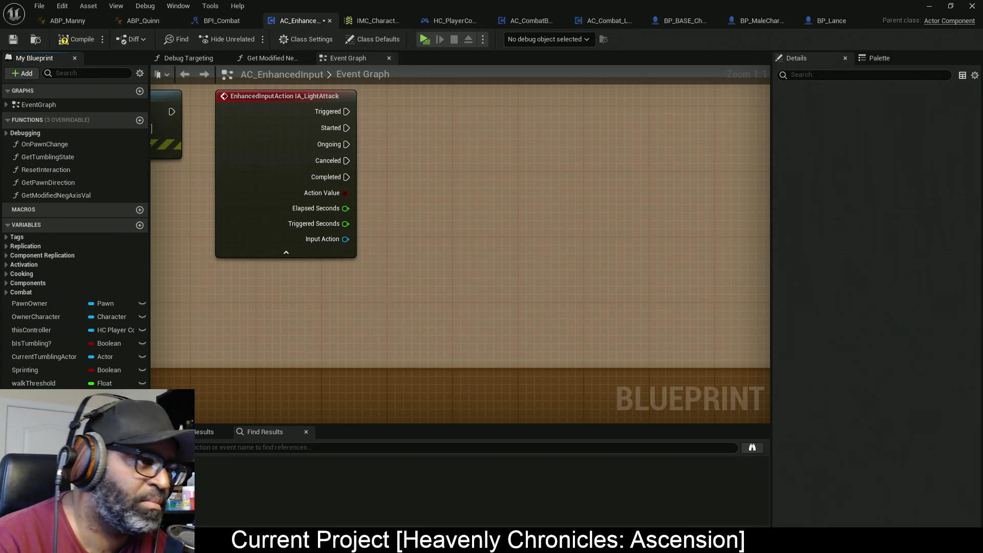
Name dispatchers LightAttack, MediumAttack and HeavyAttack, then compile and save AC_EnhancedInput
text(LightAttack)
key(Return)
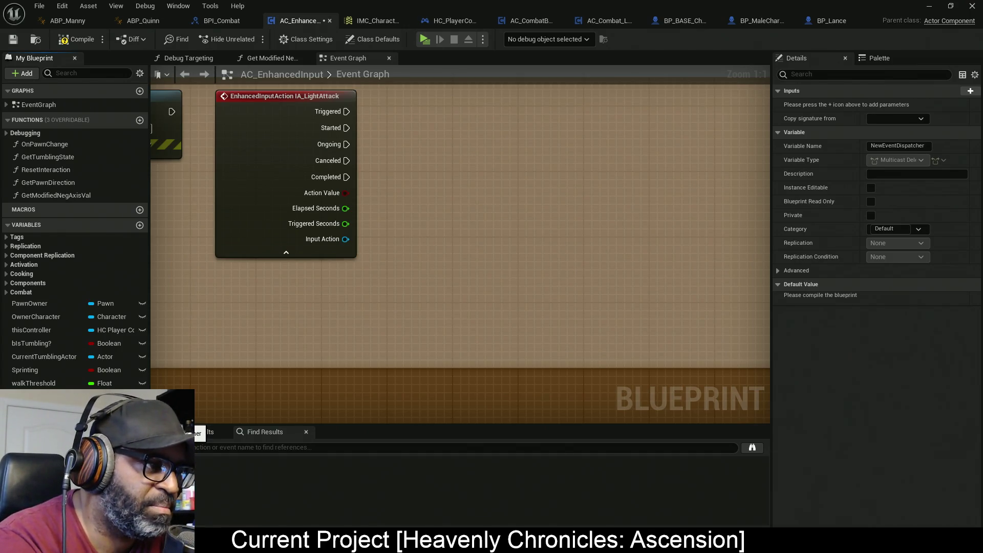
text(MediumAttack)
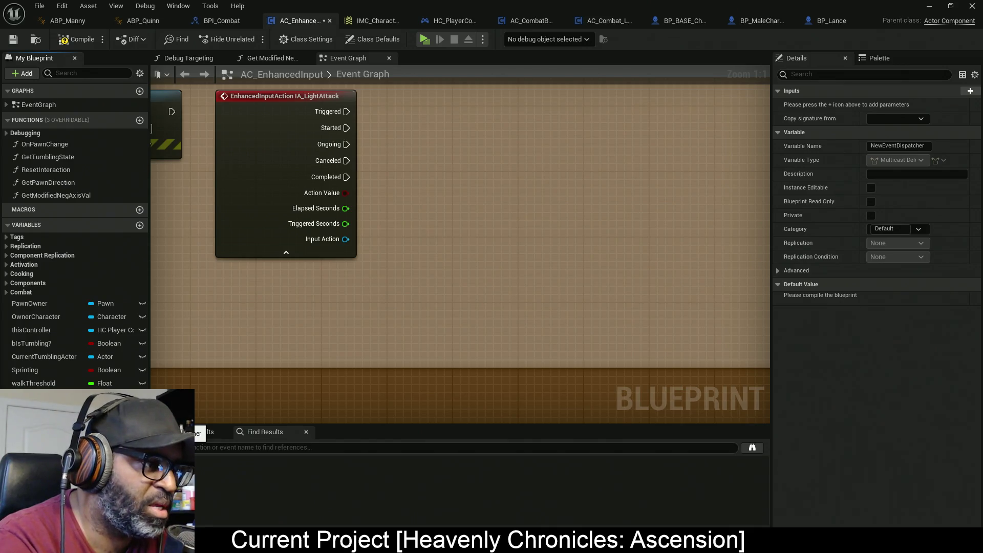
key(Return)
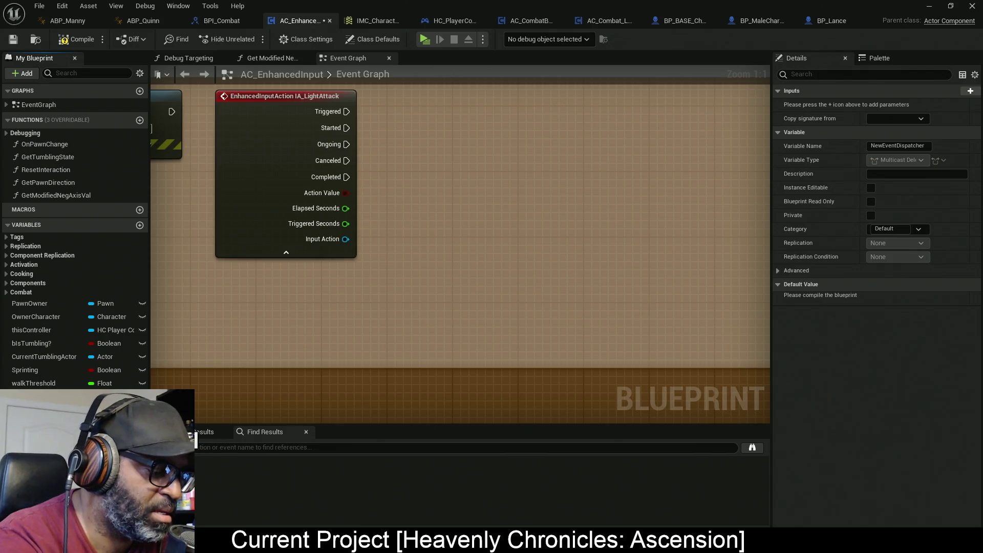
text(HeavyAttack)
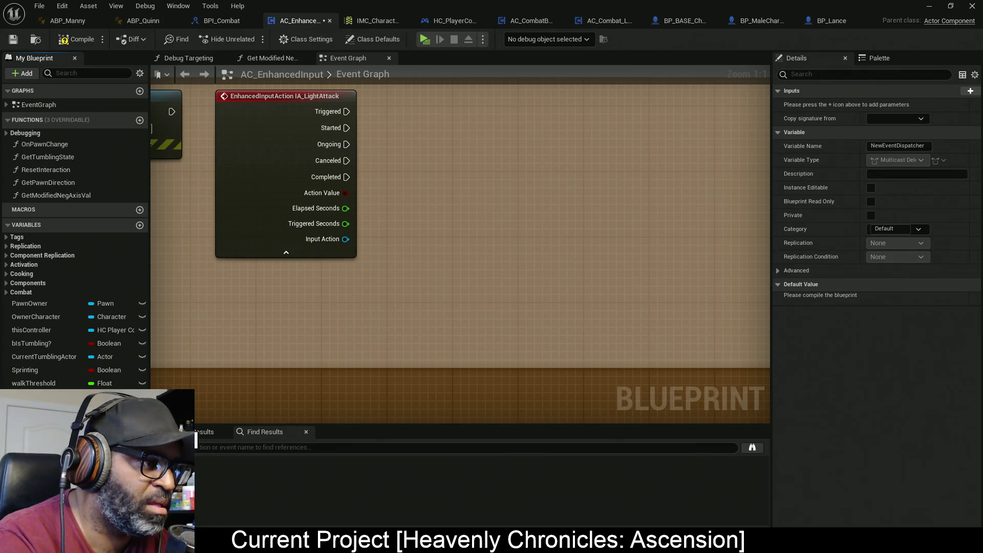
key(Return)
click(61, 39)
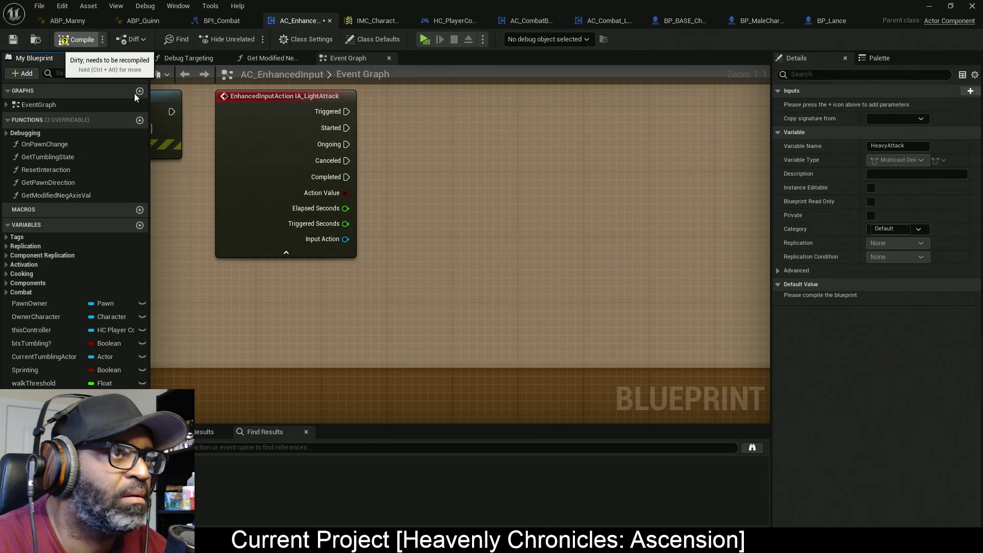
key(ctrl+s)
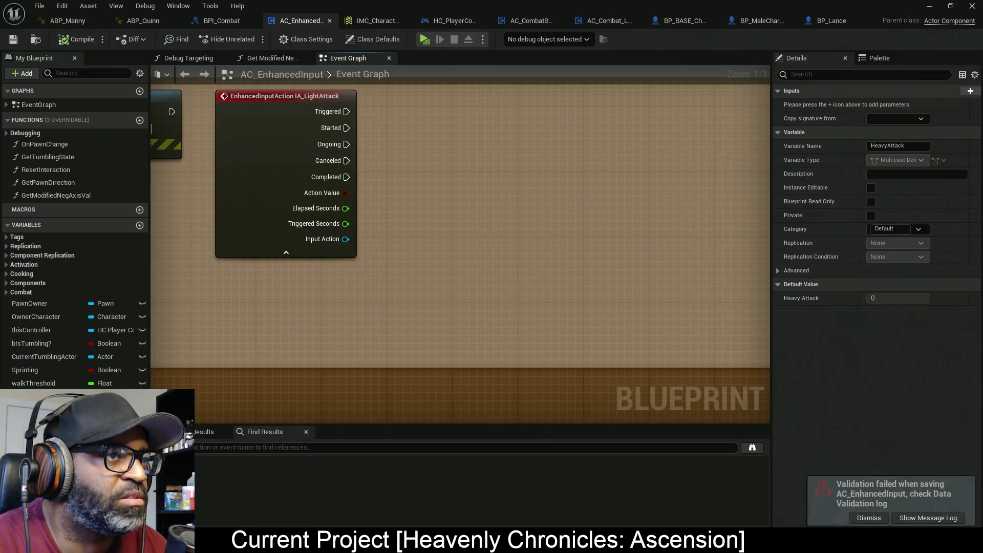
Call LightAttack, MediumAttack and HeavyAttack dispatchers from their matching input events, then compile
scroll(466, 247, down, 4)
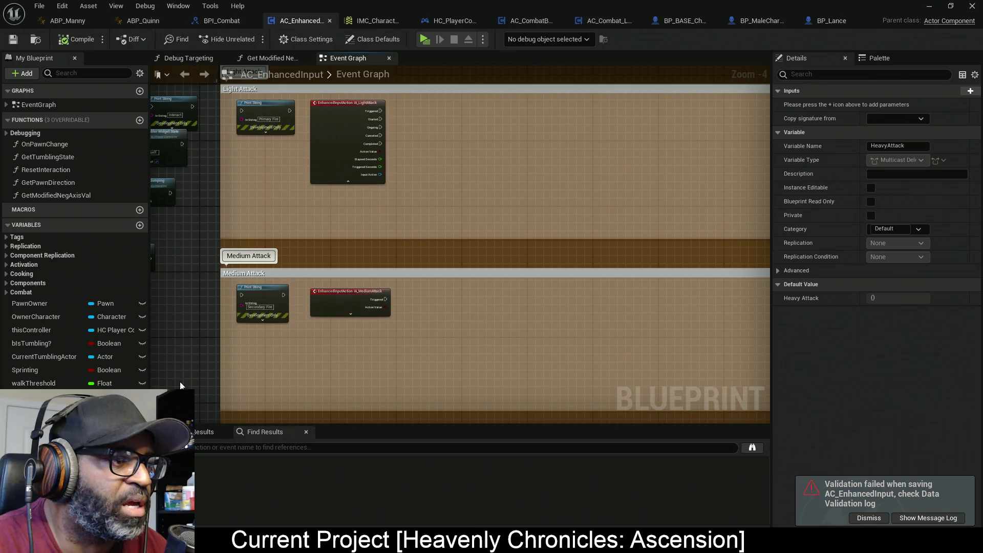
mouse_move(46, 409)
mouse_down()
mouse_move(215, 436)
mouse_move(439, 119)
mouse_move(402, 103)
mouse_move(354, 111)
mouse_move(366, 109)
mouse_up()
click(409, 115)
scroll(410, 112, up, 1)
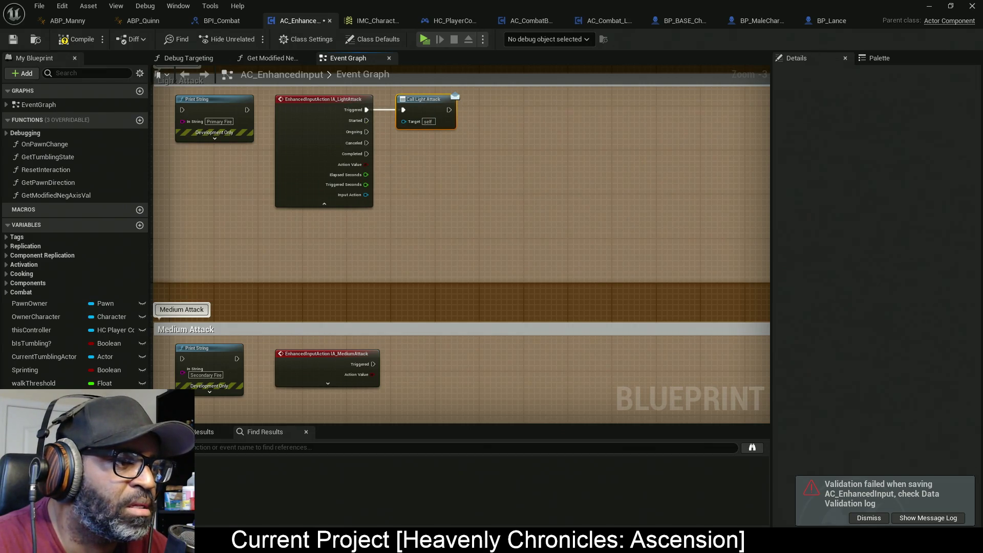
mouse_move(51, 404)
mouse_down()
mouse_move(516, 395)
mouse_move(373, 364)
mouse_move(415, 368)
mouse_up()
click(405, 380)
scroll(413, 364, down, 5)
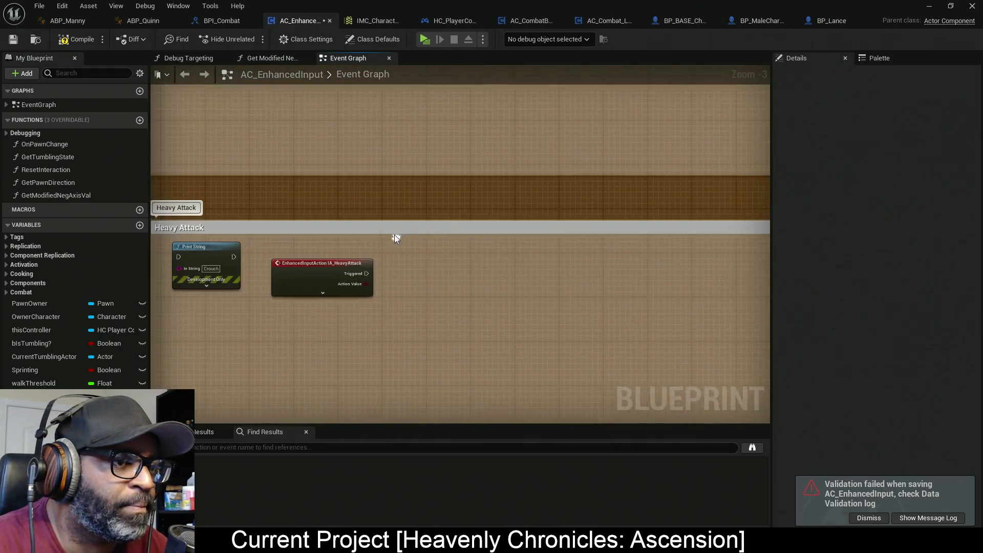
mouse_move(51, 415)
mouse_down()
mouse_move(447, 309)
mouse_move(389, 265)
mouse_move(366, 272)
mouse_move(413, 273)
mouse_up()
click(415, 282)
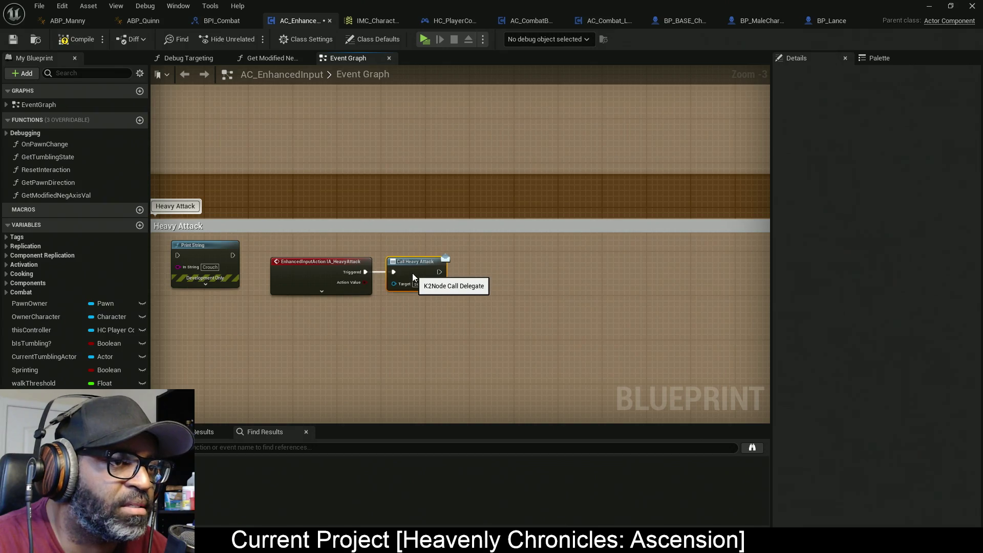
click(78, 40)
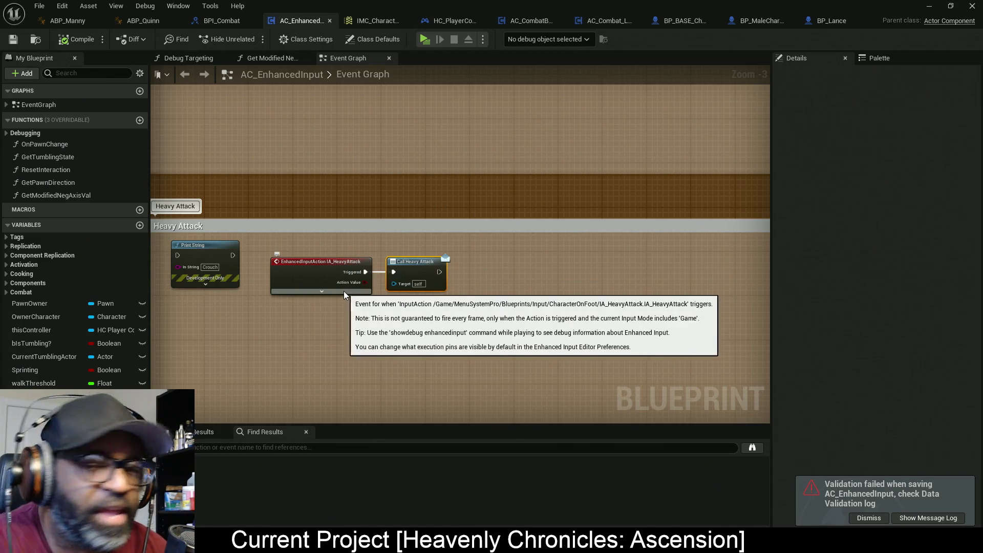
Switch to the AC_CombatBASE blueprint's Event Graph
scroll(400, 290, up, 1)
scroll(400, 290, up, 2)
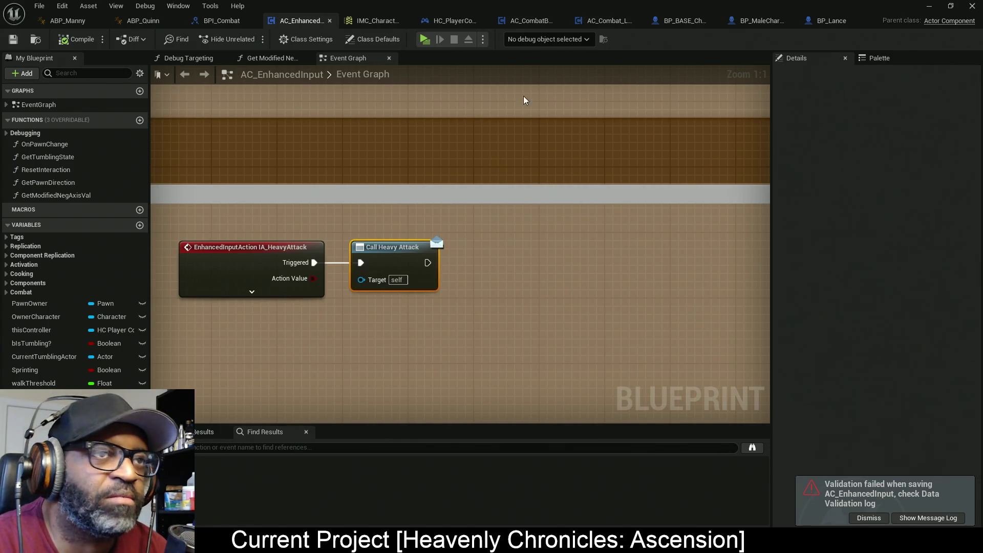
click(526, 21)
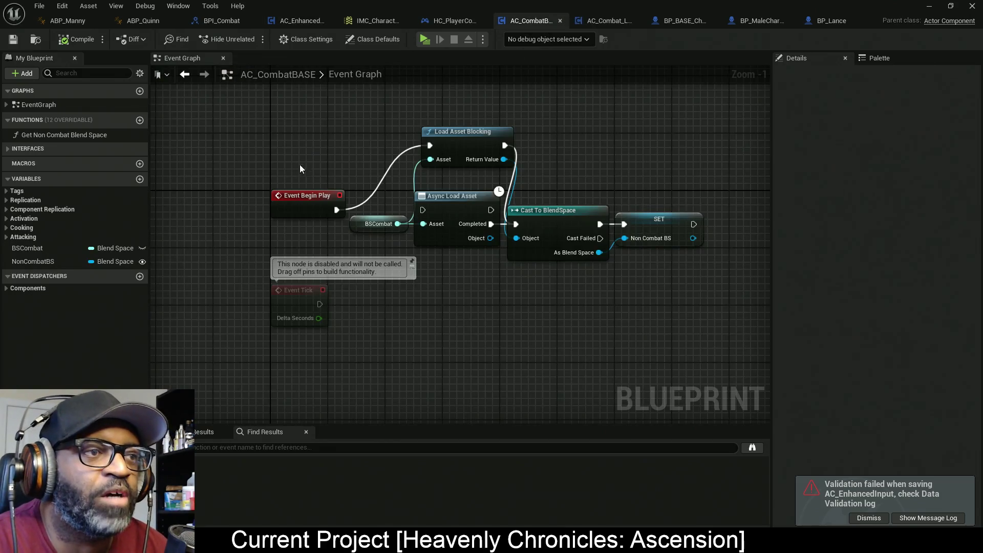
Move the disabled Event Tick aside and lift the six blend-space loading nodes above Begin Play
drag(336, 309, 370, 250)
drag(262, 221, 403, 318)
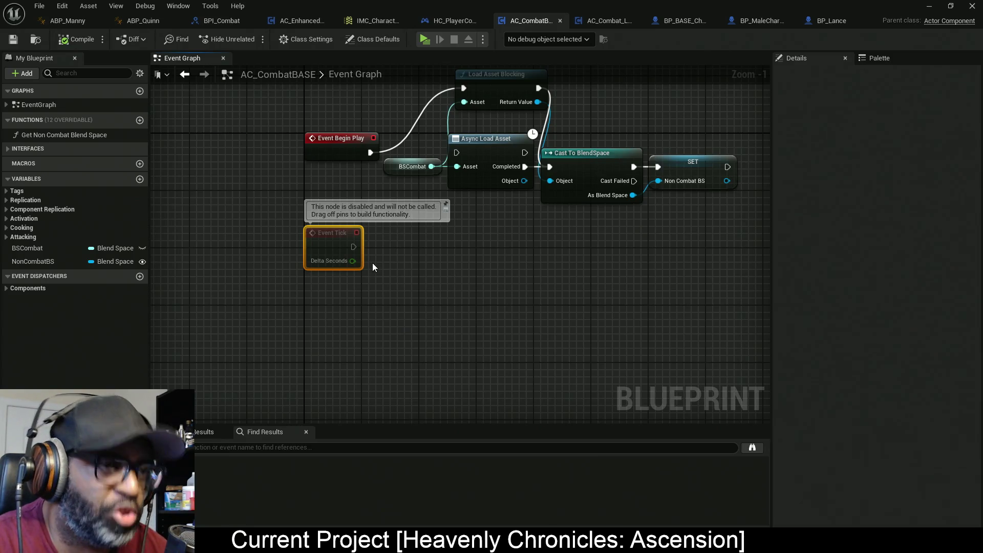
mouse_move(330, 260)
mouse_down()
mouse_move(302, 248)
mouse_move(242, 253)
mouse_move(193, 303)
mouse_up()
drag(529, 225, 433, 261)
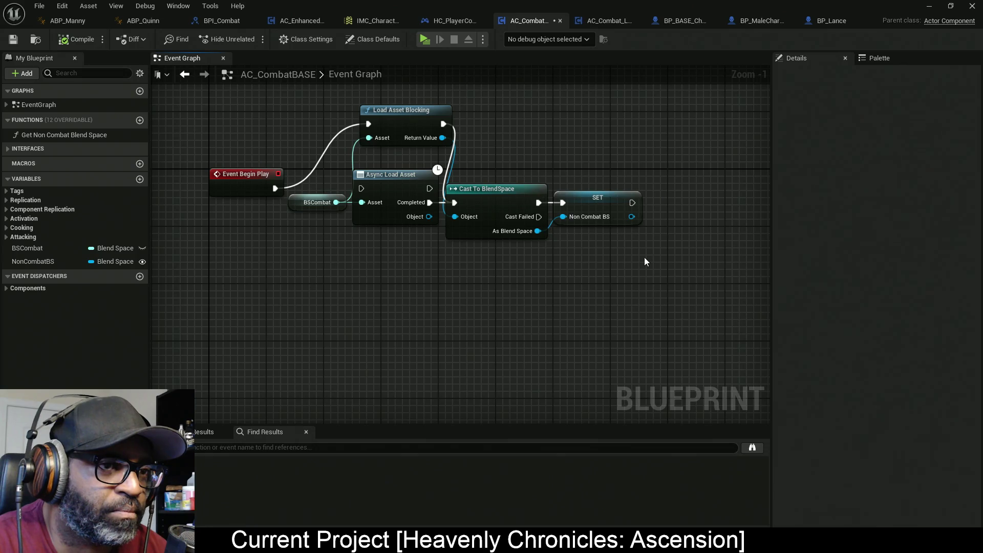
mouse_move(672, 273)
mouse_down()
mouse_move(374, 119)
mouse_move(319, 109)
mouse_up()
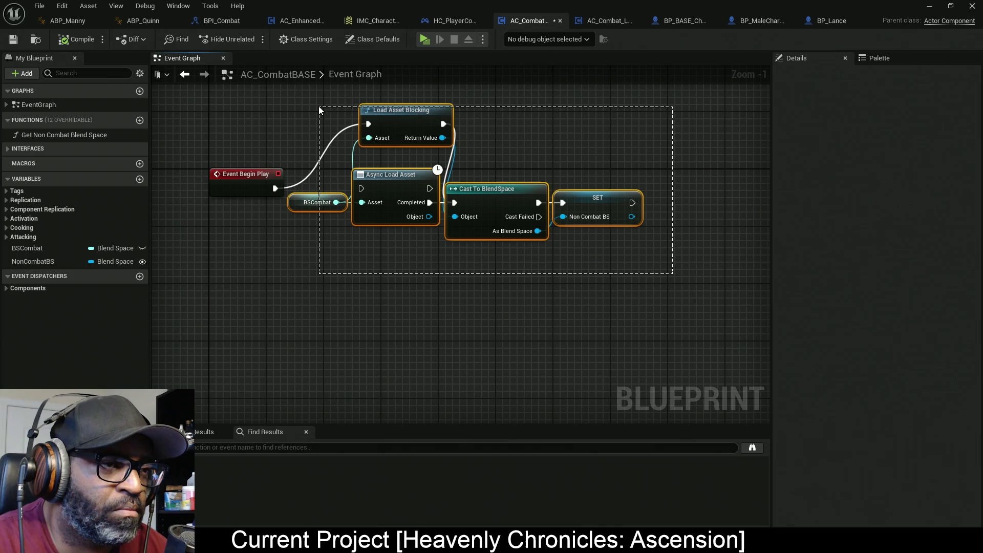
drag(318, 106, 320, 105)
scroll(364, 136, down, 3)
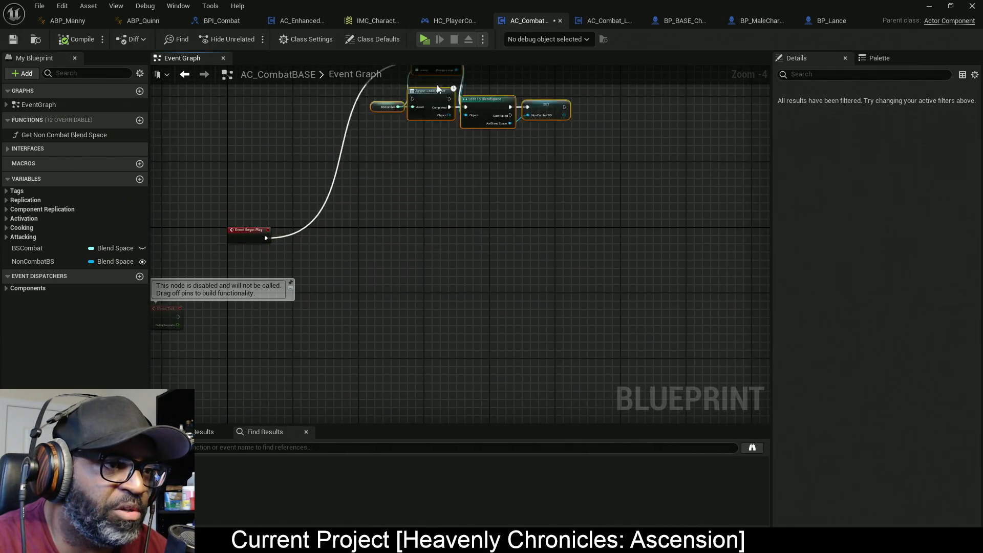
scroll(370, 96, up, 4)
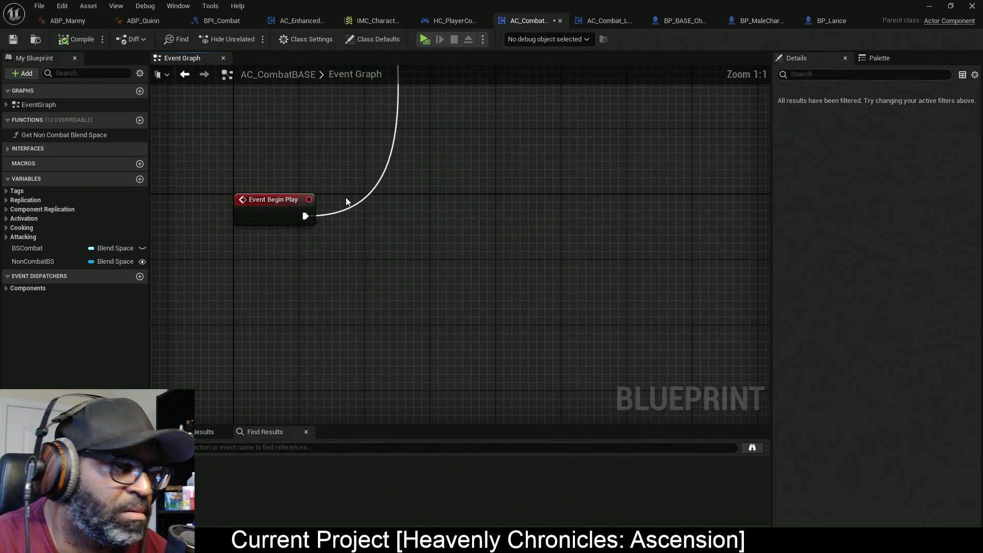
Insert a Sequence node after Event Begin Play, with Then 0 driving the loading chain
right_click(340, 204)
text(se)
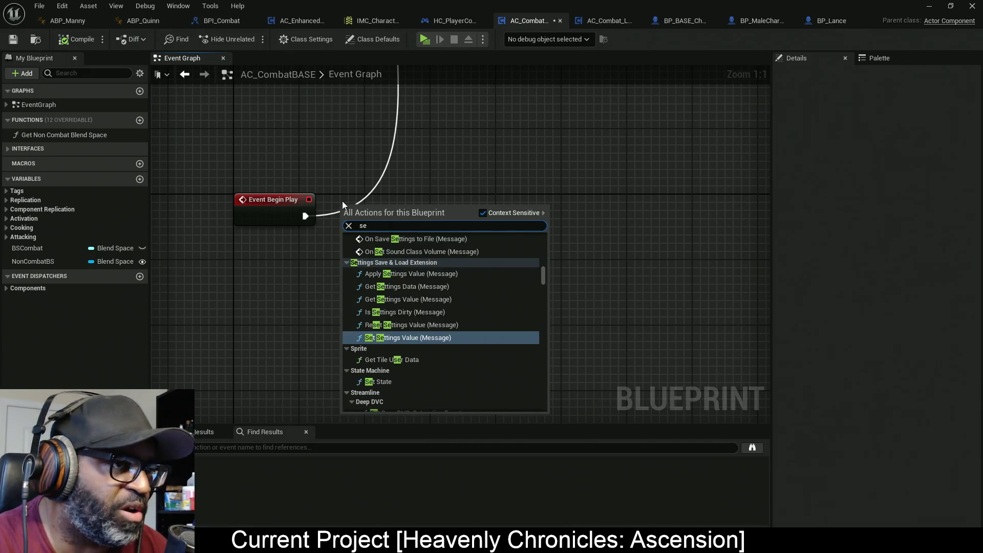
text(q)
click(404, 332)
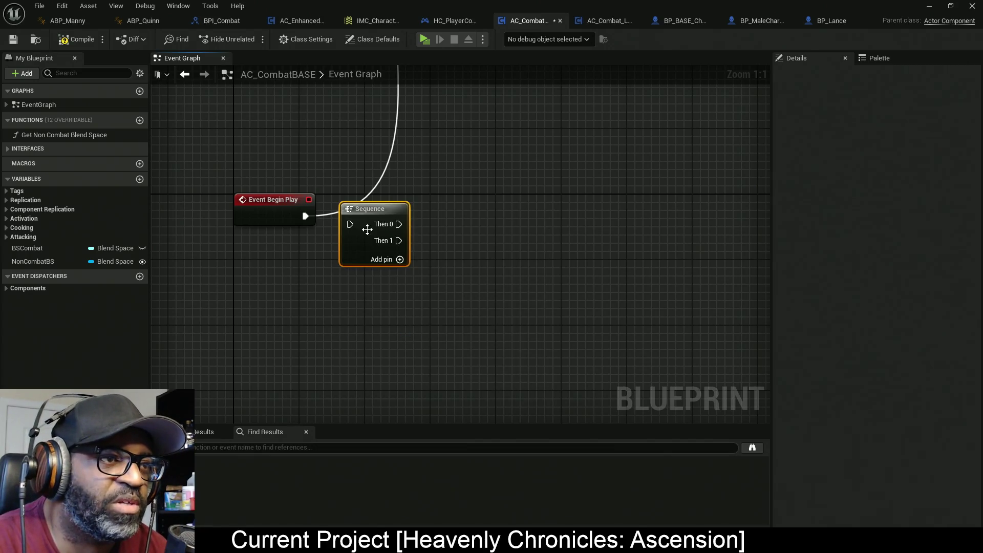
mouse_move(305, 216)
mouse_down()
mouse_move(435, 207)
mouse_move(401, 224)
mouse_up()
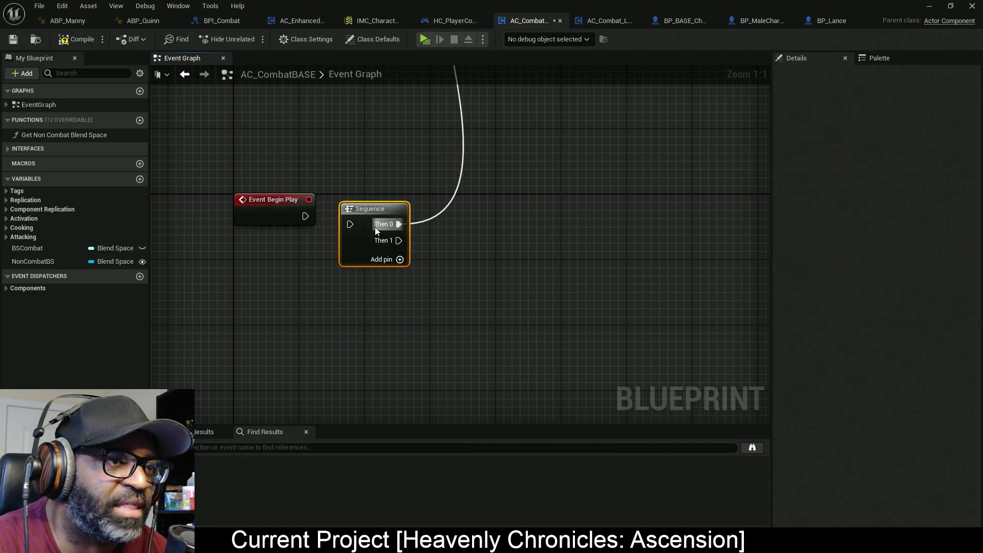
mouse_move(305, 215)
mouse_down()
mouse_move(350, 223)
mouse_move(345, 244)
mouse_up()
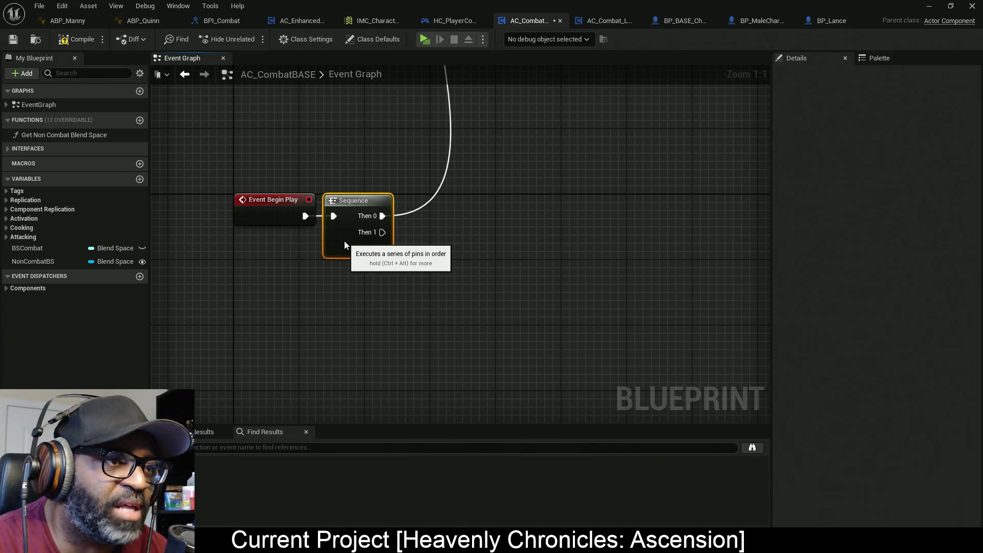
drag(482, 239, 445, 201)
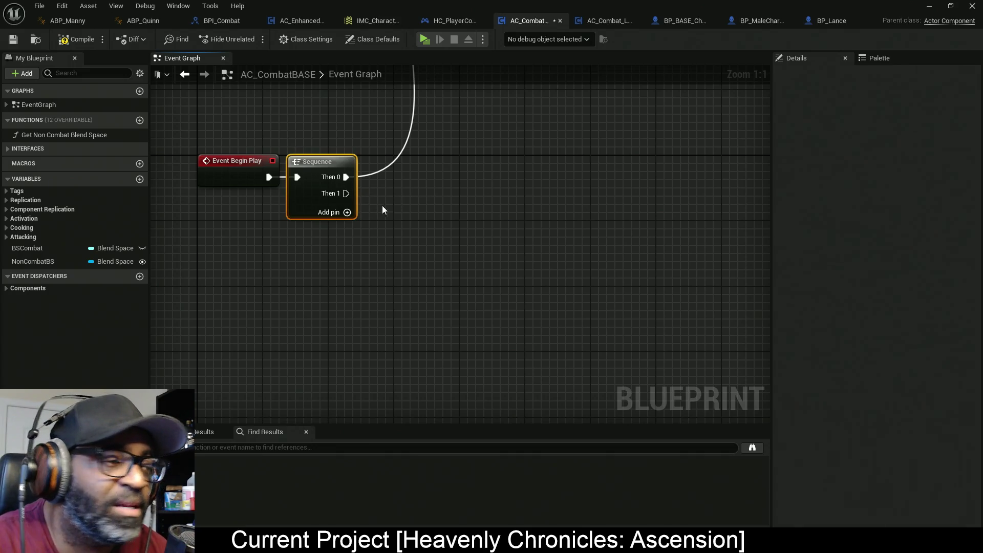
right_click(371, 214)
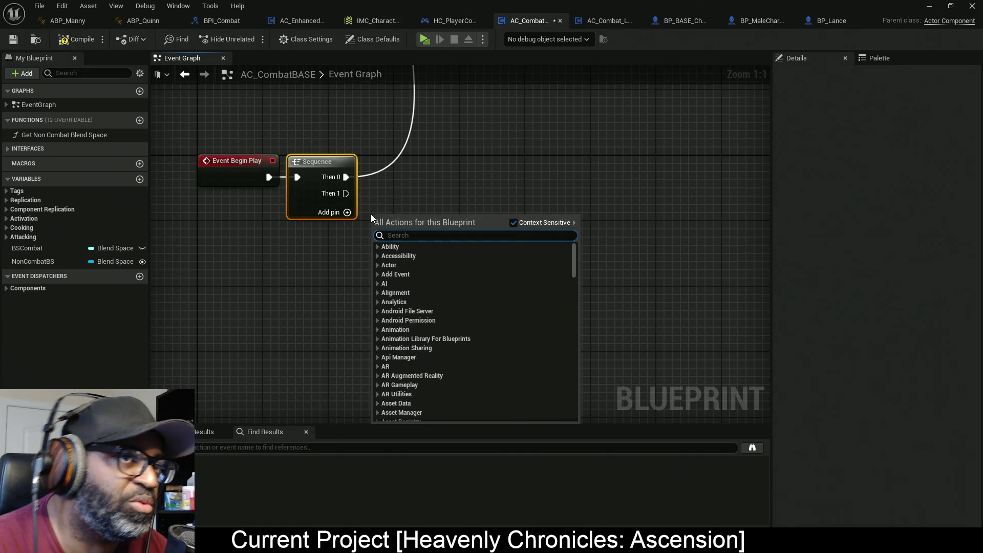
Add a Get Owner node below the Sequence node
text(get o)
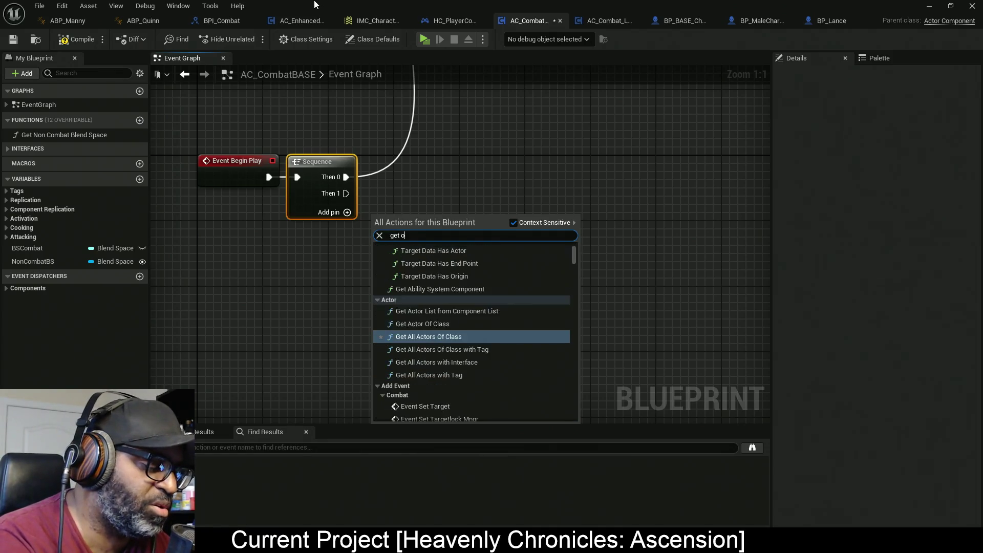
text(wner)
key(Return)
mouse_move(435, 223)
mouse_down()
mouse_move(362, 244)
mouse_move(446, 214)
mouse_move(454, 189)
mouse_move(466, 189)
mouse_up()
Add a Get Component by Class node set to AC_EnhancedInput, fed by Get Owner
text(get actor )
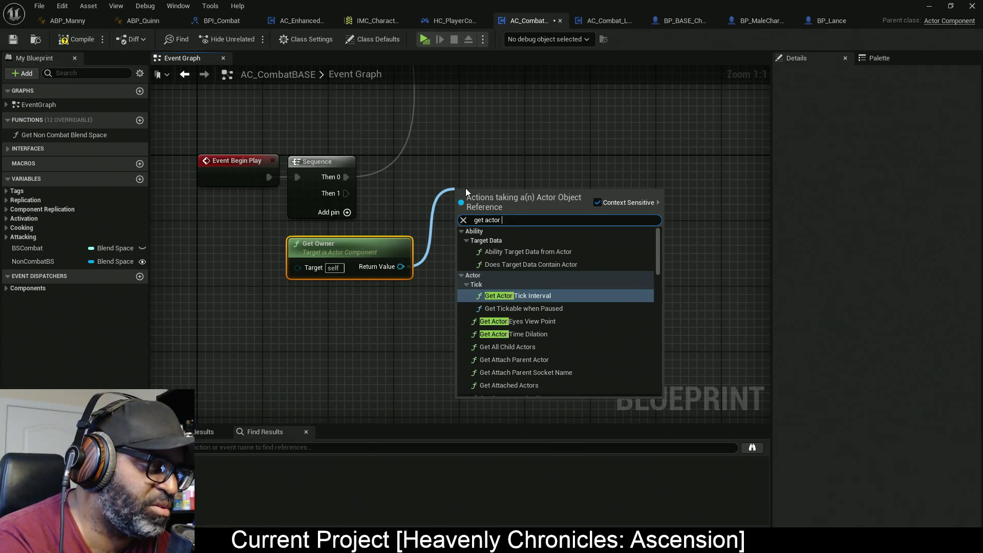
text(compo)
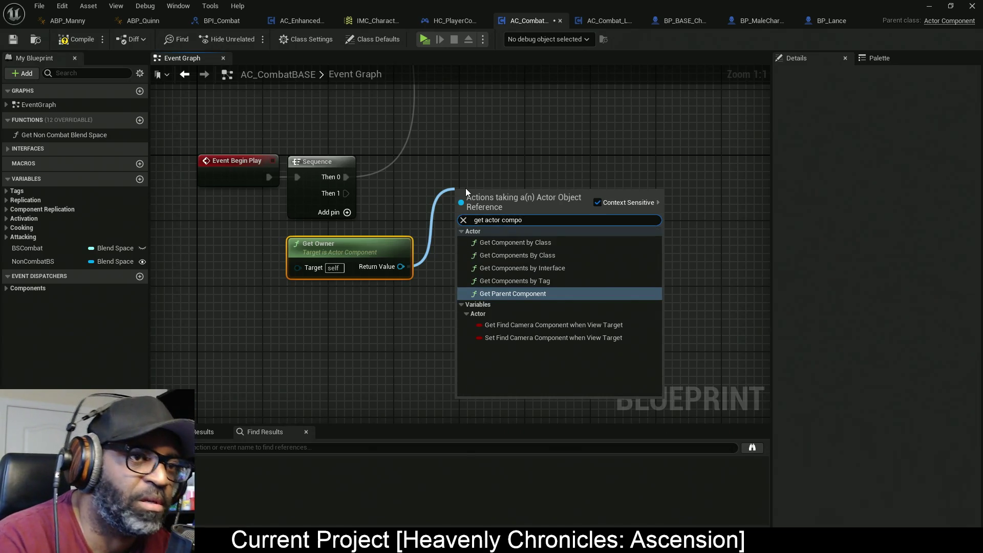
click(536, 244)
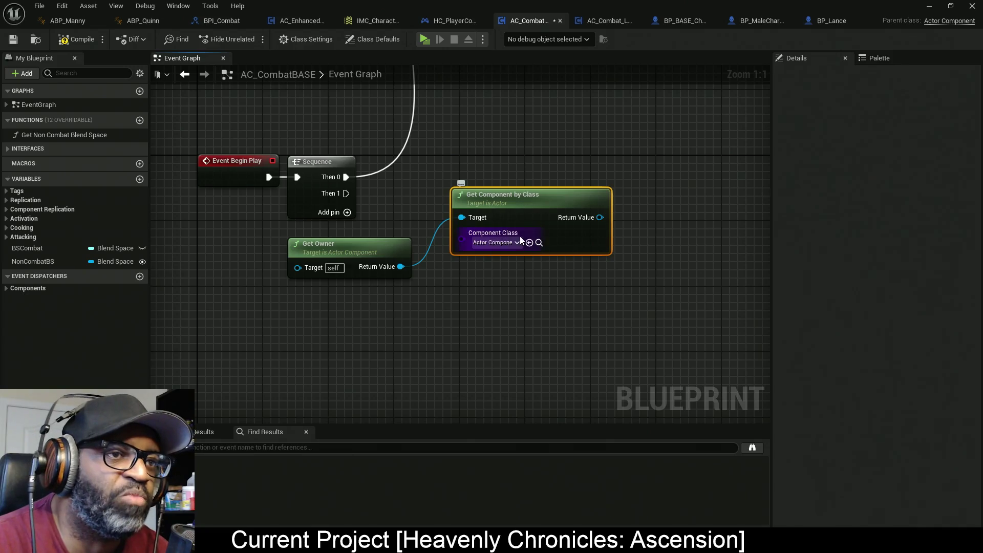
click(507, 241)
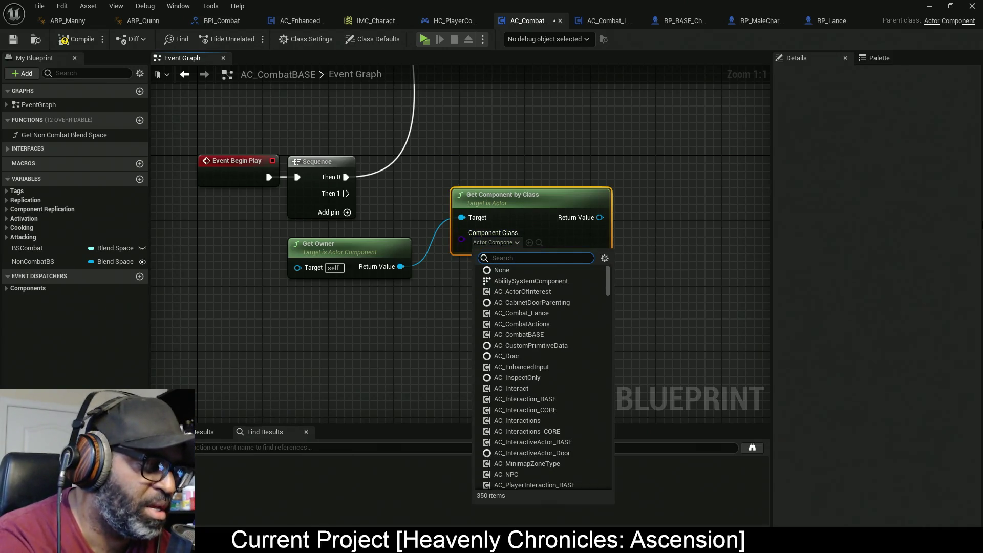
text(enha)
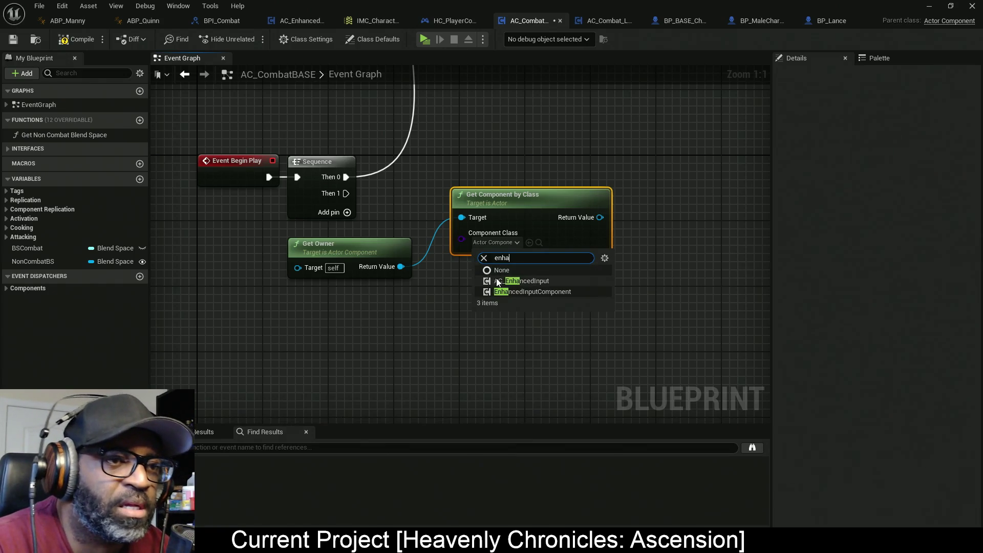
click(533, 281)
mouse_move(530, 201)
mouse_down()
mouse_move(518, 245)
mouse_move(500, 253)
mouse_up()
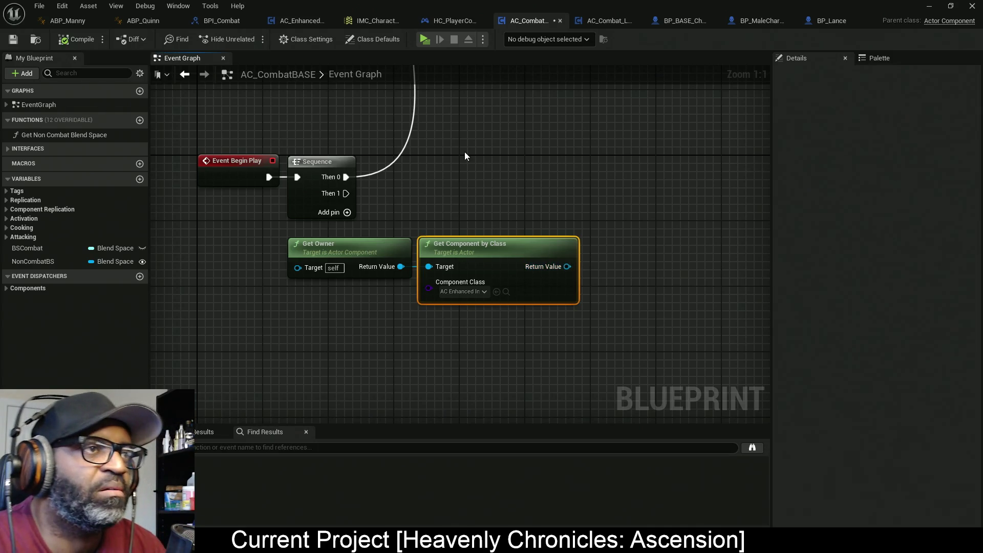
mouse_move(552, 195)
mouse_down()
mouse_move(531, 208)
mouse_move(496, 266)
mouse_move(579, 217)
mouse_move(570, 189)
mouse_up()
text(bind)
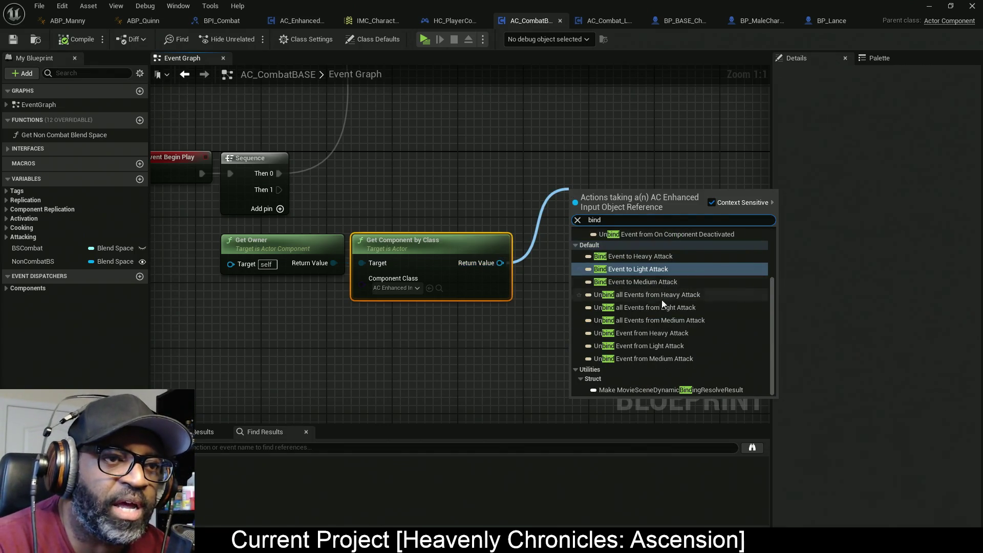
Add Bind Event to Medium Attack from the Get Component by Class result, beside the Light Attack binding
click(653, 270)
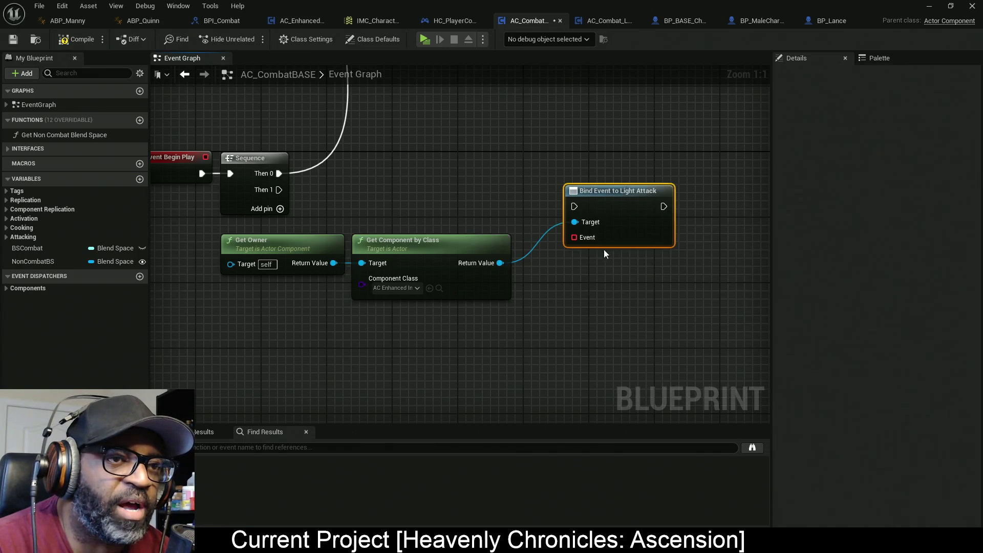
drag(404, 248, 500, 288)
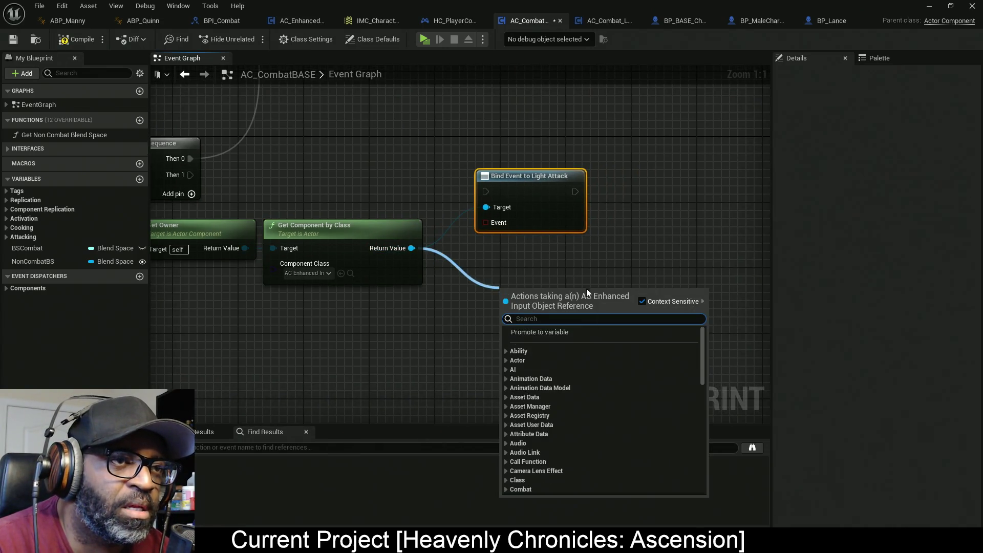
text(bind)
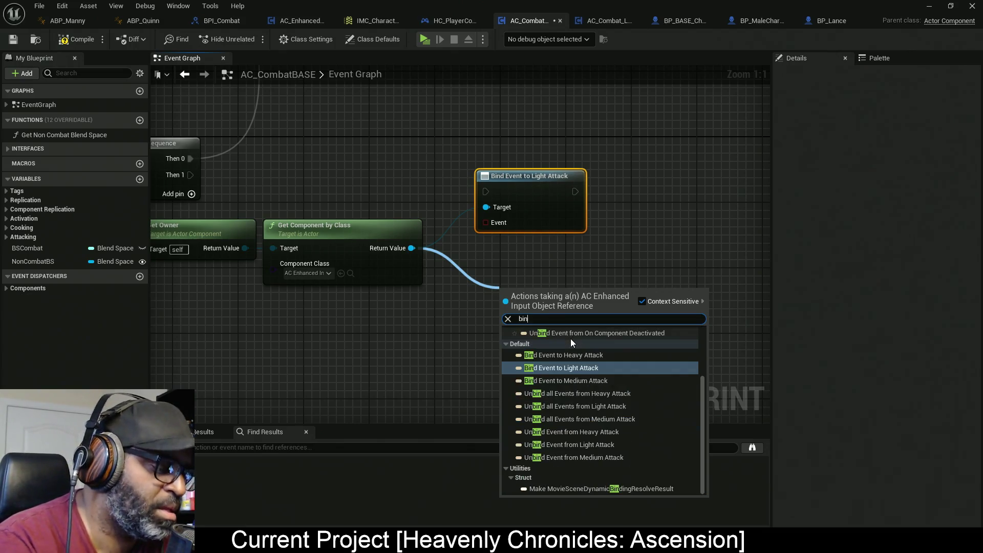
click(579, 380)
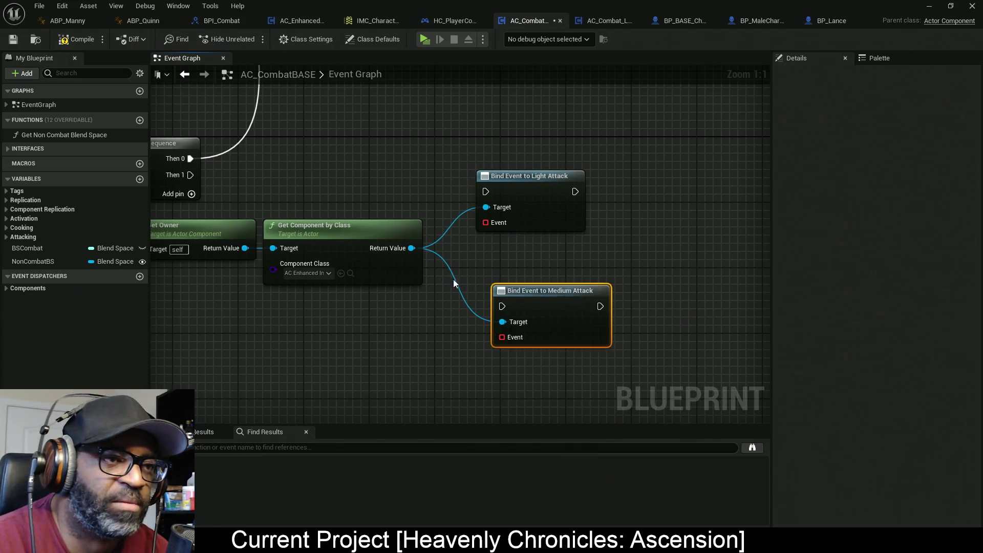
mouse_move(545, 293)
mouse_down()
mouse_move(645, 256)
mouse_move(660, 178)
mouse_up()
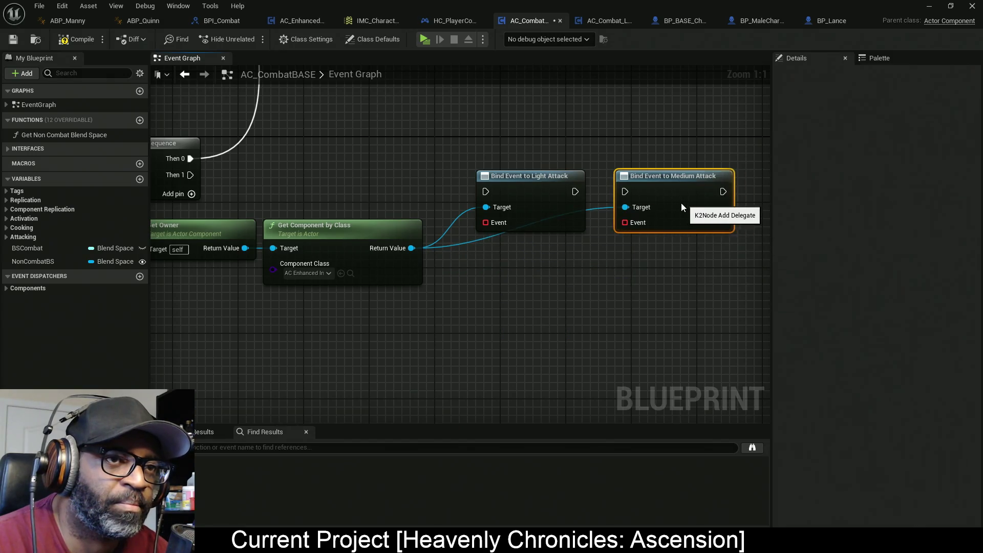
Shift both bind event nodes right and bring Get Component by Class and Sequence into view
drag(404, 248, 493, 296)
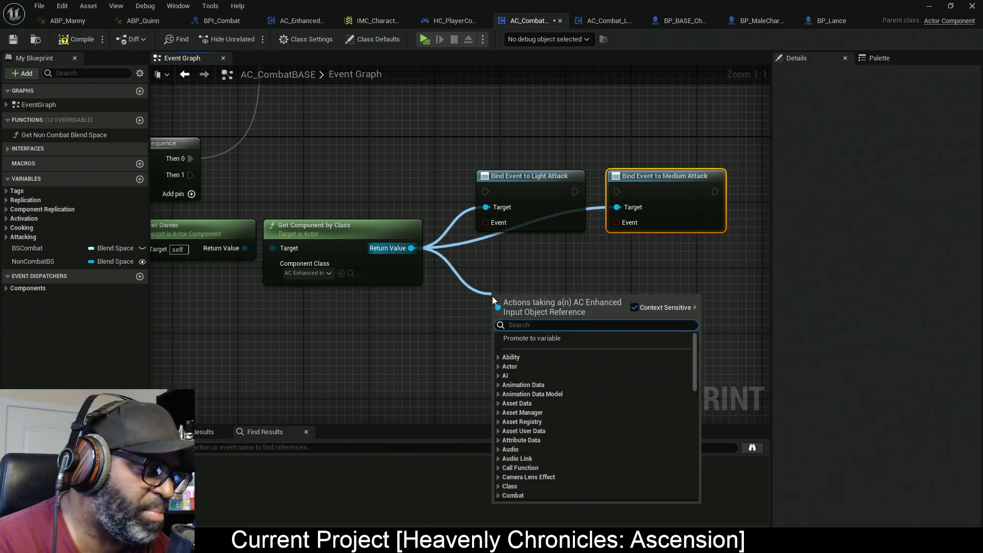
click(468, 261)
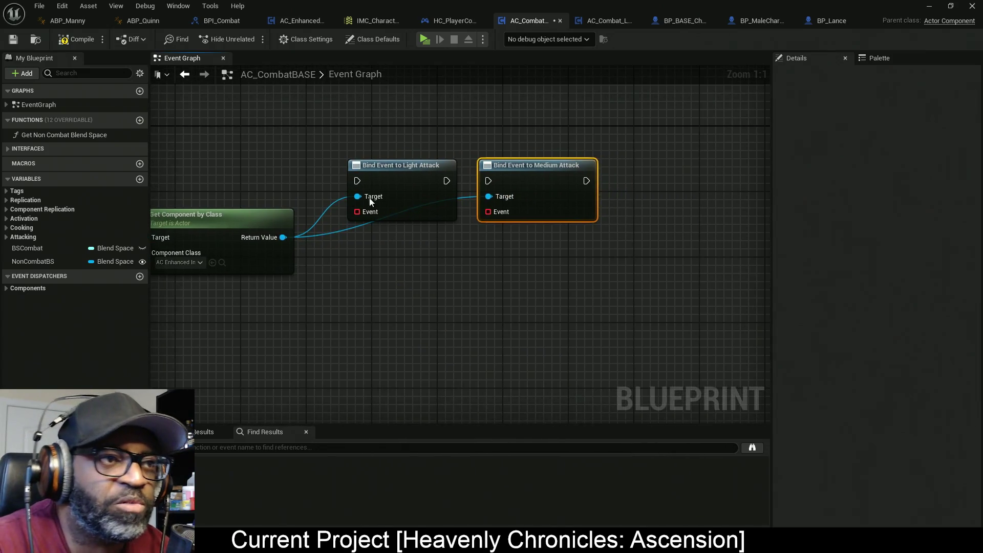
drag(471, 182, 498, 237)
drag(367, 193, 525, 188)
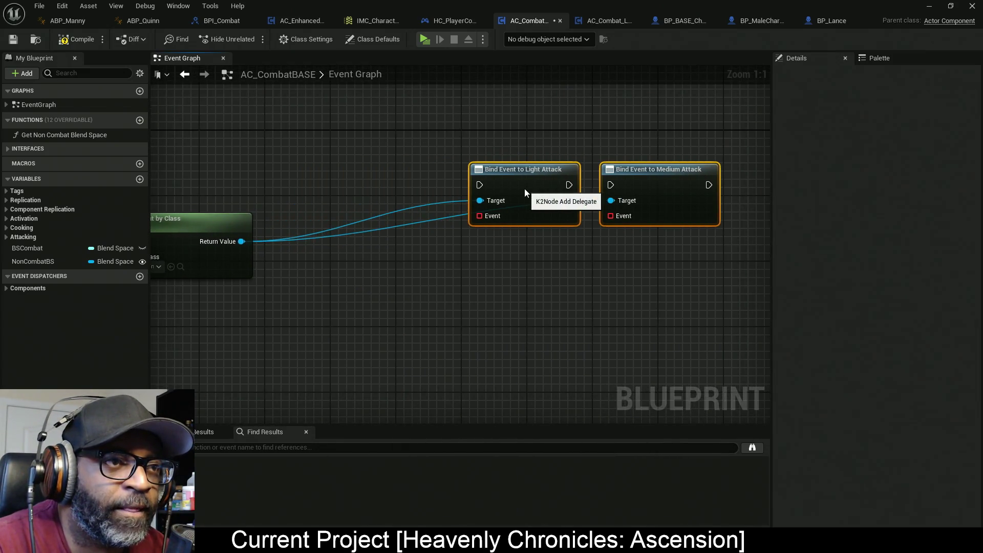
drag(334, 263, 433, 259)
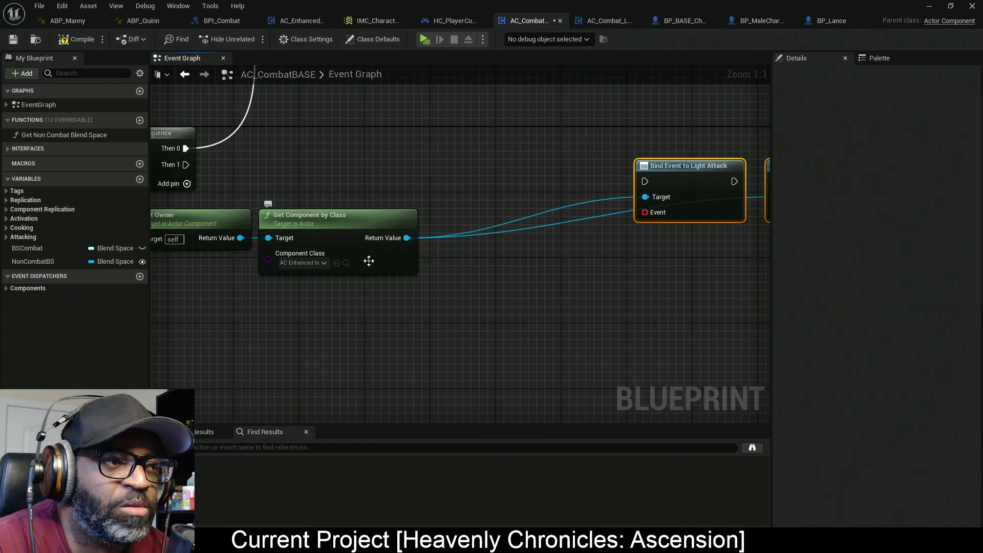
drag(420, 152, 261, 334)
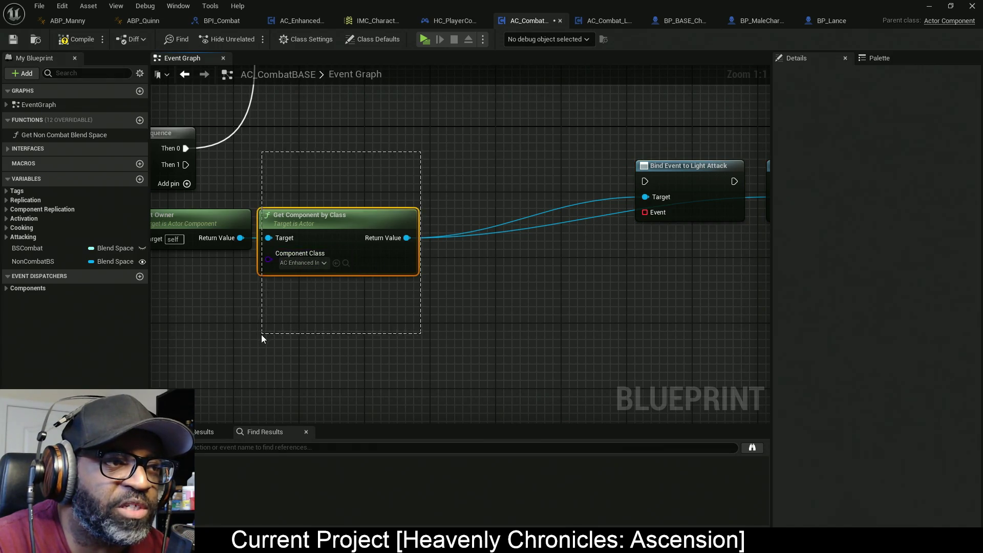
click(437, 281)
drag(407, 237, 462, 274)
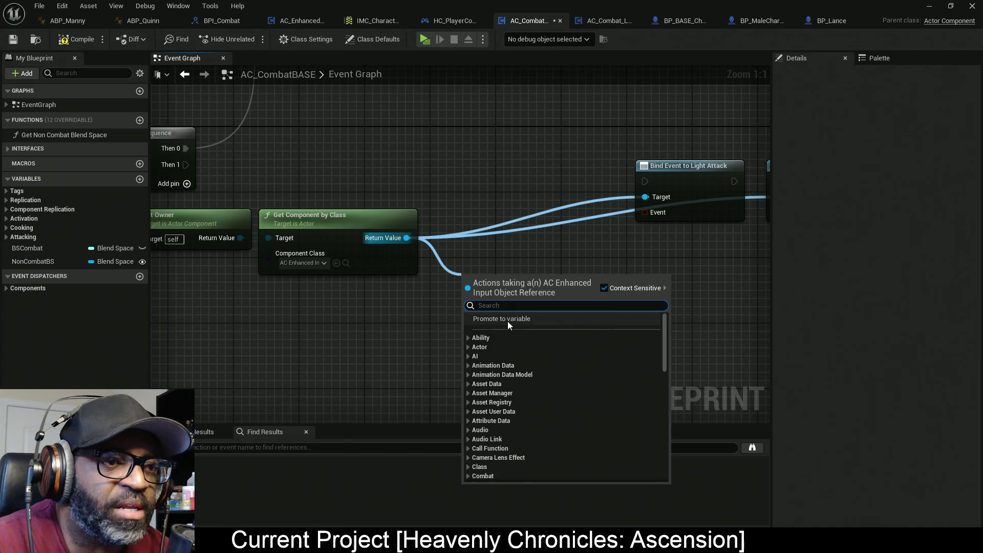
Promote the Get Component by Class result to a new variable named EnhancedInput_AC
click(507, 320)
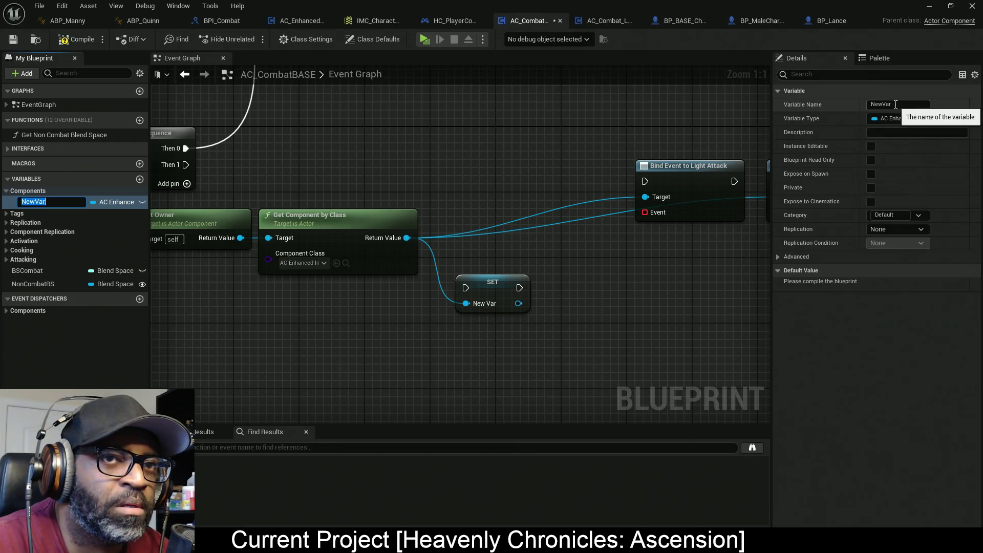
click(895, 104)
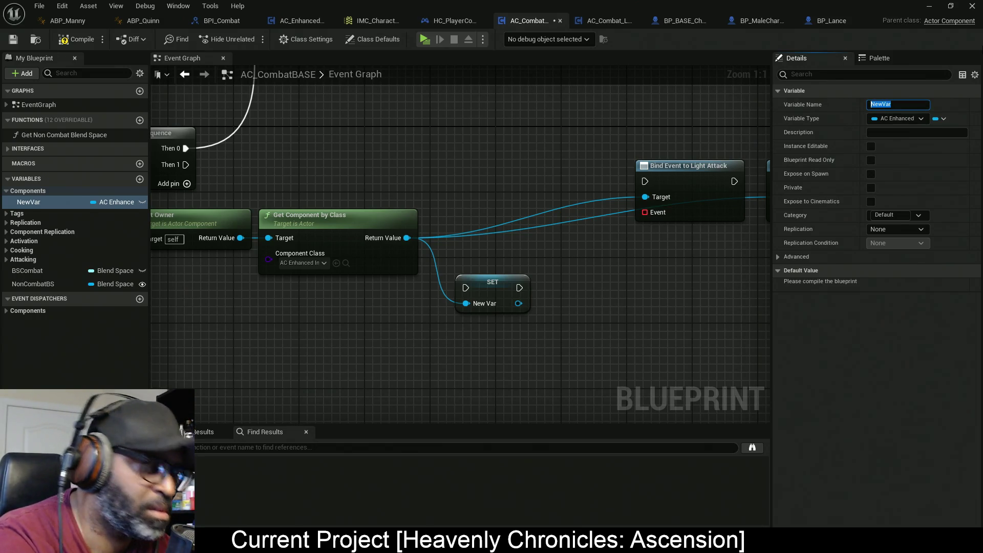
text(EnhancedInput_AC)
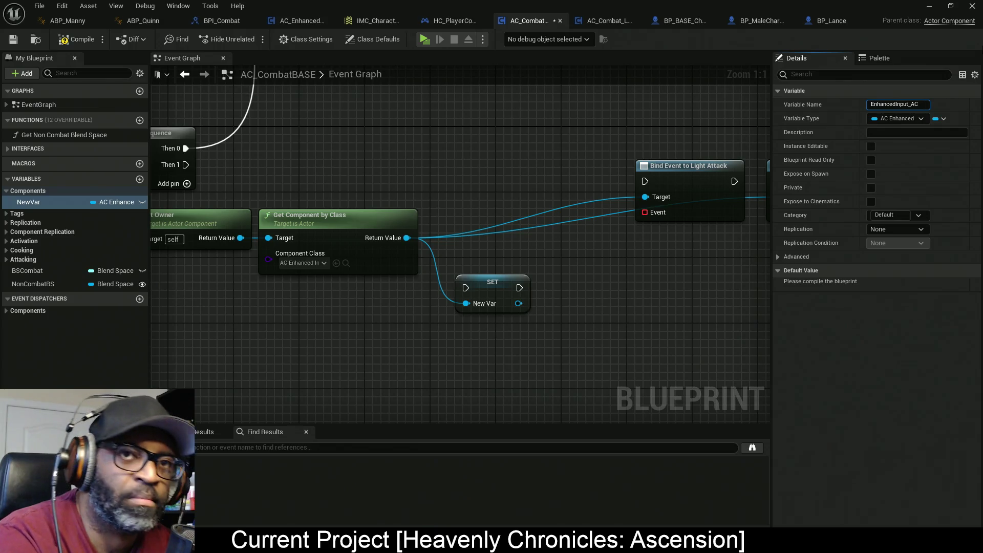
key(Return)
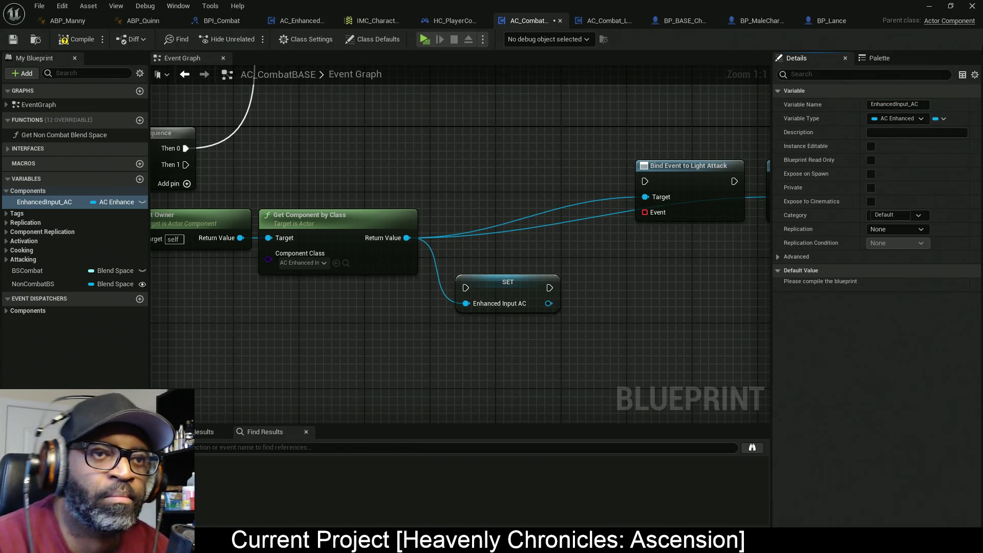
Wire Sequence Then 1 into the SET node and SET into Bind Event to Light Attack, in one row
mouse_move(466, 287)
mouse_down()
mouse_move(179, 176)
mouse_move(183, 166)
mouse_up()
mouse_move(504, 290)
mouse_down()
mouse_move(471, 168)
mouse_move(562, 161)
mouse_up()
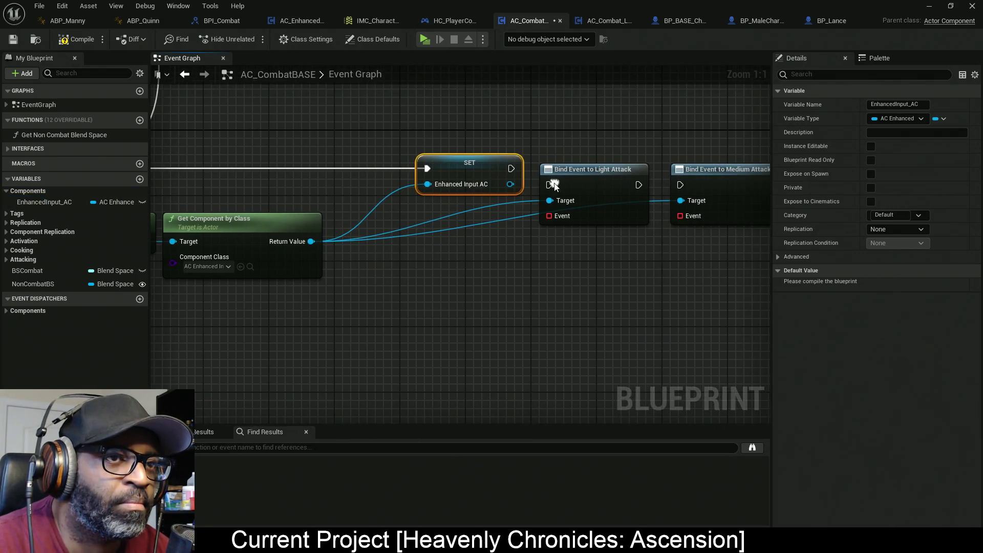
drag(592, 118, 450, 210)
mouse_move(356, 181)
mouse_down()
mouse_move(394, 202)
mouse_move(469, 211)
mouse_move(585, 196)
mouse_up()
drag(332, 196, 430, 187)
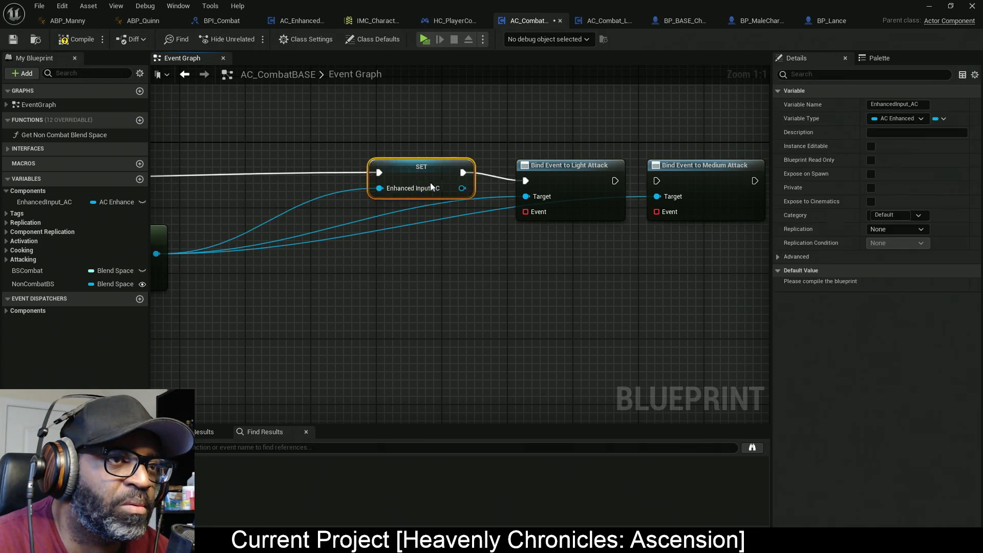
drag(256, 262, 469, 262)
drag(328, 245, 385, 232)
Insert an Is Valid check from Sequence Then 1 and feed the Light Attack binding from SET
text(is)
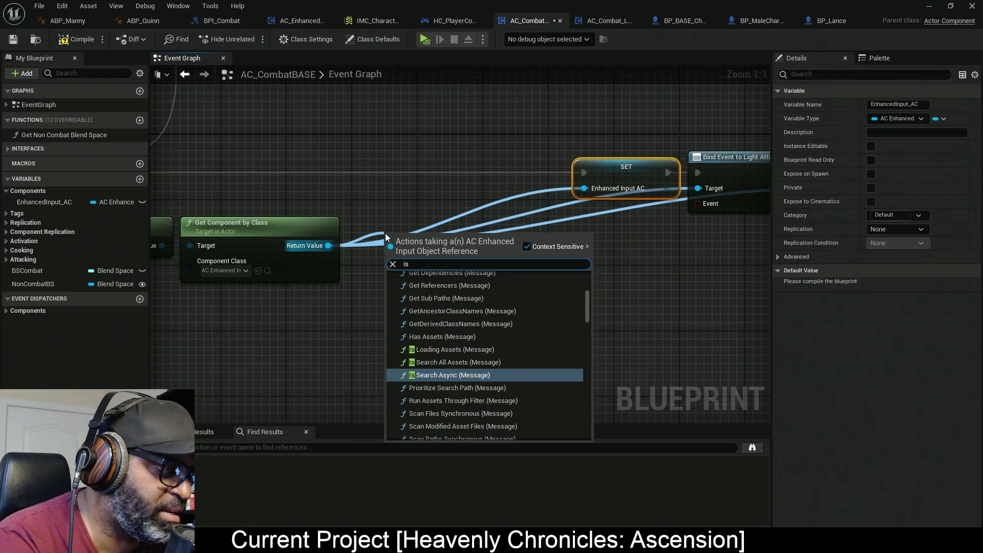
text(val)
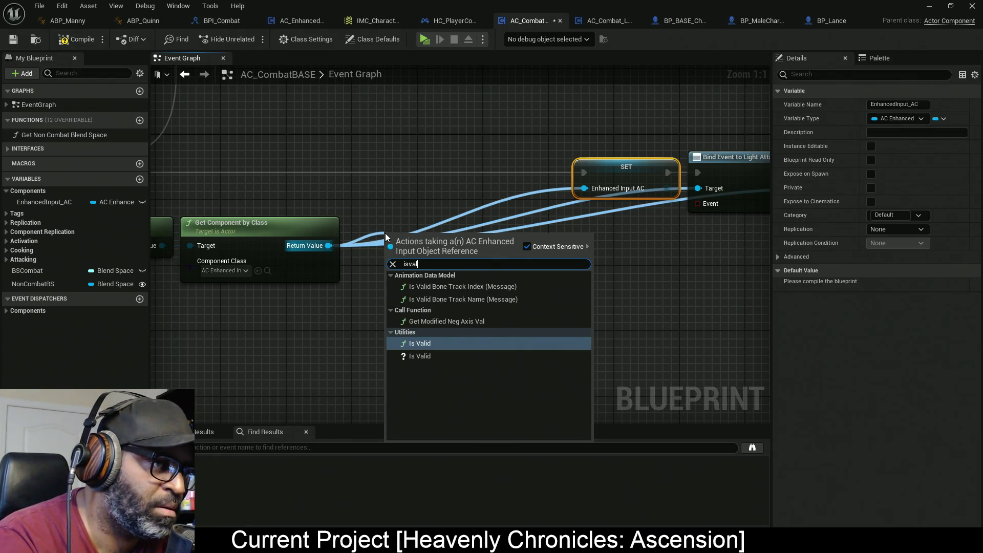
key(Down)
key(Return)
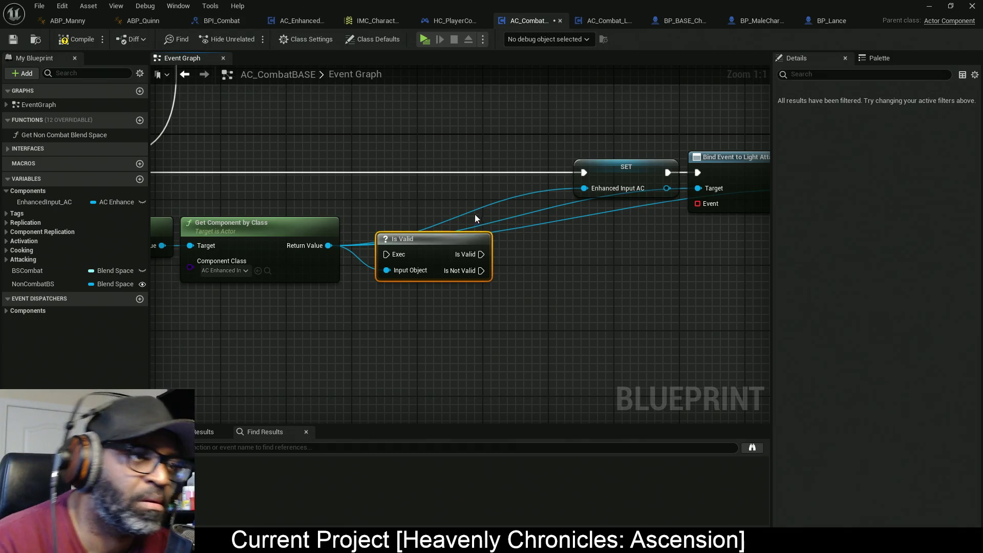
mouse_move(643, 174)
mouse_down()
mouse_move(451, 257)
mouse_move(486, 175)
mouse_move(686, 174)
mouse_move(601, 173)
mouse_up()
mouse_move(480, 185)
mouse_down()
mouse_move(593, 186)
mouse_move(479, 185)
mouse_up()
drag(656, 190, 572, 192)
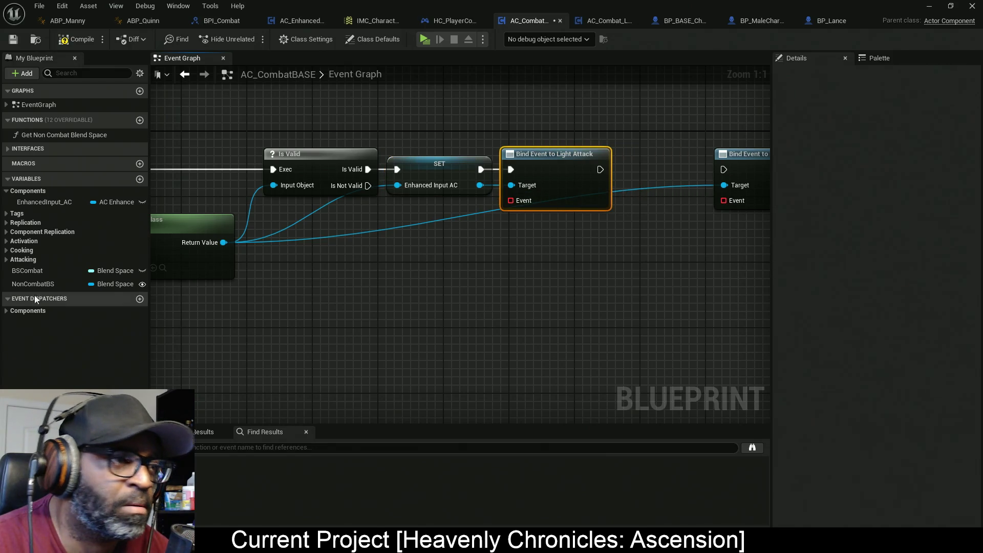
Place an EnhancedInput_AC getter beside the Medium Attack binding as its target
mouse_move(56, 203)
mouse_down()
mouse_move(202, 207)
mouse_move(724, 186)
mouse_up()
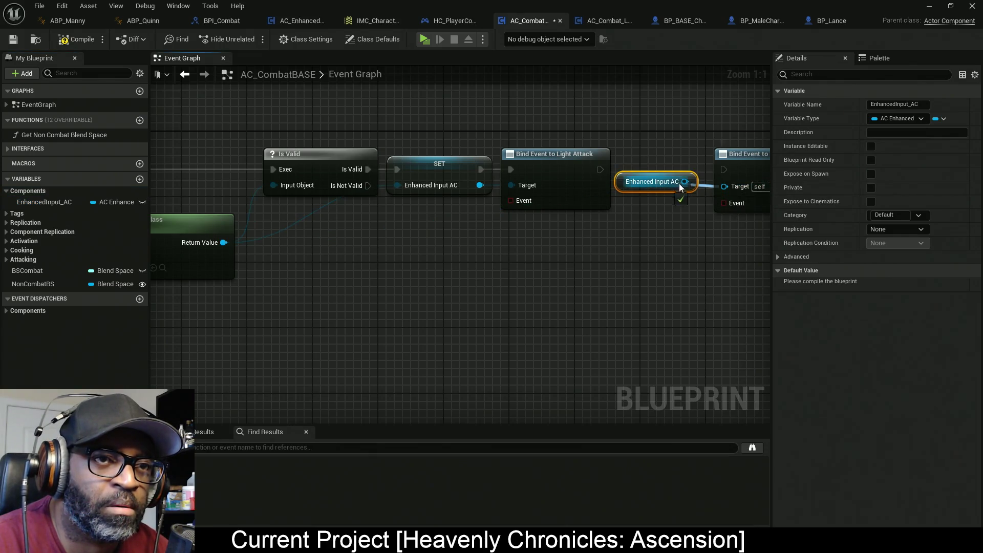
mouse_move(638, 185)
mouse_down()
mouse_move(617, 225)
mouse_move(553, 231)
mouse_up()
mouse_move(752, 160)
mouse_down()
mouse_move(600, 170)
mouse_move(688, 171)
mouse_up()
drag(394, 242, 477, 207)
drag(690, 167, 618, 173)
Rearrange the Is Valid and attack binding node chain and centre it in view
drag(683, 138, 281, 233)
drag(436, 238, 445, 237)
drag(377, 144, 360, 270)
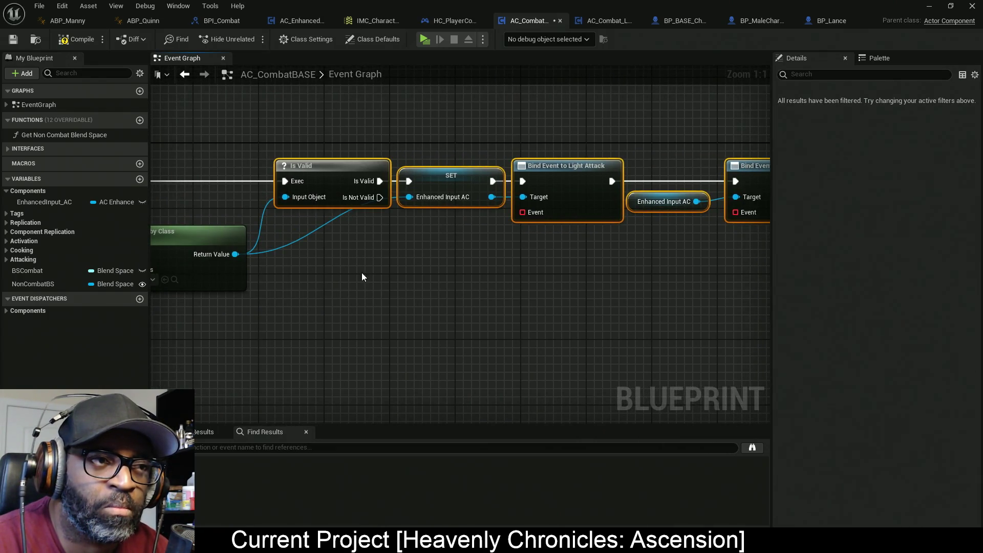
drag(629, 292, 609, 288)
click(544, 281)
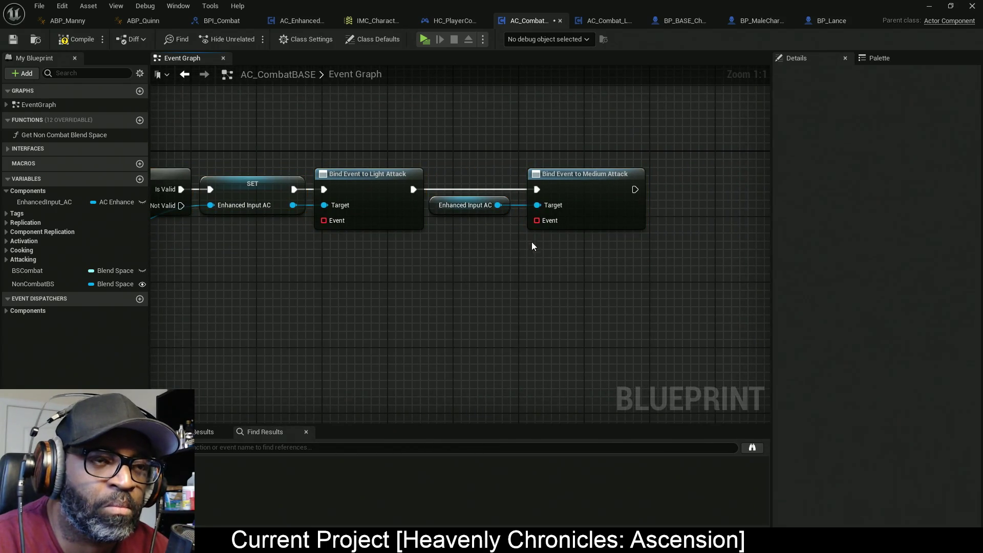
click(598, 201)
click(324, 305)
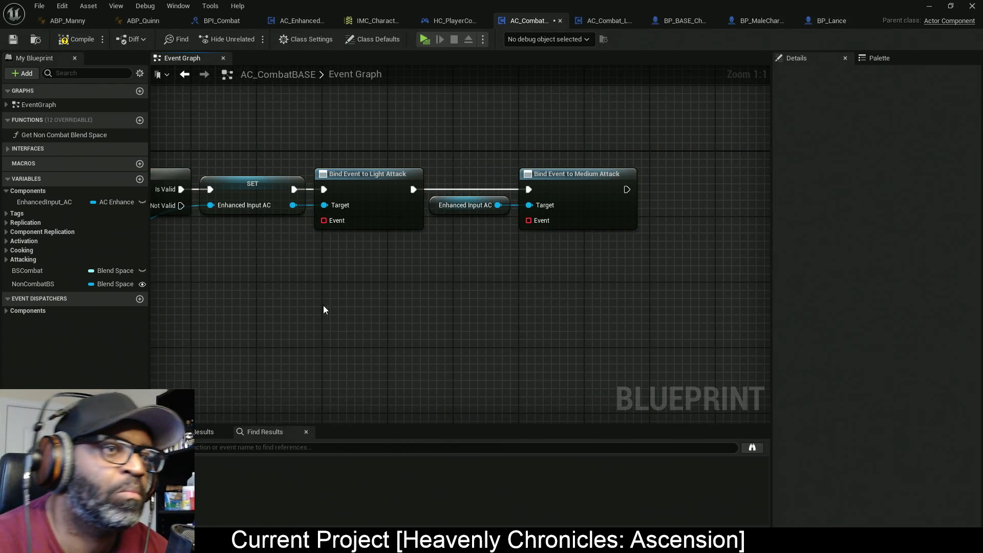
mouse_move(374, 287)
mouse_down()
mouse_move(507, 257)
mouse_move(406, 282)
mouse_move(455, 248)
mouse_up()
Duplicate the EnhancedInput_AC getter and place the copy after the Medium Attack binding
click(460, 193)
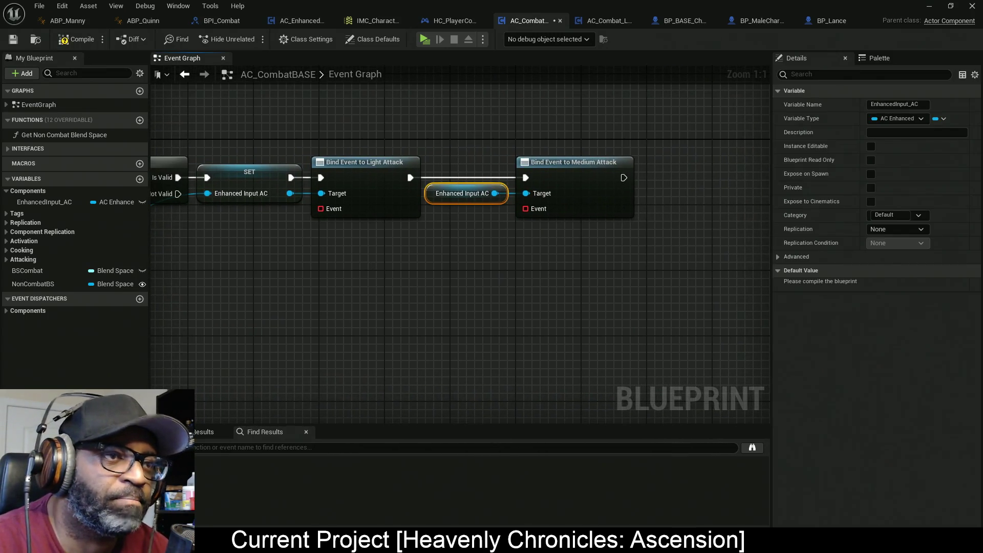
drag(541, 269, 430, 281)
key(ctrl+c)
key(ctrl+v)
drag(567, 204, 611, 201)
Add a Bind Event to Heavy Attack node, executed after the Medium Attack binding
text(binf)
key(BackSpace)
text(d)
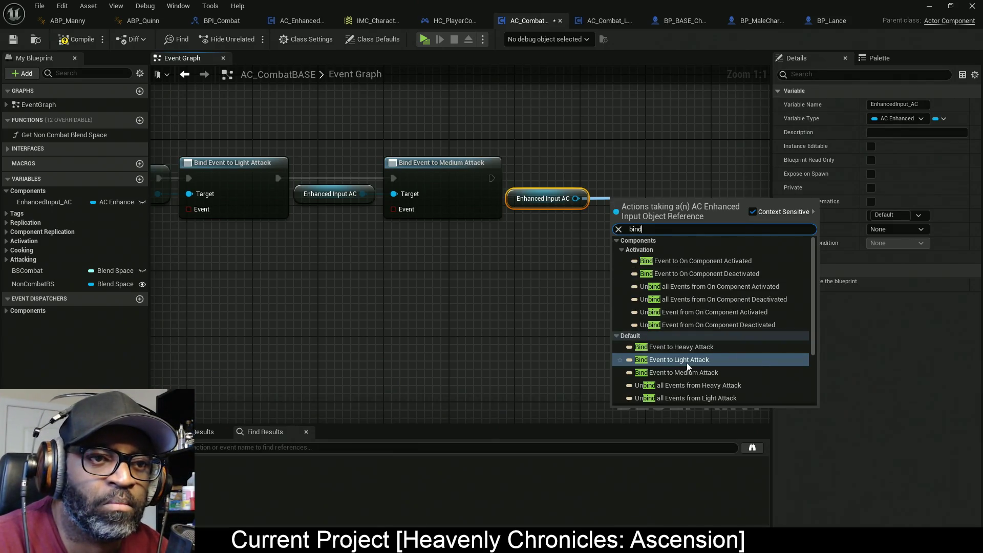
click(687, 347)
mouse_move(491, 177)
mouse_down()
mouse_move(646, 224)
mouse_move(646, 174)
mouse_move(406, 226)
mouse_move(553, 236)
mouse_move(543, 234)
mouse_up()
Feed the Heavy Attack event pin from a Create Event with a matching custom event named HeavyAttack
drag(635, 198, 574, 250)
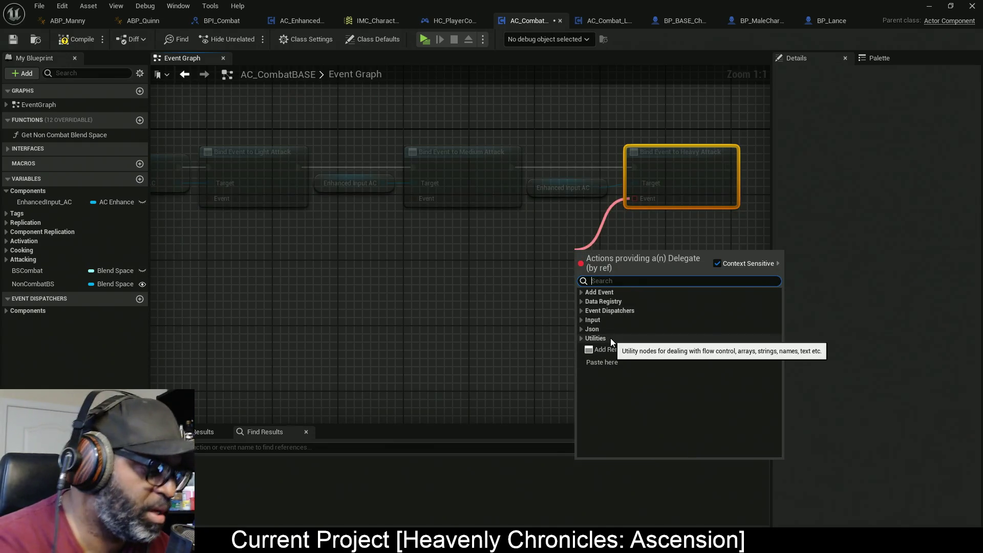
text(create)
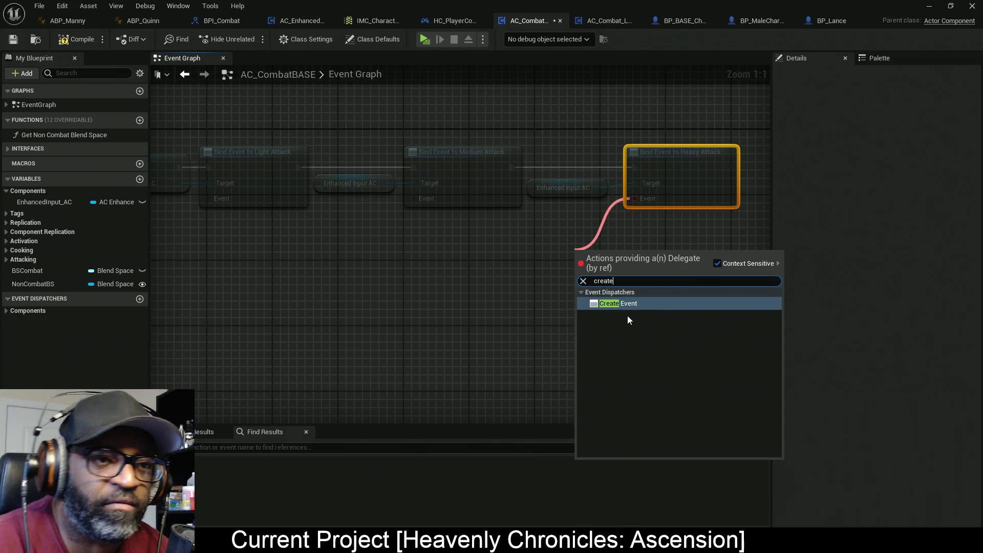
click(627, 304)
drag(614, 246, 568, 213)
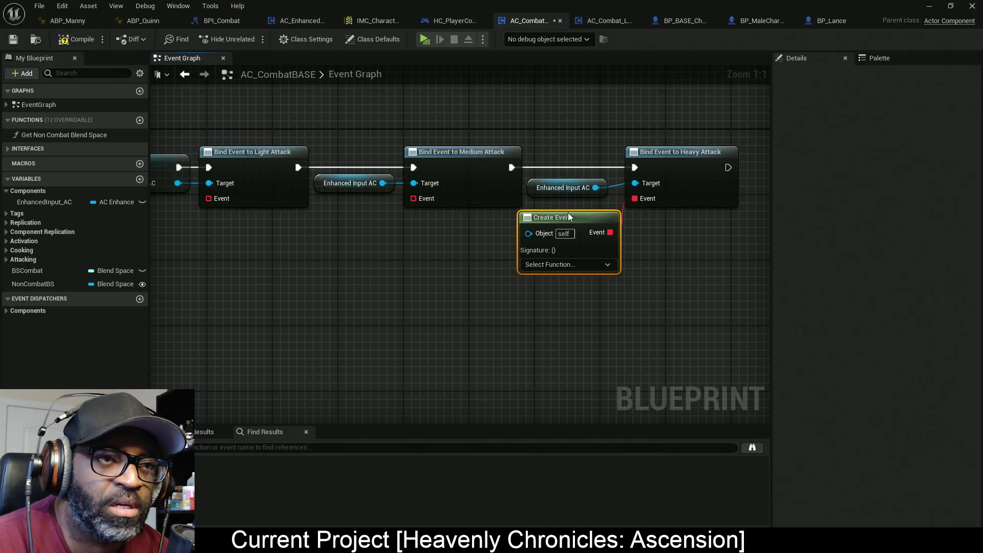
click(576, 265)
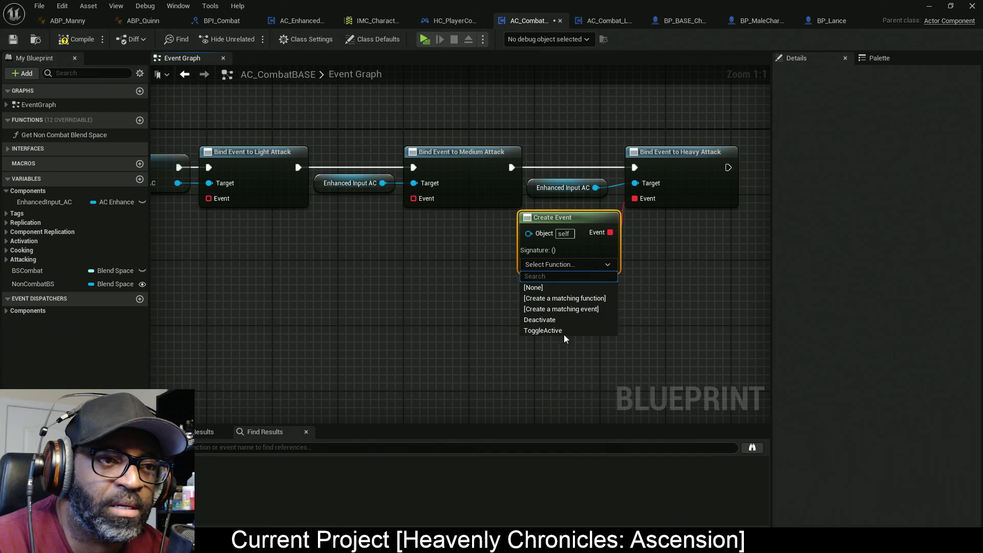
click(572, 307)
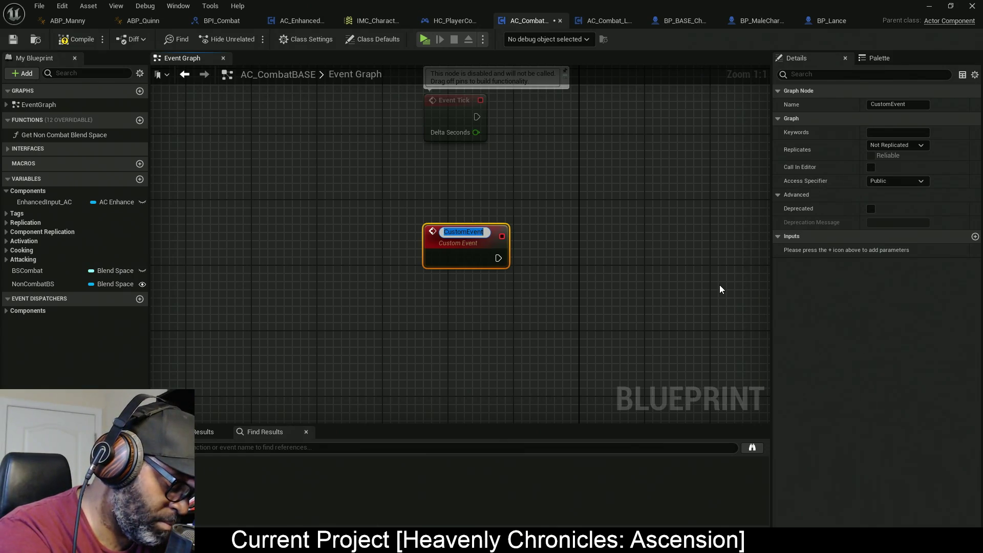
text(Heav)
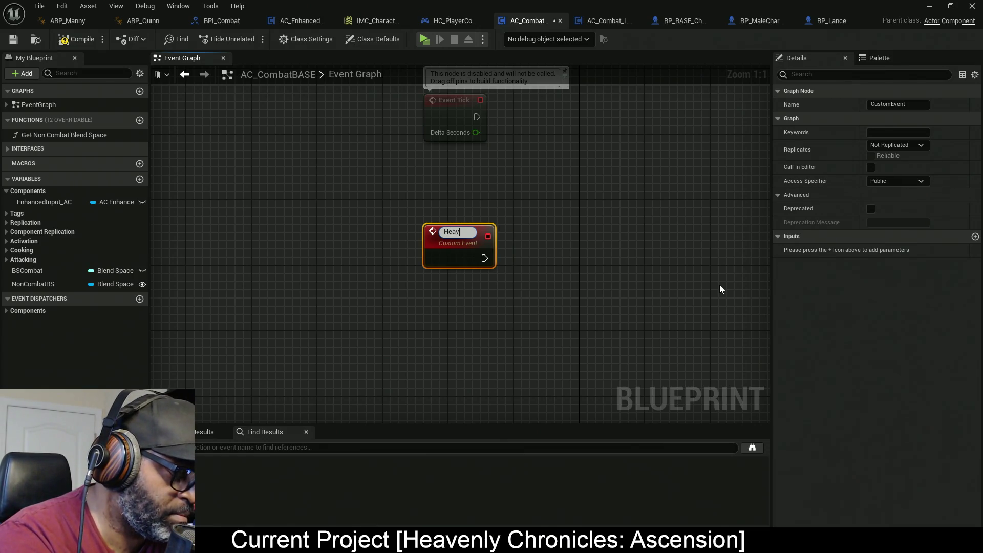
text(yAttack)
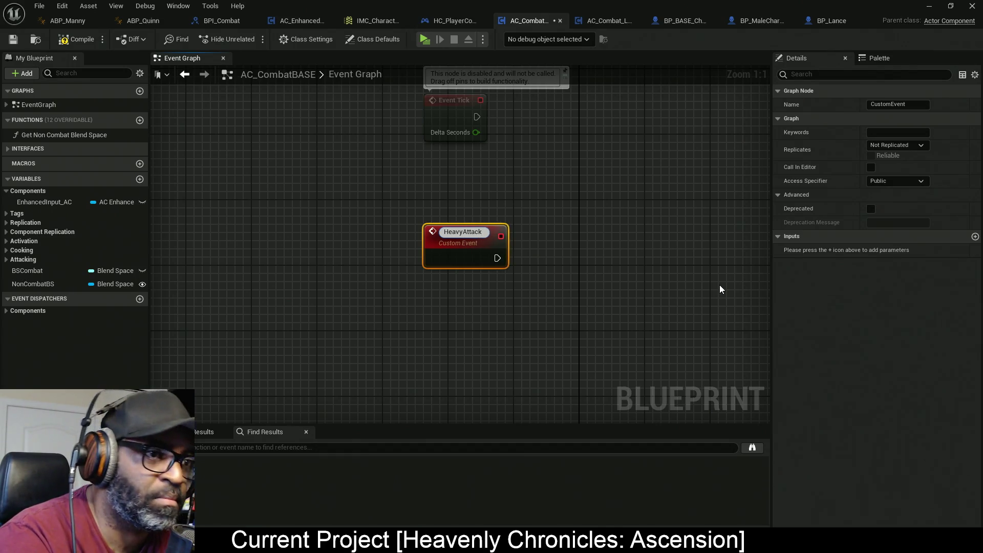
key(Return)
mouse_move(627, 266)
mouse_down()
mouse_move(450, 334)
mouse_move(455, 290)
mouse_move(217, 278)
mouse_move(463, 261)
mouse_move(473, 195)
mouse_move(431, 221)
mouse_up()
Hook the Medium Attack bind to a Create Event with a matching MediumAttack custom event
text(crea)
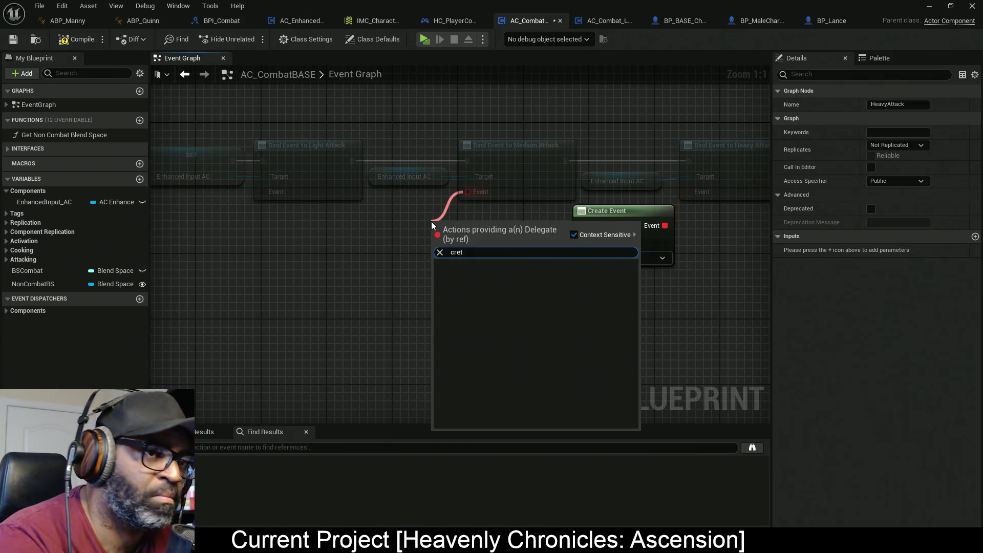
key(Return)
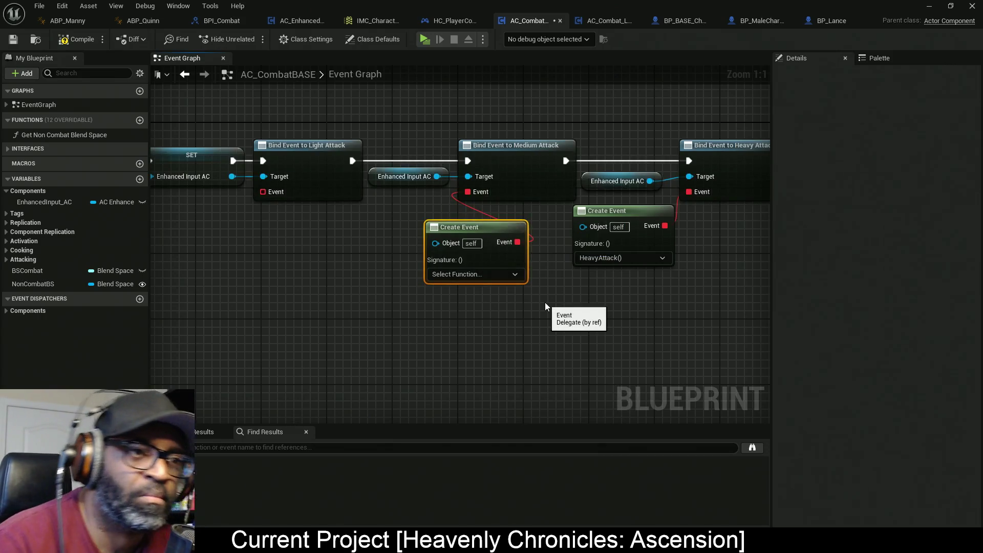
click(512, 272)
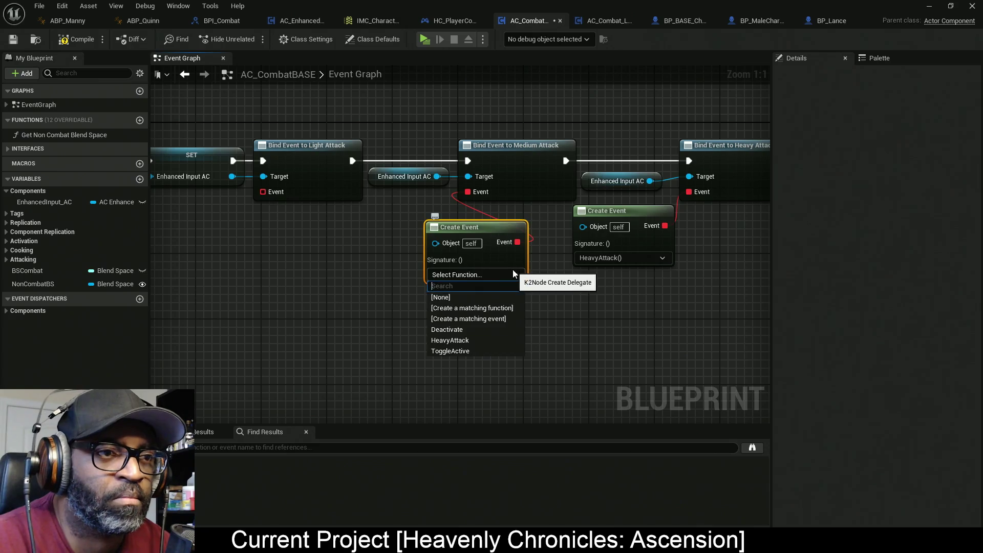
click(480, 319)
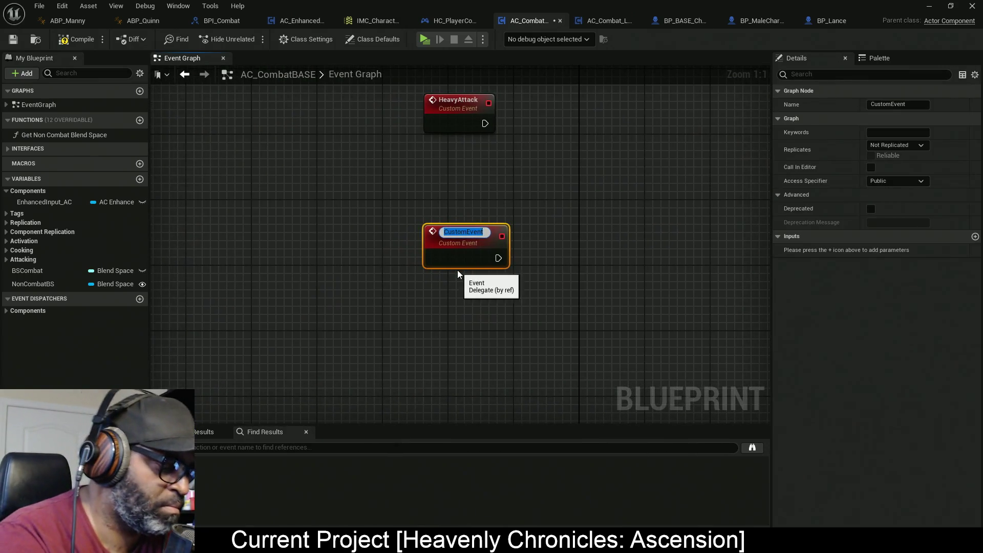
text(Medium)
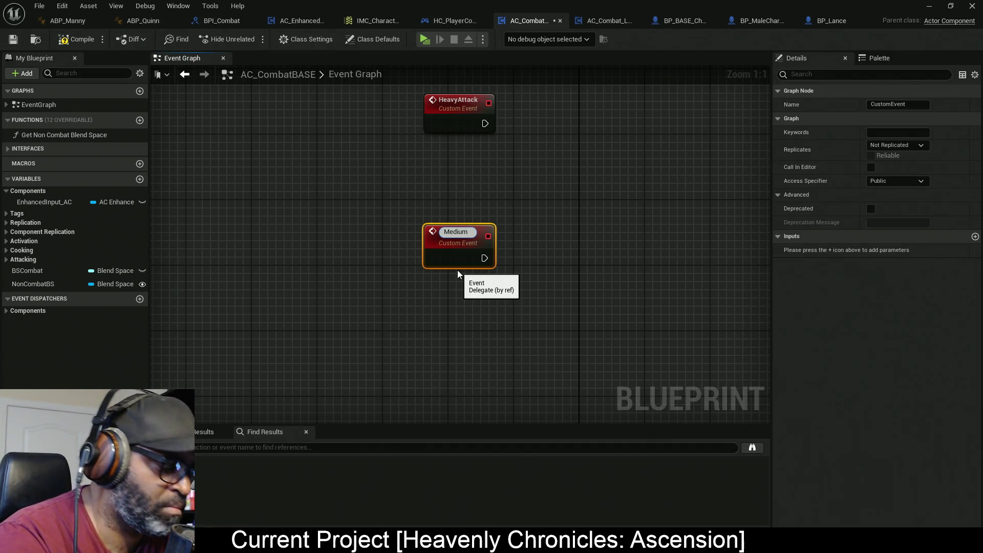
text(Attack)
key(Return)
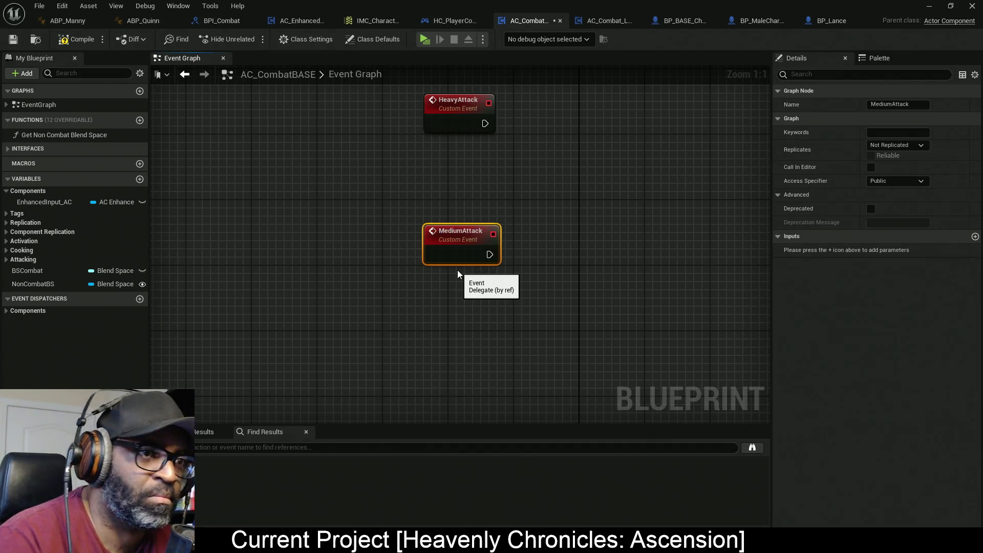
scroll(457, 269, down, 1)
mouse_move(466, 108)
mouse_down()
mouse_move(441, 324)
mouse_move(463, 305)
mouse_up()
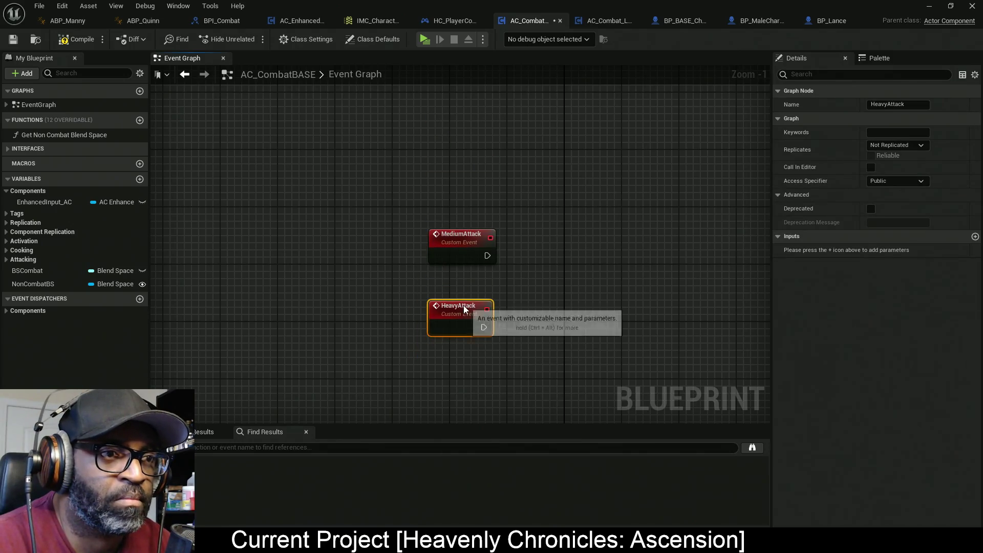
scroll(604, 226, down, 2)
scroll(460, 236, up, 3)
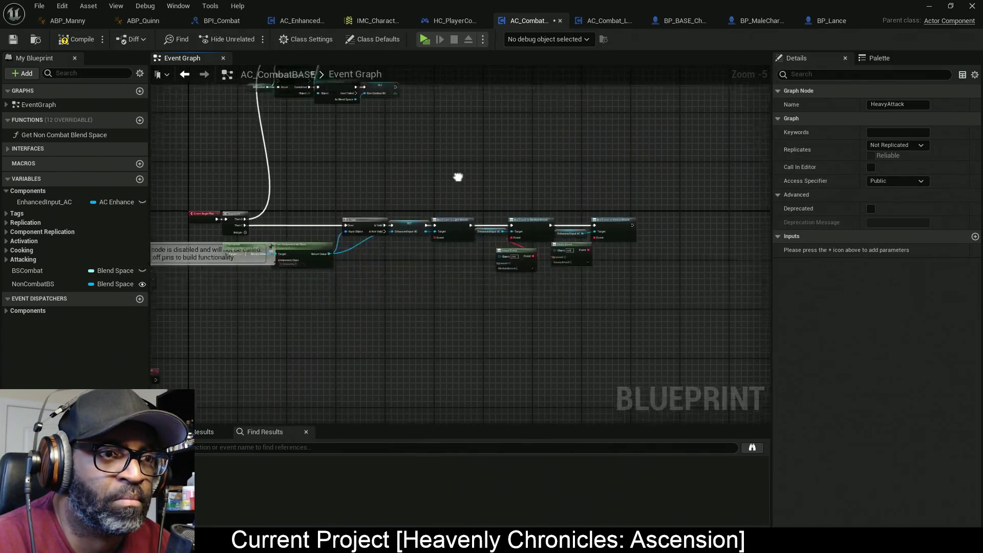
mouse_move(593, 257)
mouse_down()
mouse_move(392, 232)
mouse_move(473, 239)
mouse_move(419, 251)
mouse_up()
Hook the Light Attack bind to a Create Event with a matching LightAttack custom event
text(create)
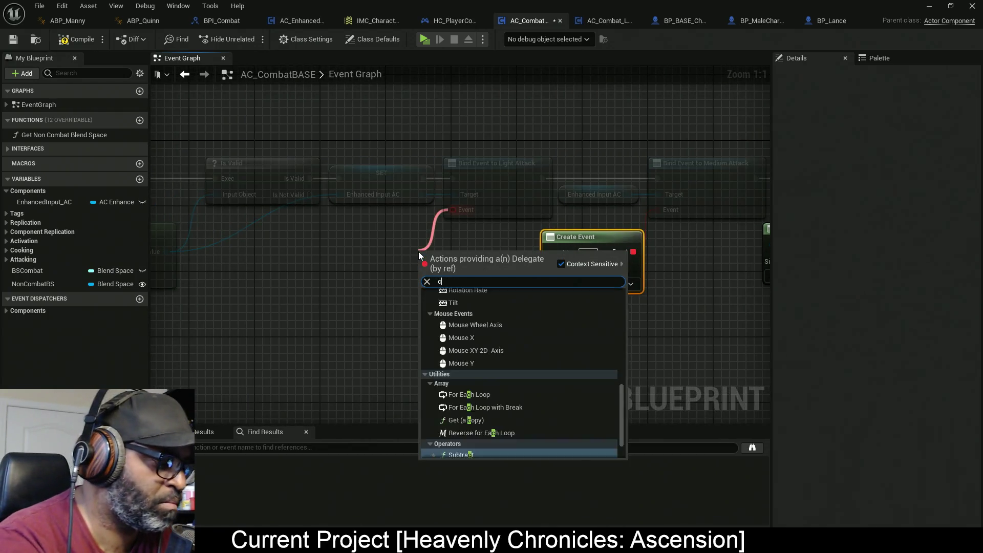
key(Return)
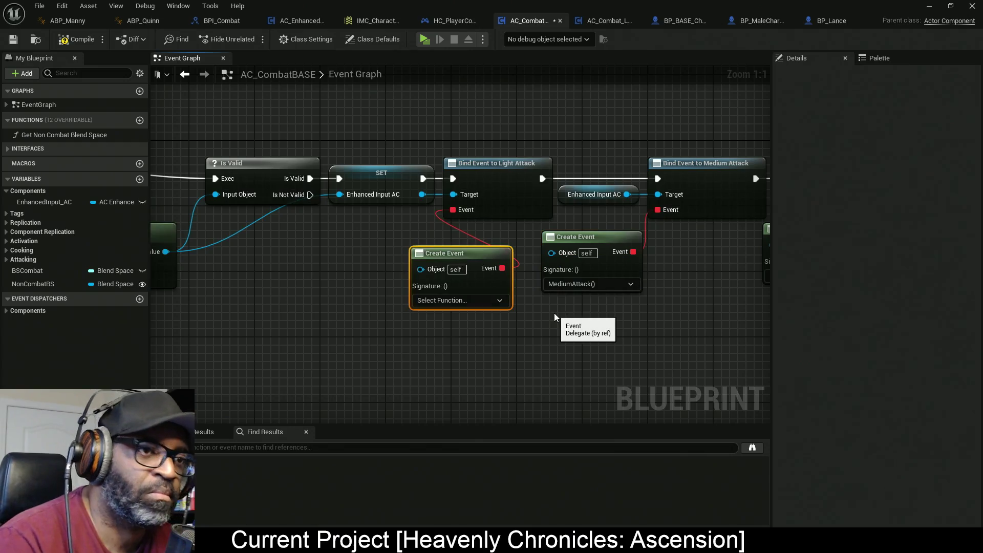
click(492, 300)
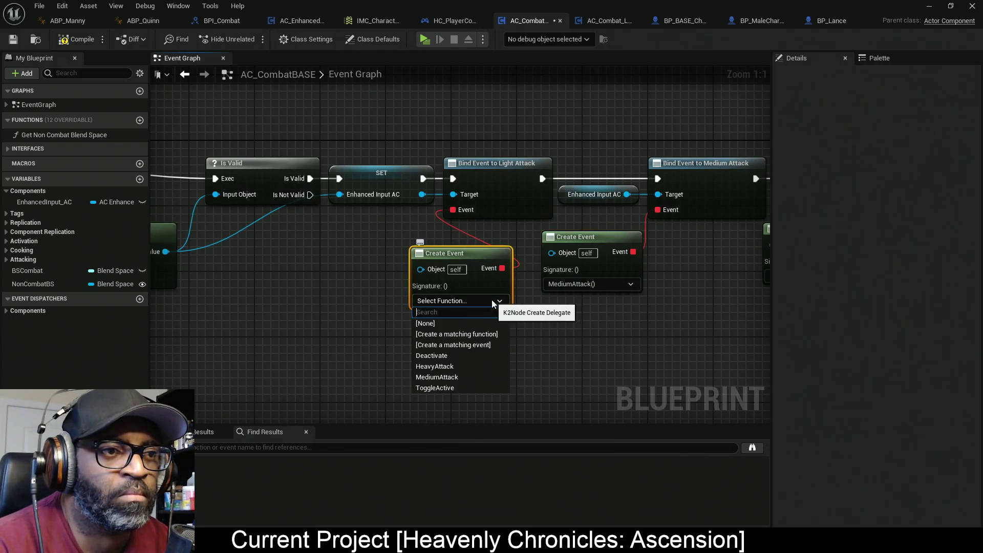
click(474, 345)
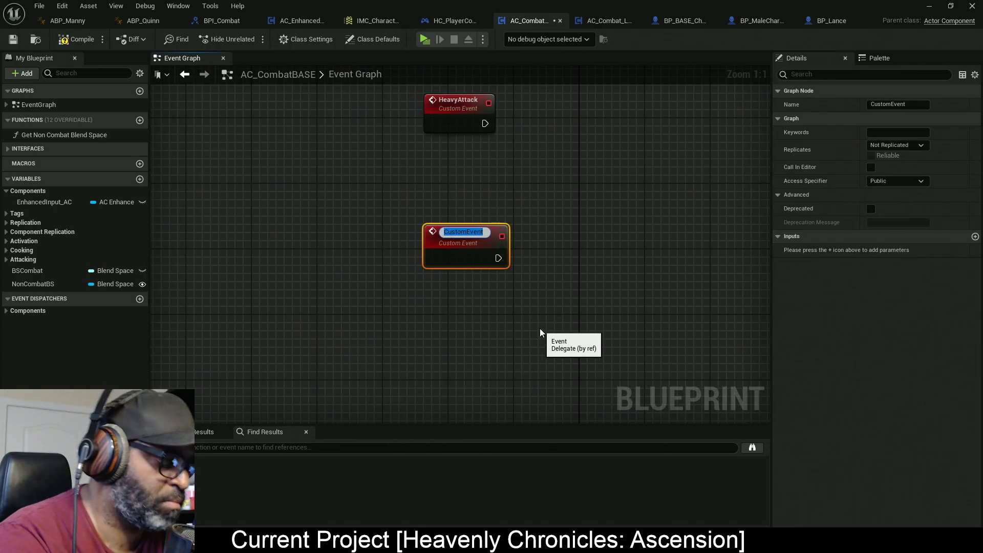
text(LightAttack)
key(Return)
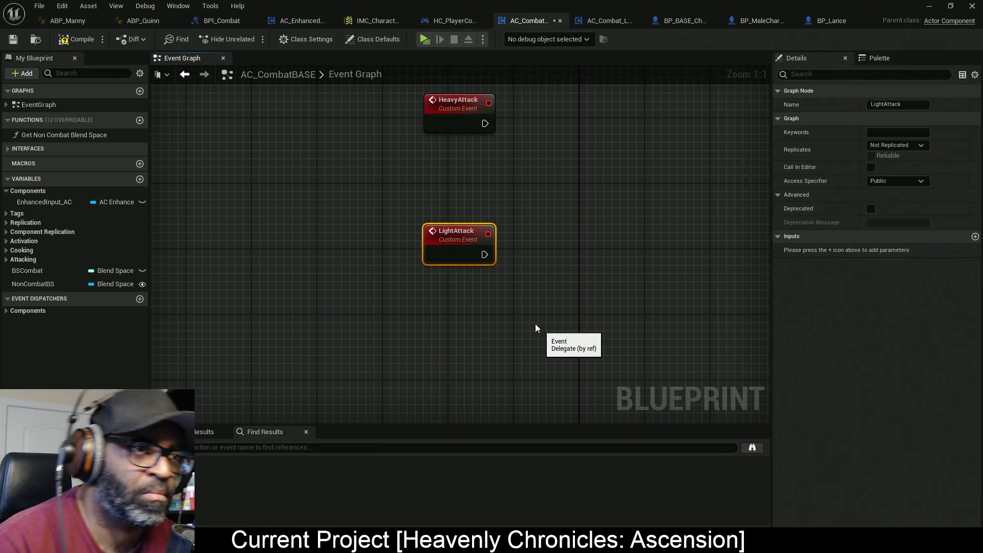
scroll(539, 327, down, 5)
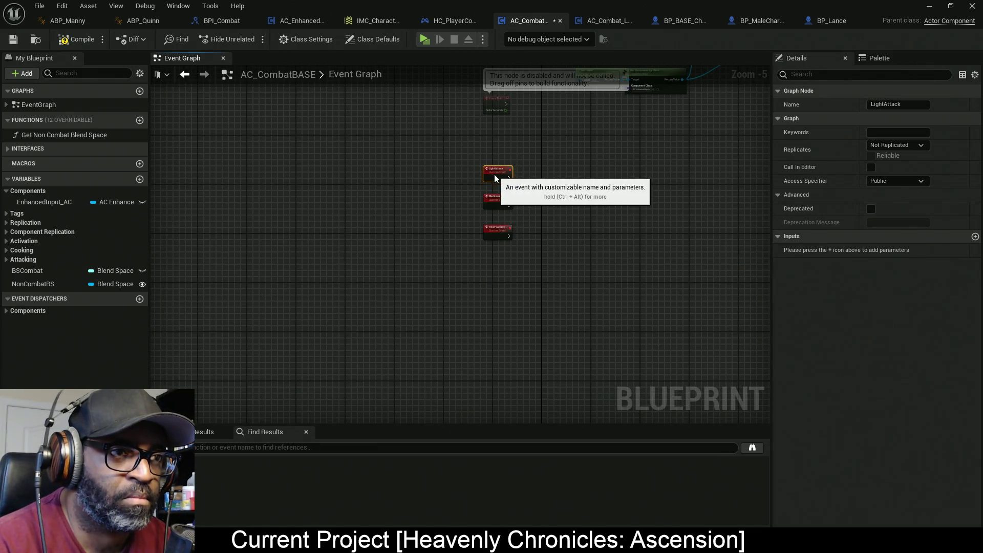
drag(472, 155, 511, 303)
Move the three attack events away from Event Tick and space them in a column
mouse_move(383, 221)
mouse_down()
mouse_move(456, 220)
mouse_move(441, 263)
mouse_move(443, 229)
mouse_up()
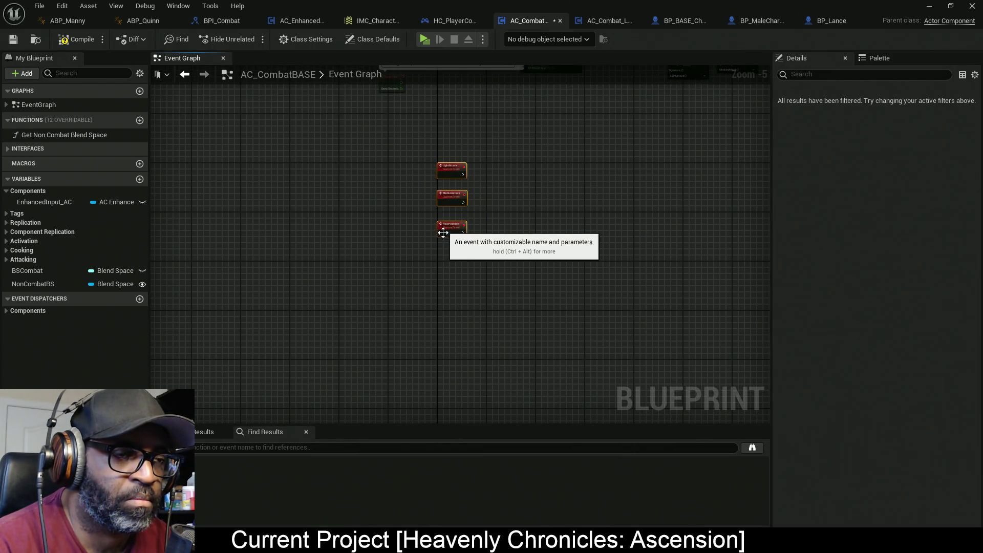
mouse_move(497, 252)
mouse_down()
mouse_move(427, 152)
mouse_move(430, 169)
mouse_up()
click(436, 201)
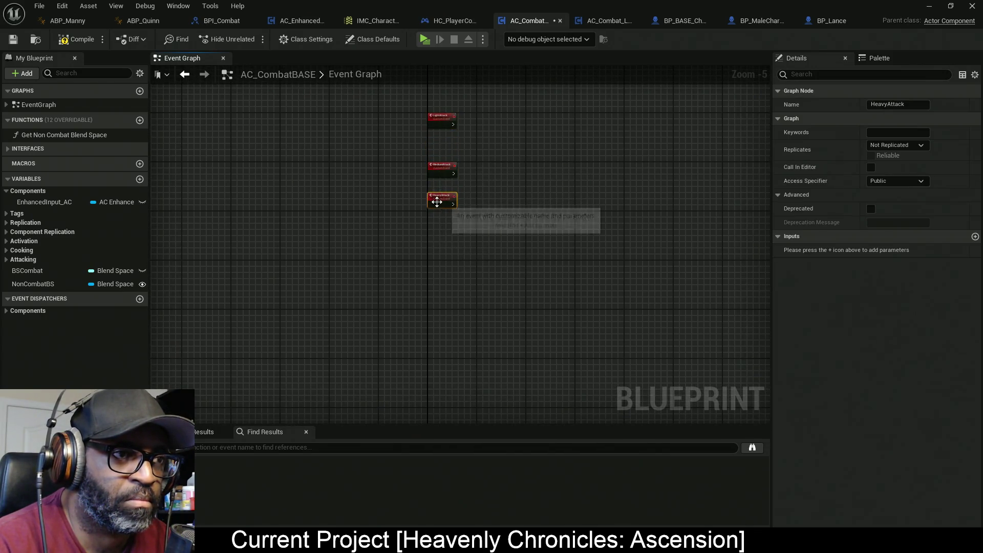
mouse_move(462, 208)
mouse_down()
mouse_move(474, 264)
mouse_move(362, 296)
mouse_up()
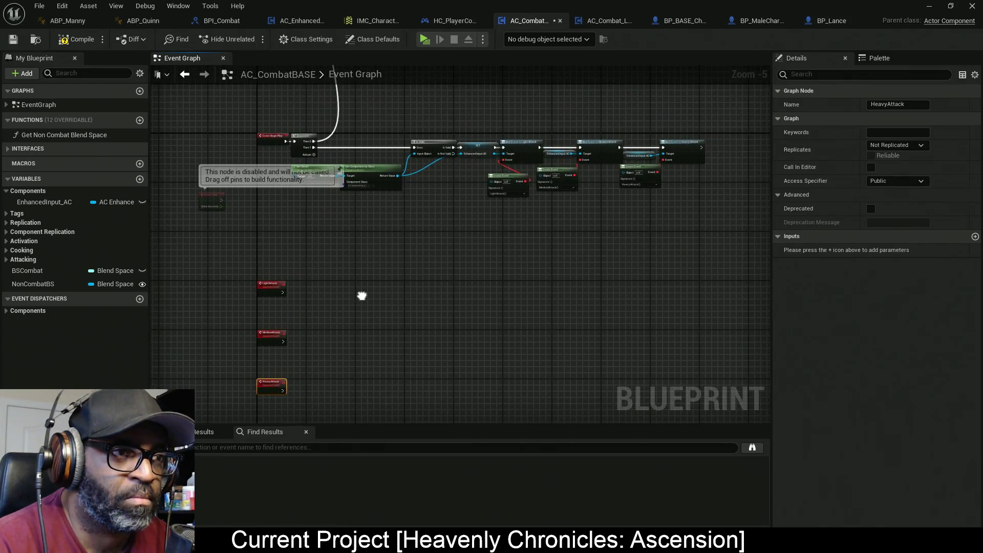
Reposition the LightAttack and MediumAttack Create Event nodes beneath their bind nodes
scroll(492, 199, up, 4)
mouse_move(541, 229)
mouse_down()
mouse_move(462, 220)
mouse_move(457, 210)
mouse_up()
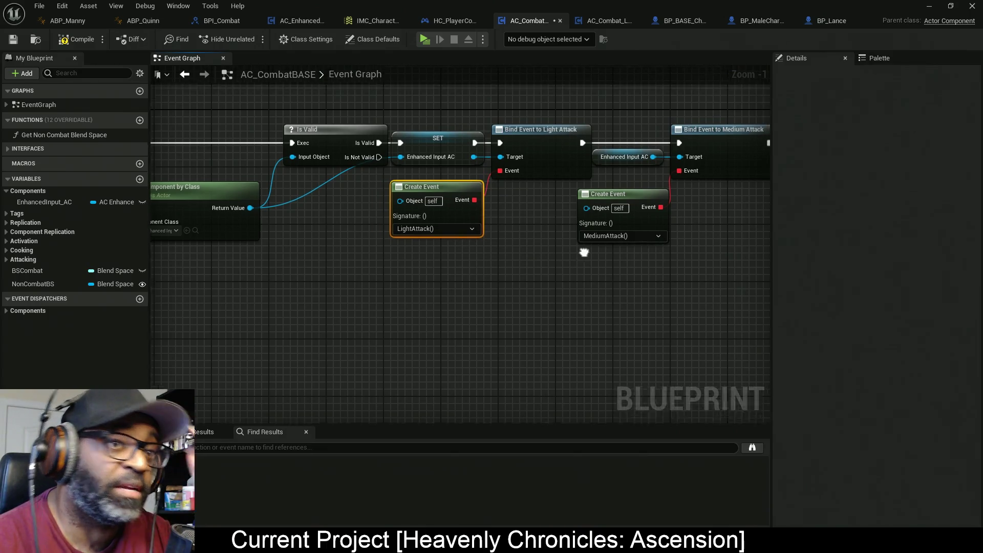
drag(595, 201, 521, 288)
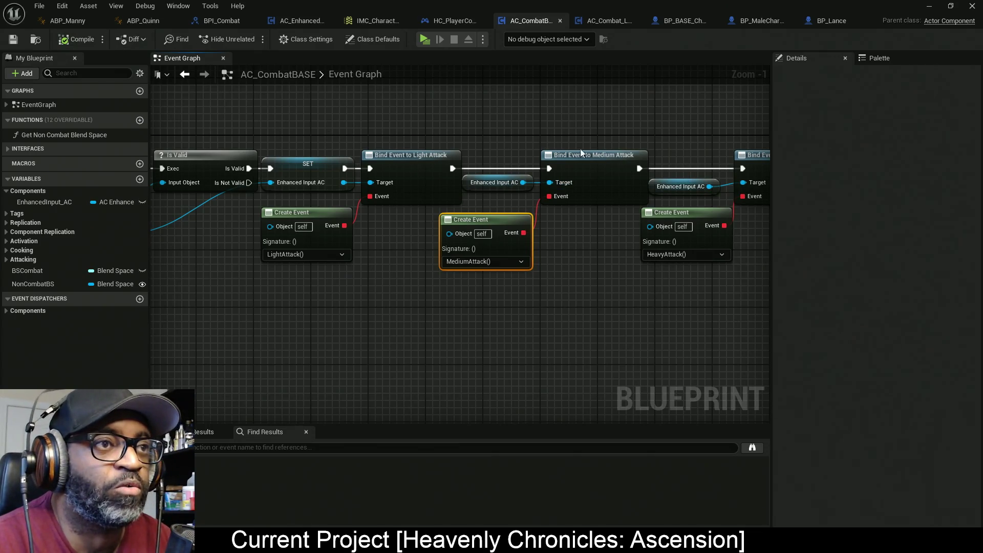
scroll(380, 267, down, 2)
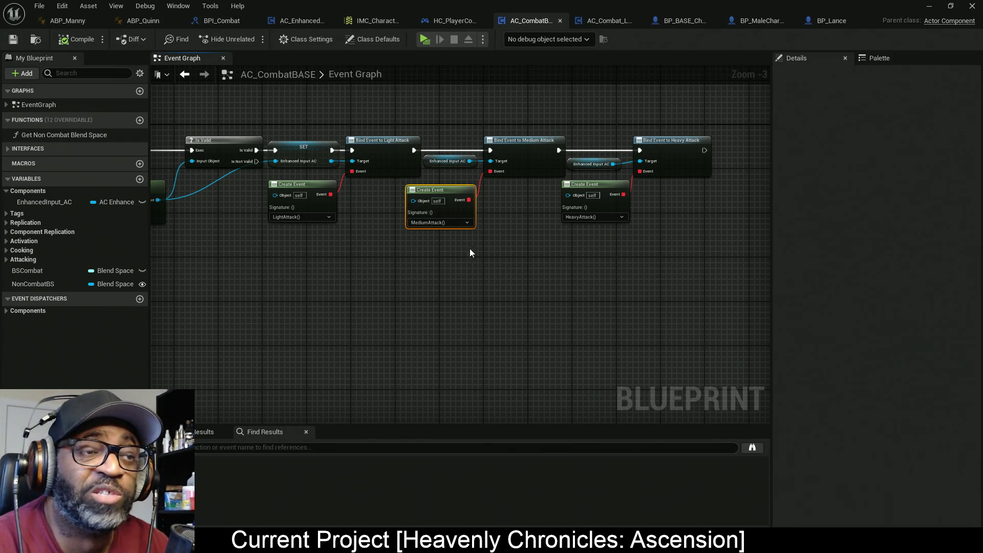
scroll(418, 256, down, 3)
scroll(413, 252, up, 1)
scroll(417, 268, down, 1)
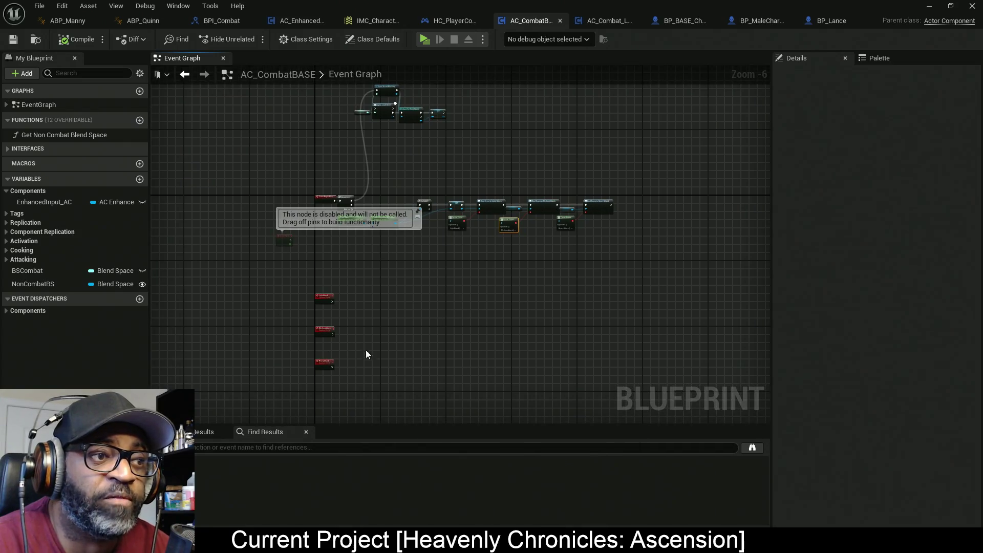
drag(370, 351, 372, 313)
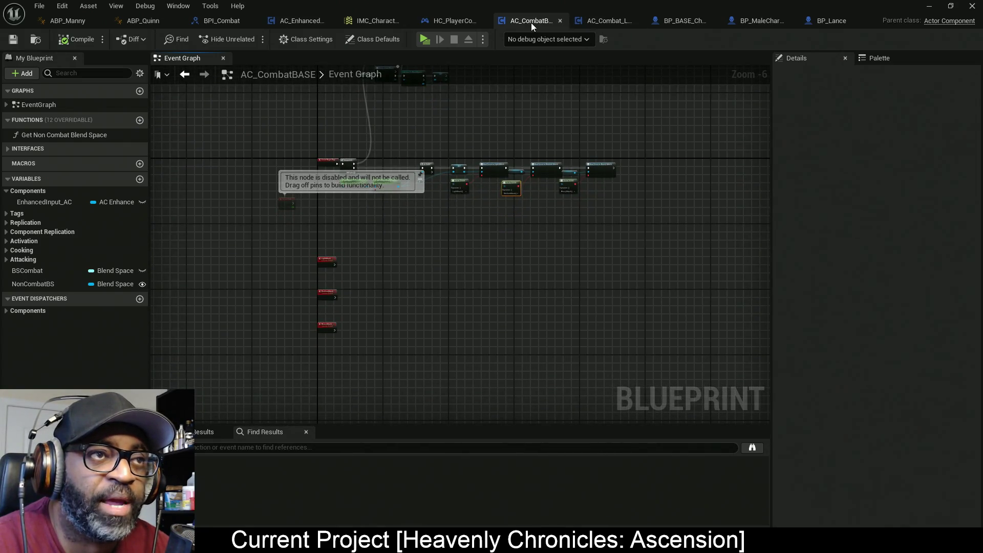
click(594, 21)
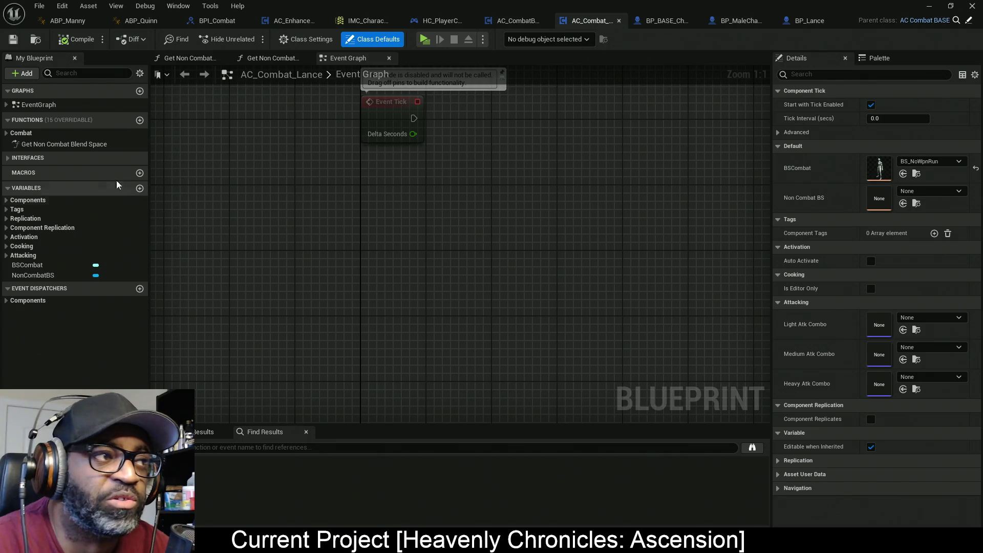
click(109, 120)
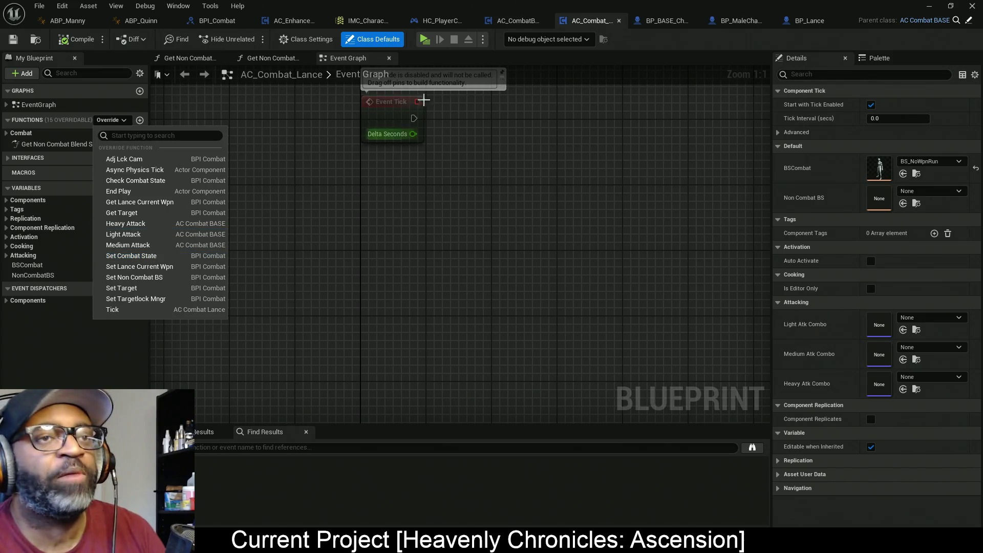
click(522, 21)
scroll(351, 269, up, 4)
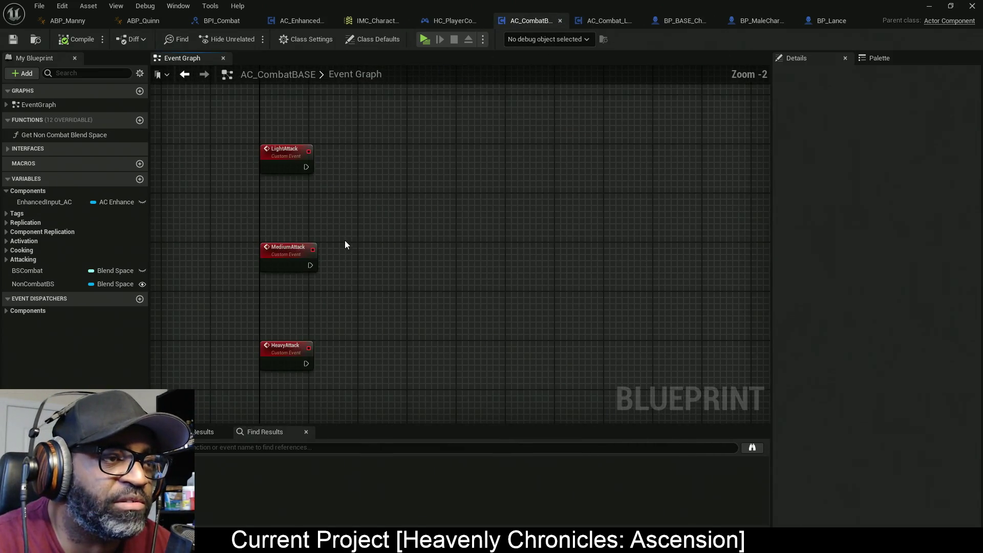
drag(358, 118, 253, 397)
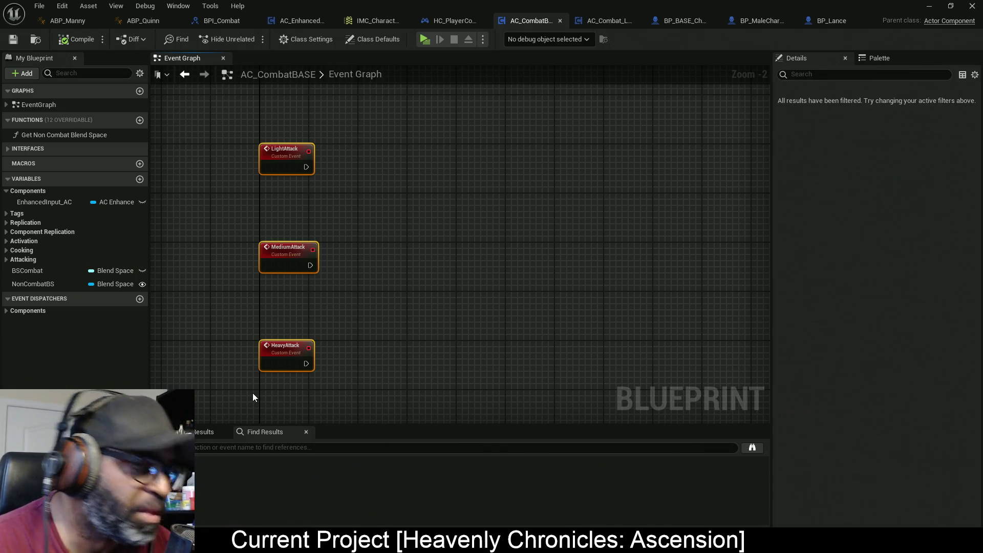
key(c)
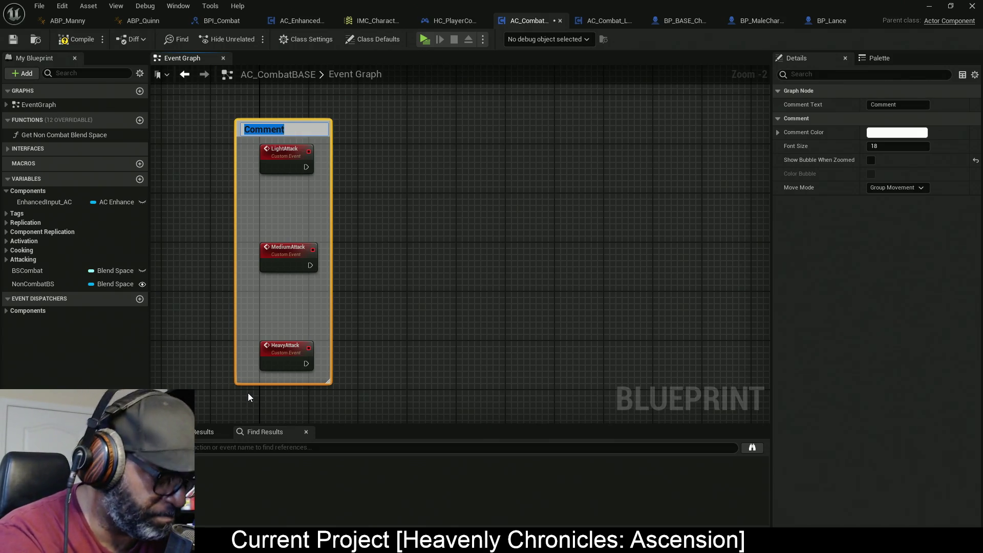
Title the comment 'Light/Medium/Heavy Attack Events DO NOT DELETE!!!!!' and colour it red
text(Li)
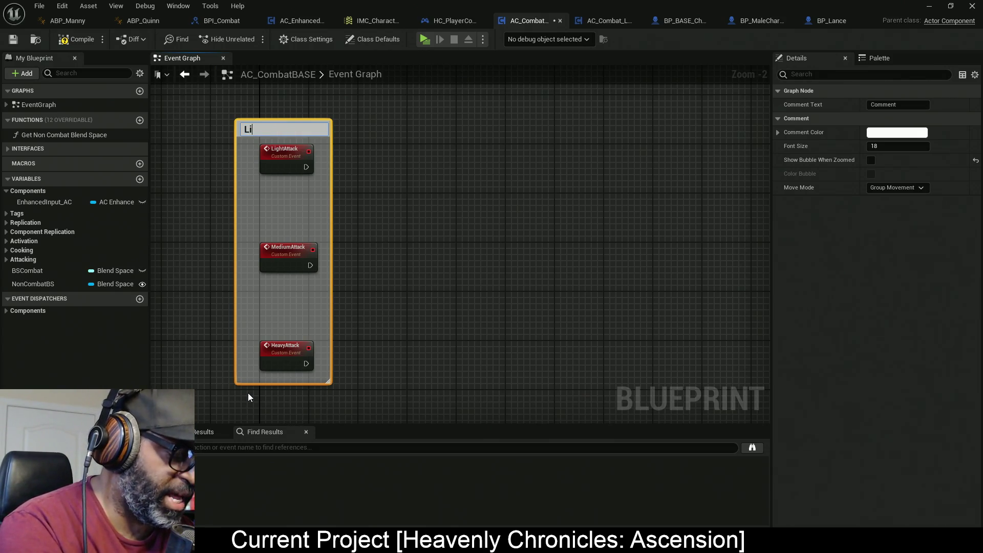
text(ght/Me)
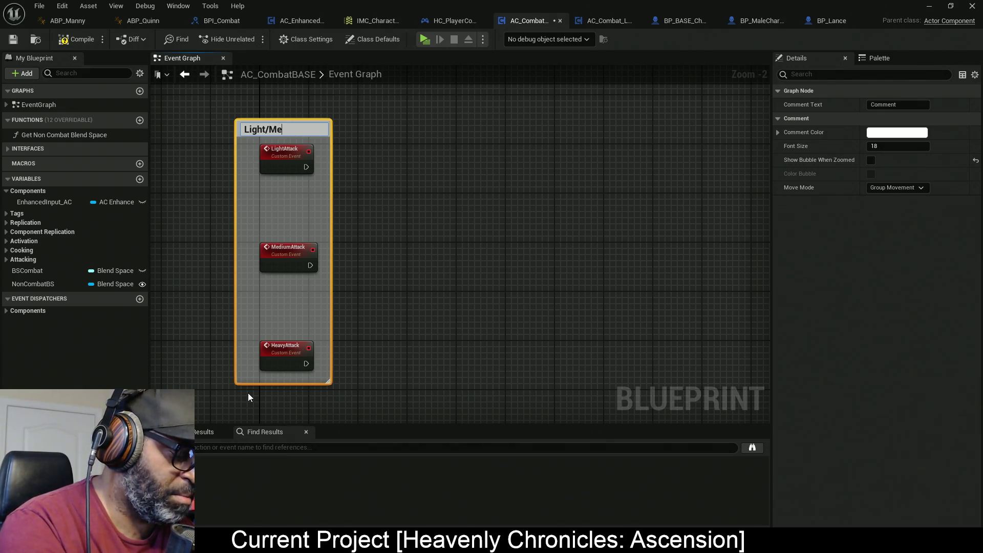
text(dium)
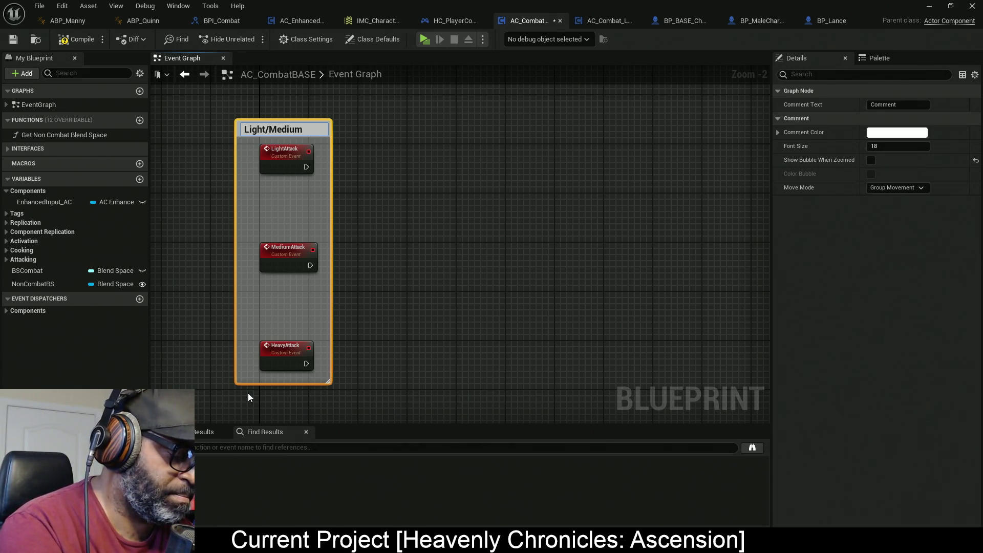
text(/Heavy)
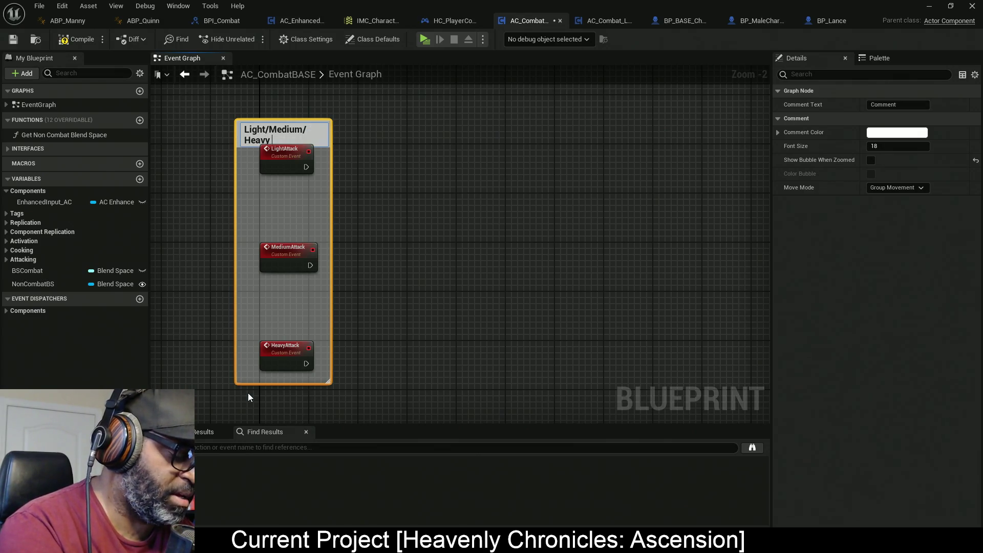
text( Attack)
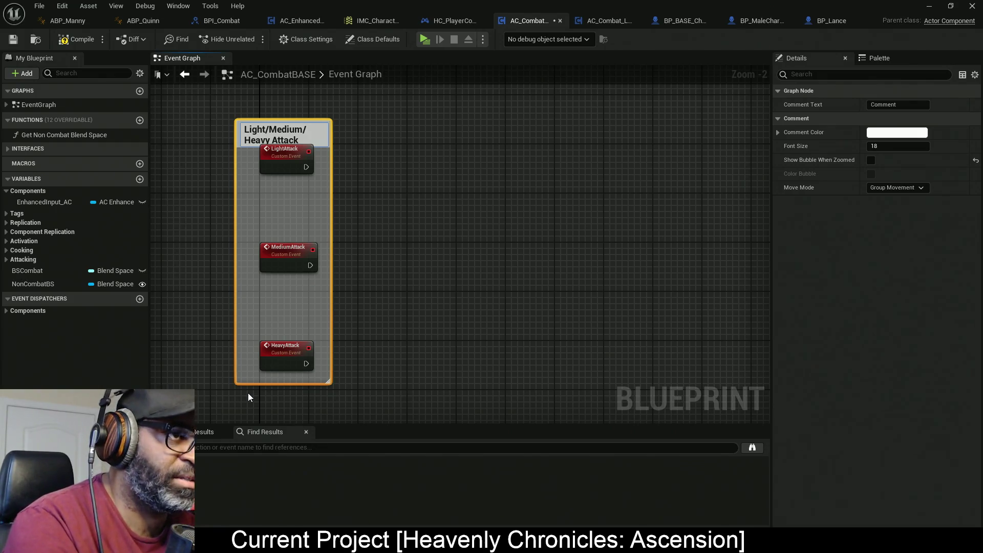
text( Events DO NO)
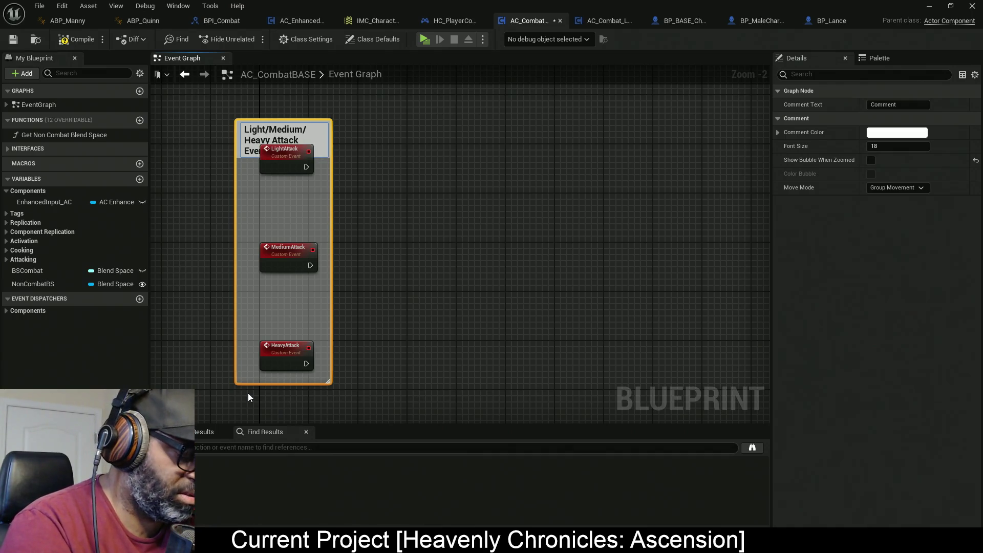
text(T DEL)
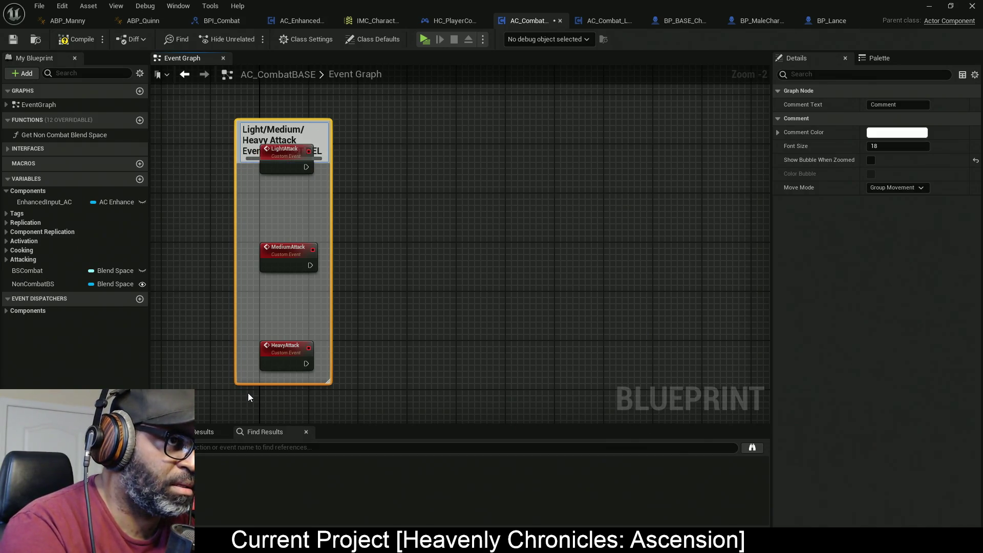
text(ETE!!!!!)
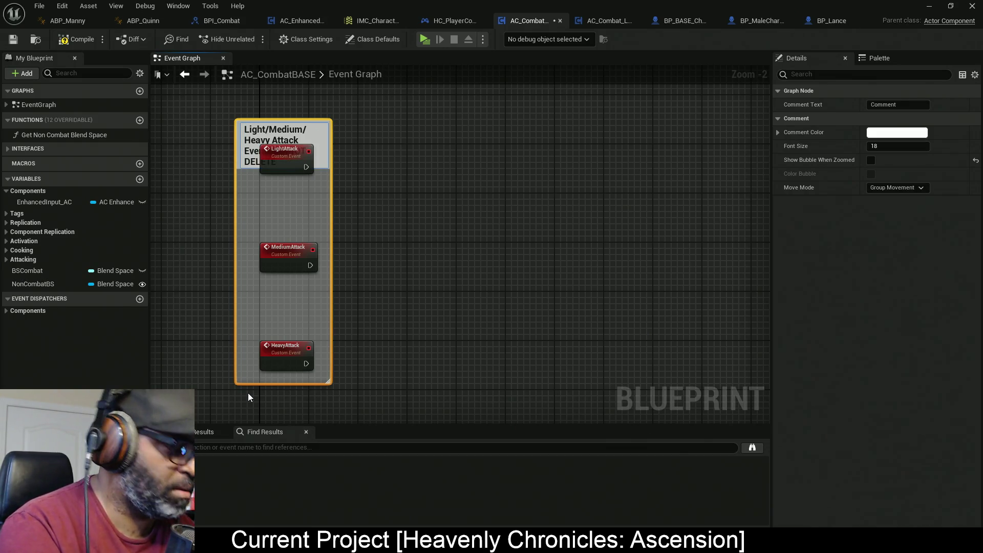
key(Return)
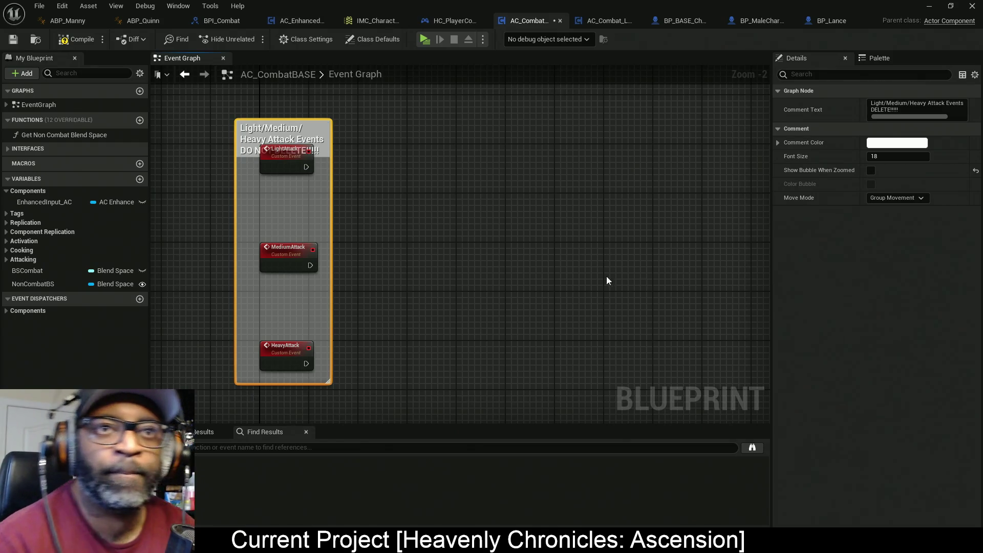
click(885, 145)
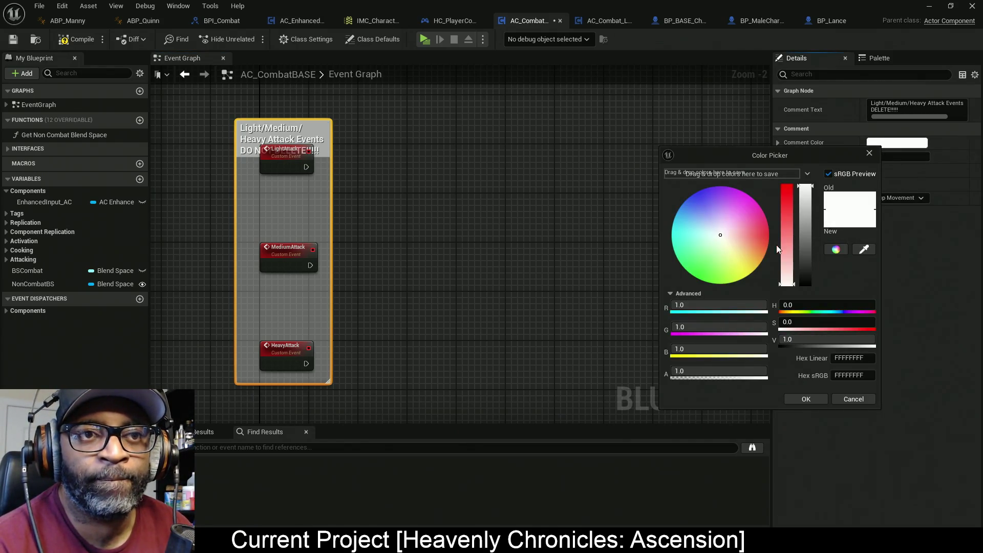
drag(783, 233, 786, 183)
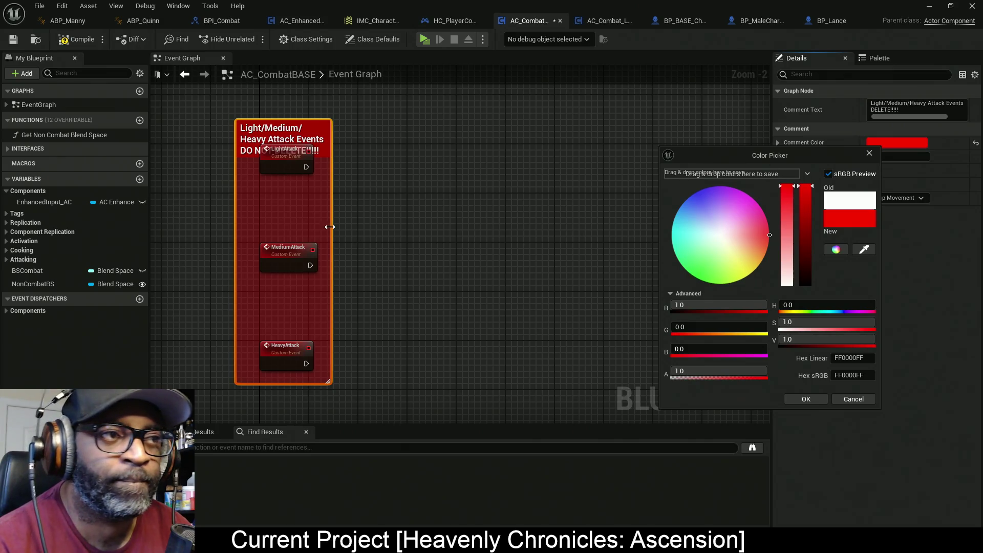
Widen and reposition the comment box, then compile AC_CombatBASE and switch to AC_Combat_Lance
drag(316, 194, 774, 203)
scroll(717, 212, down, 1)
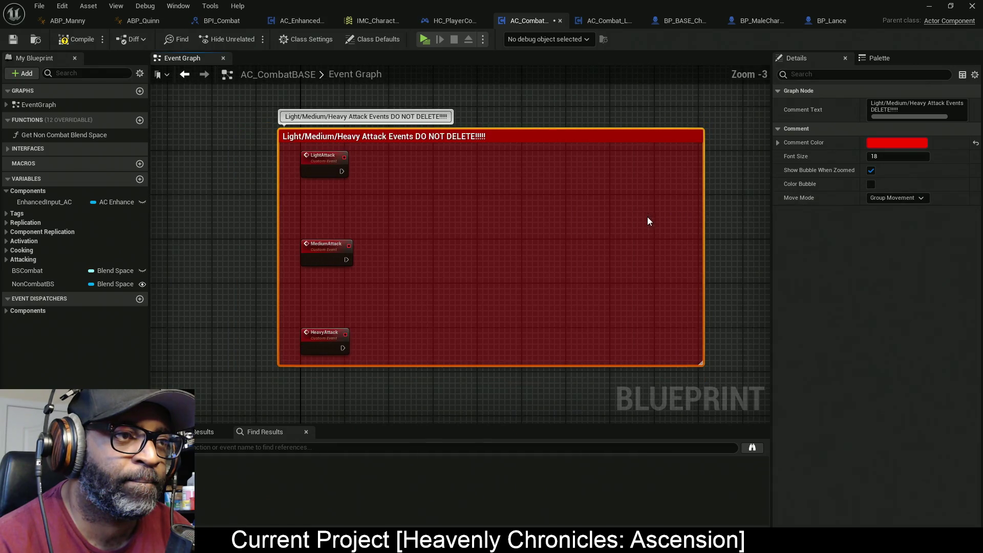
mouse_move(545, 140)
mouse_down()
mouse_move(564, 137)
mouse_move(564, 161)
mouse_up()
click(254, 195)
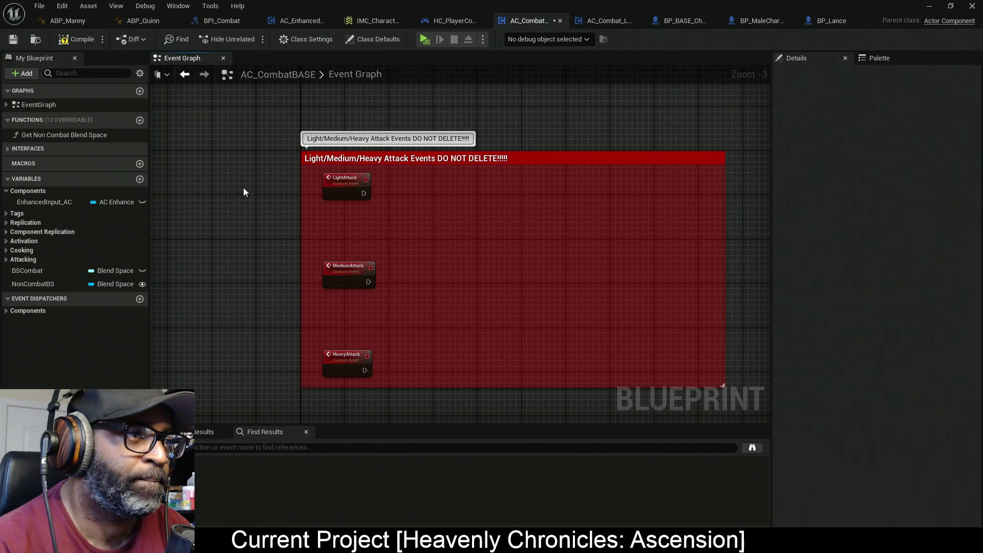
click(70, 43)
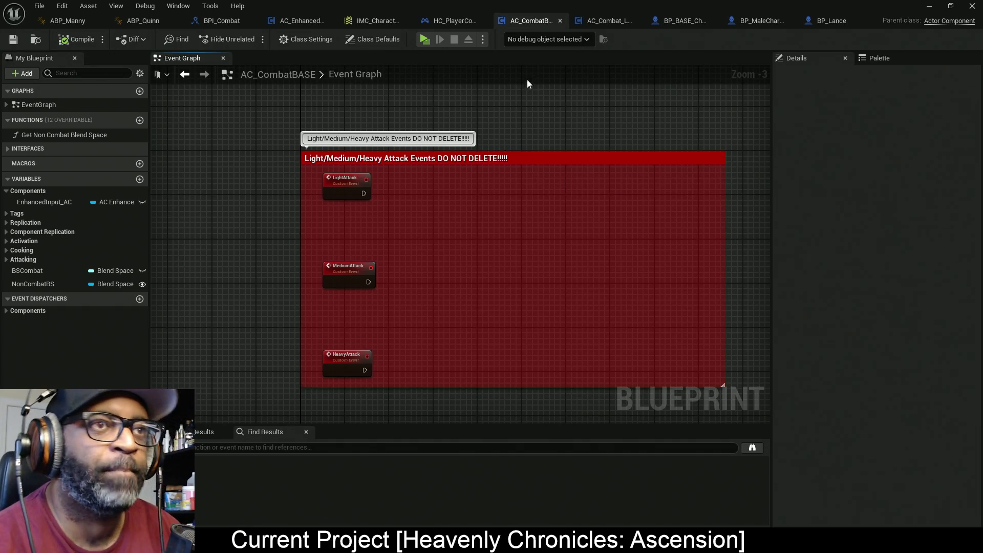
click(609, 23)
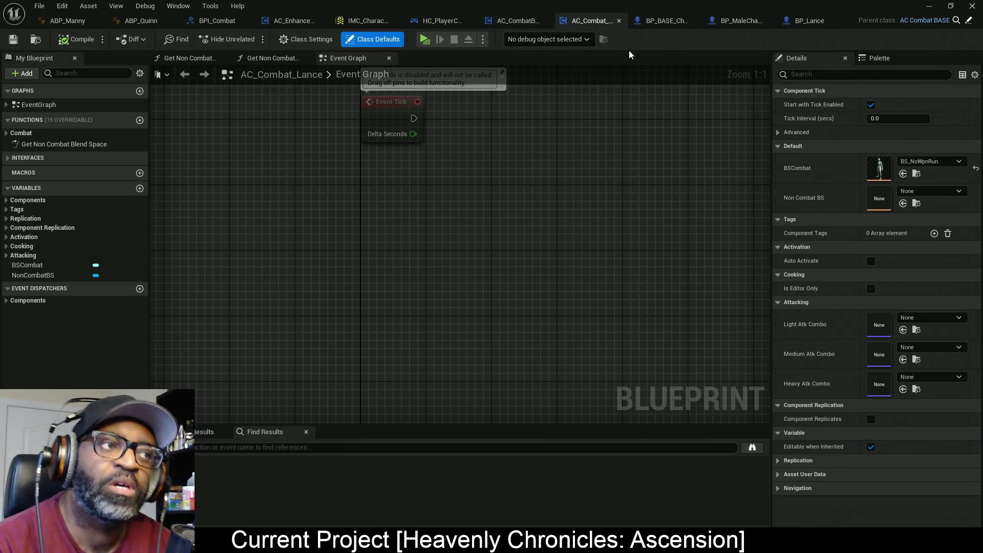
Check AC_Combat_Lance's overridable functions and pan its Event Graph, then return to the YouTube tutorial
click(104, 121)
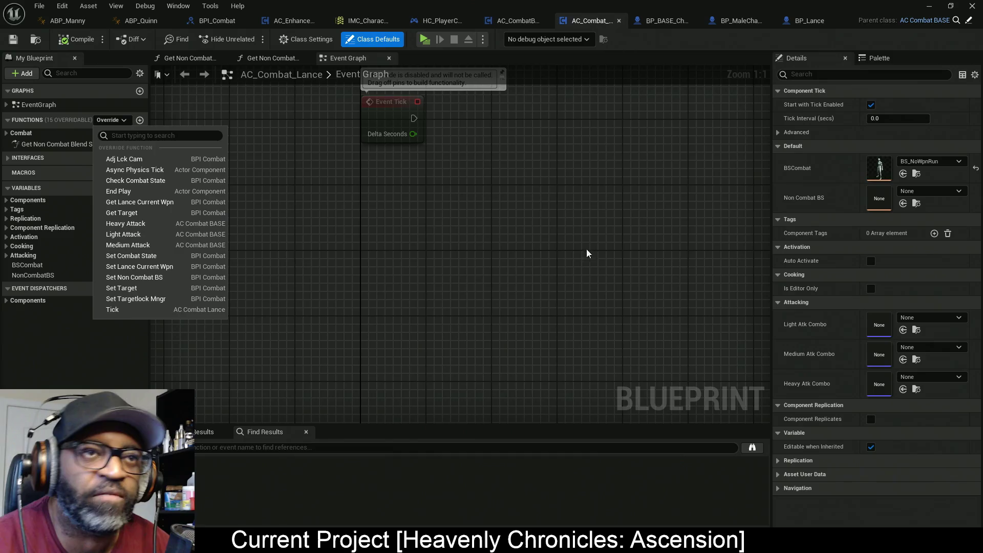
click(653, 256)
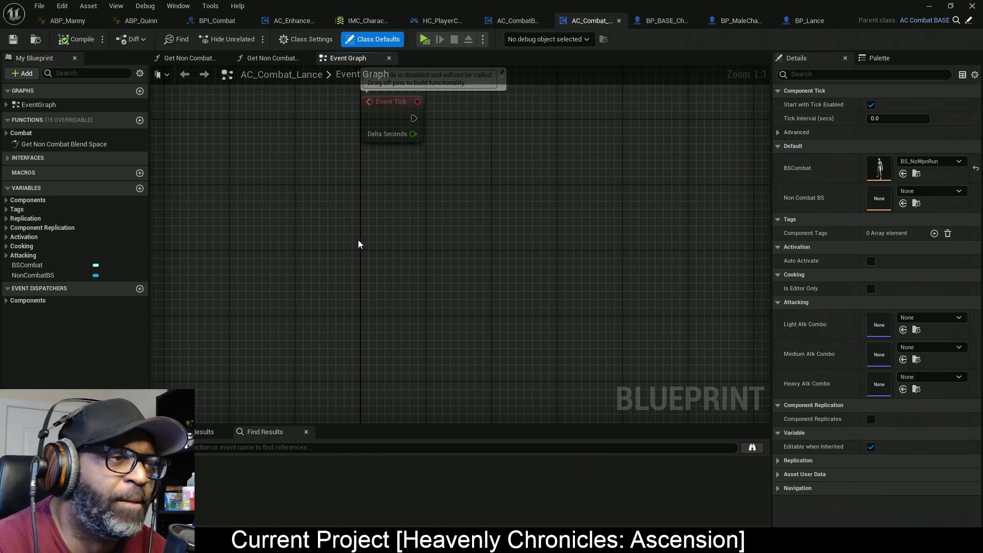
drag(419, 185, 402, 215)
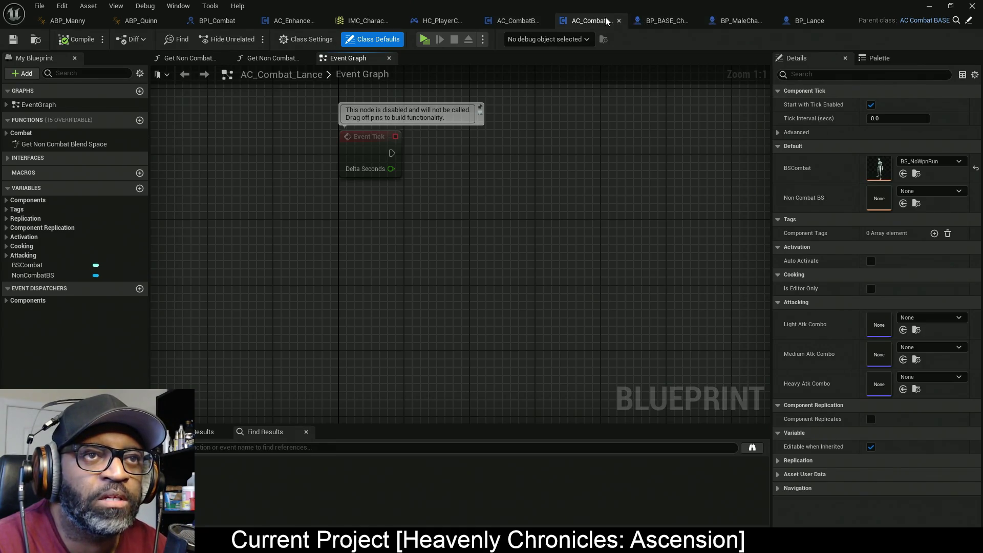
mouse_move(433, 295)
mouse_down()
mouse_move(388, 225)
mouse_move(329, 193)
mouse_up()
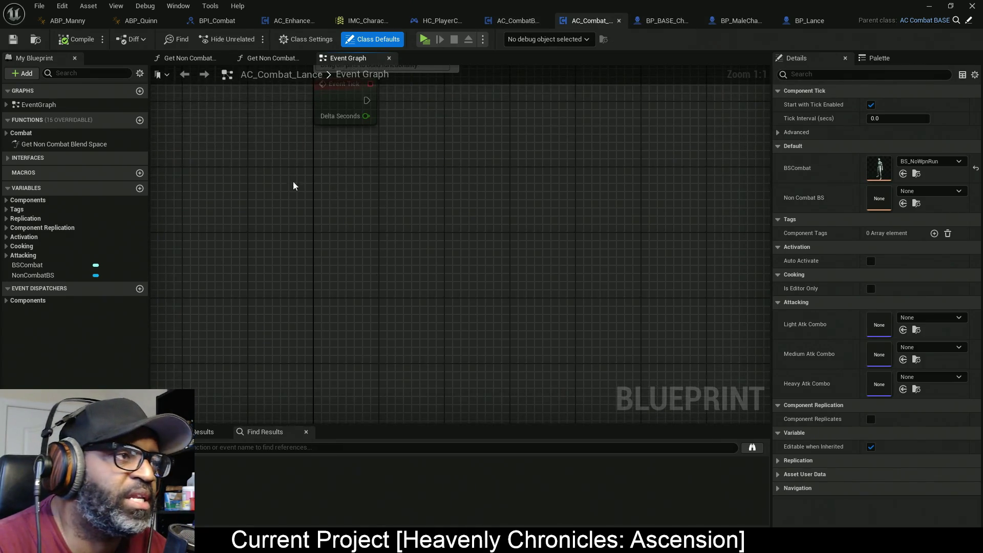
key(alt+Tab)
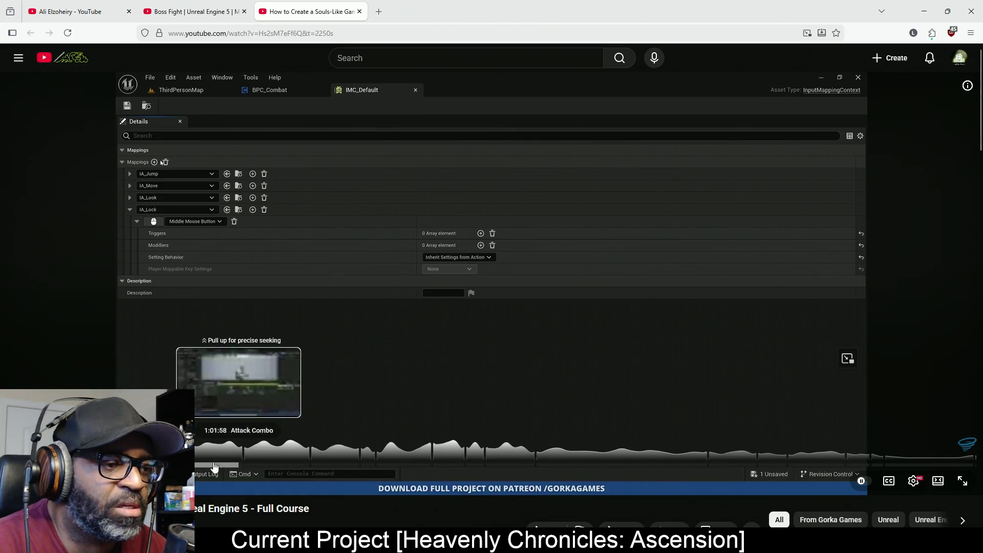
Play the Souls-like tutorial briefly, pause it, and return to the Unreal editor
click(514, 327)
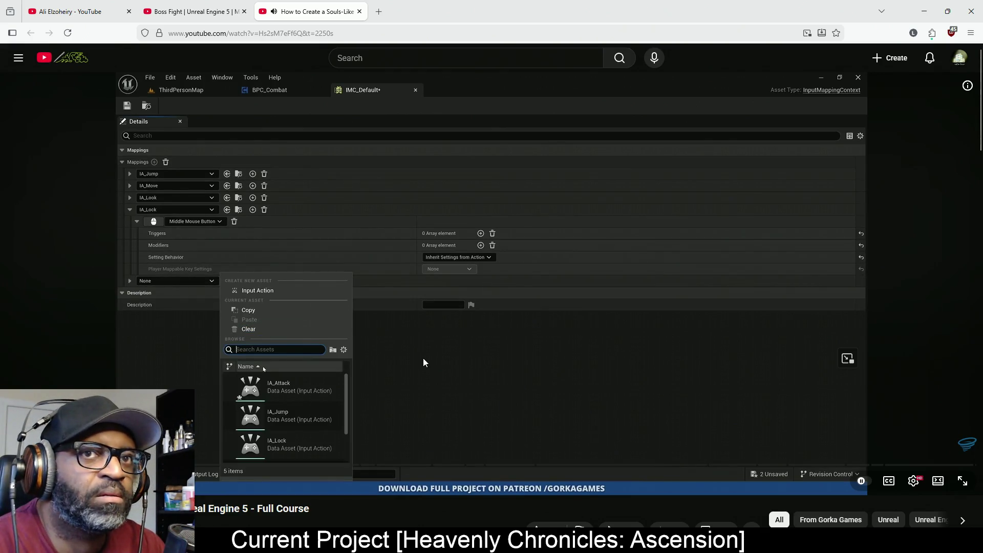
click(428, 346)
key(alt+Tab)
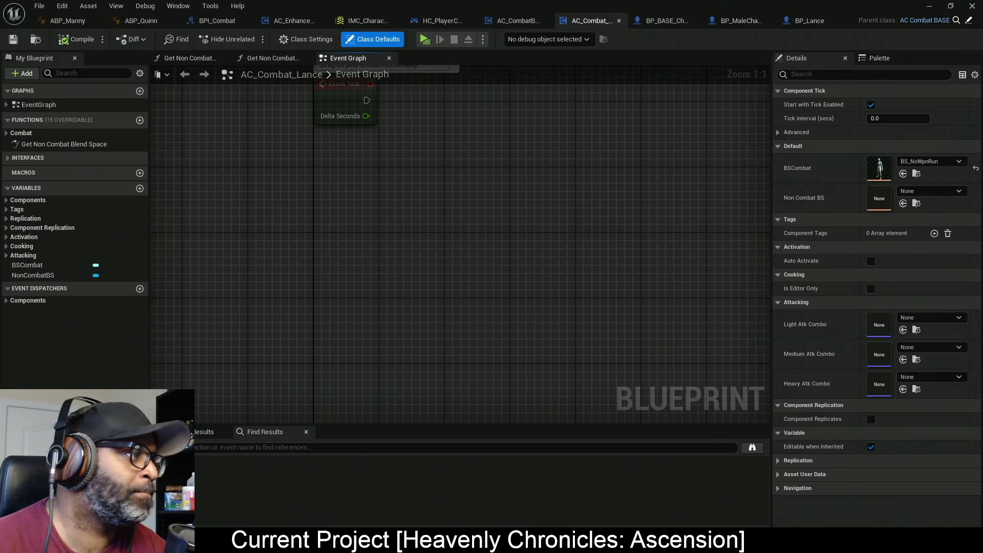
Cycle through the open windows until the Firefox YouTube tutorial is in front
key(alt+Tab)
key(Escape)
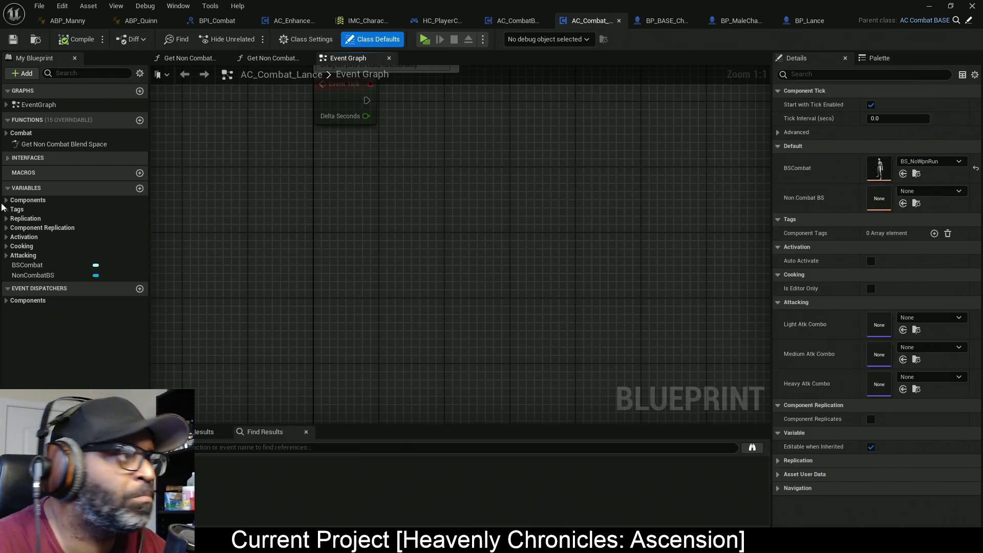
key(alt+Tab)
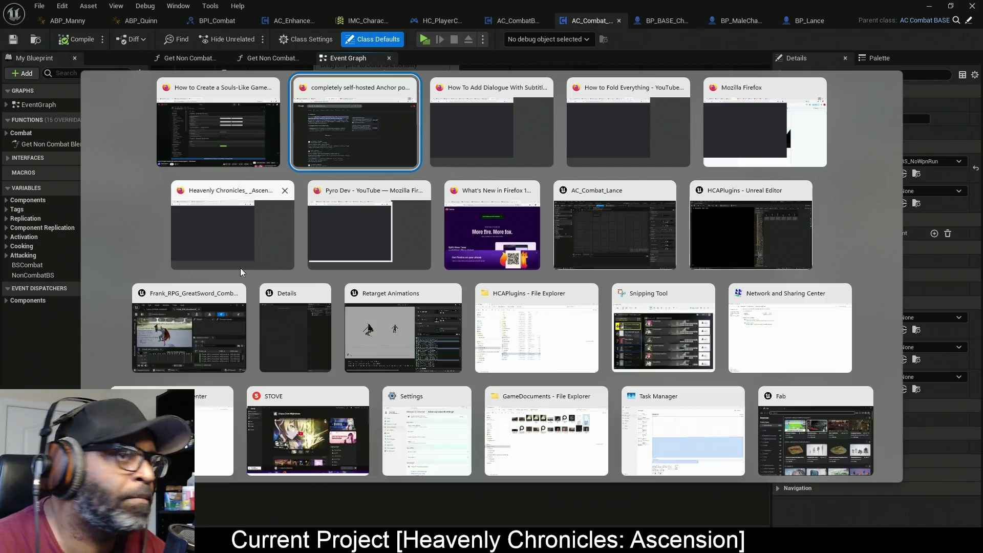
key(Escape)
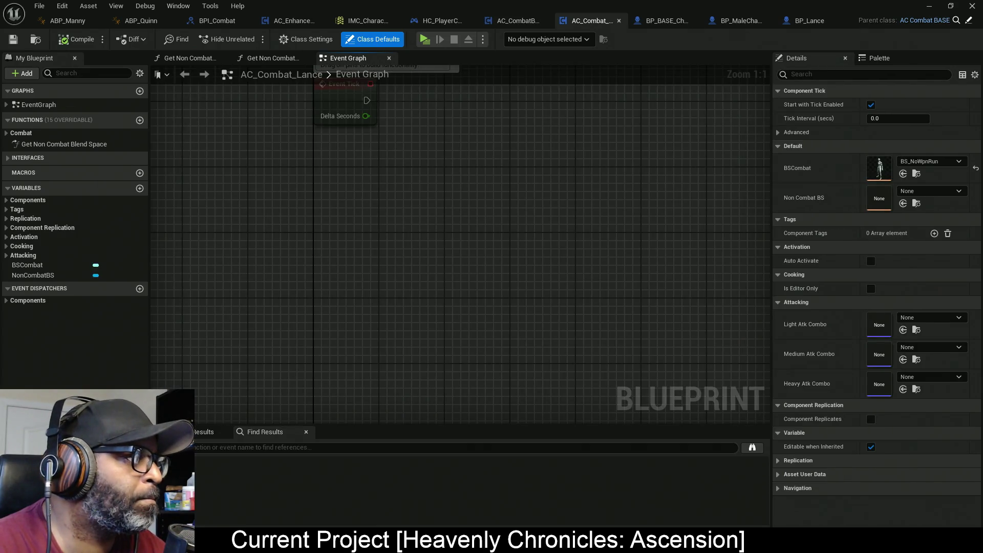
key(alt+Tab)
key(Tab)
key(Tab)
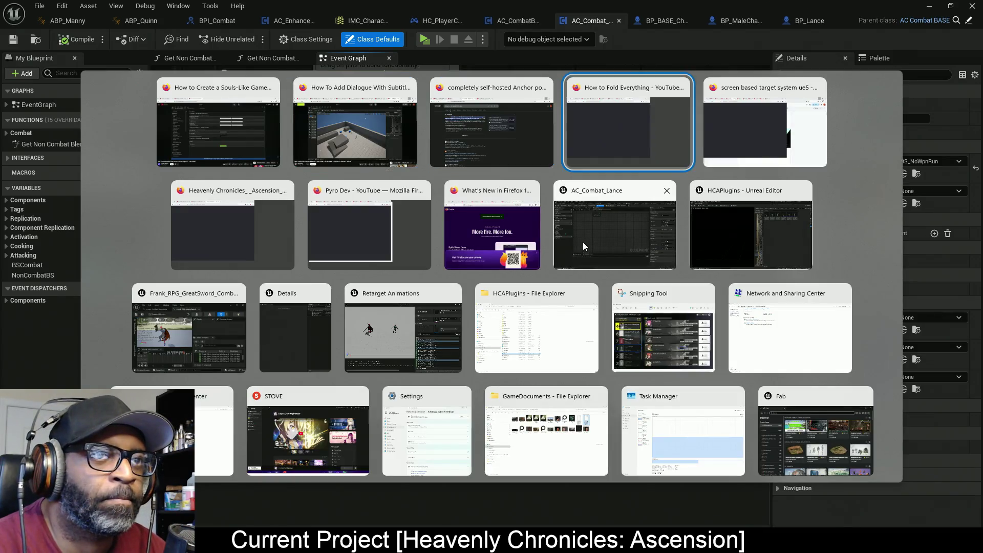
click(583, 244)
key(alt+Tab)
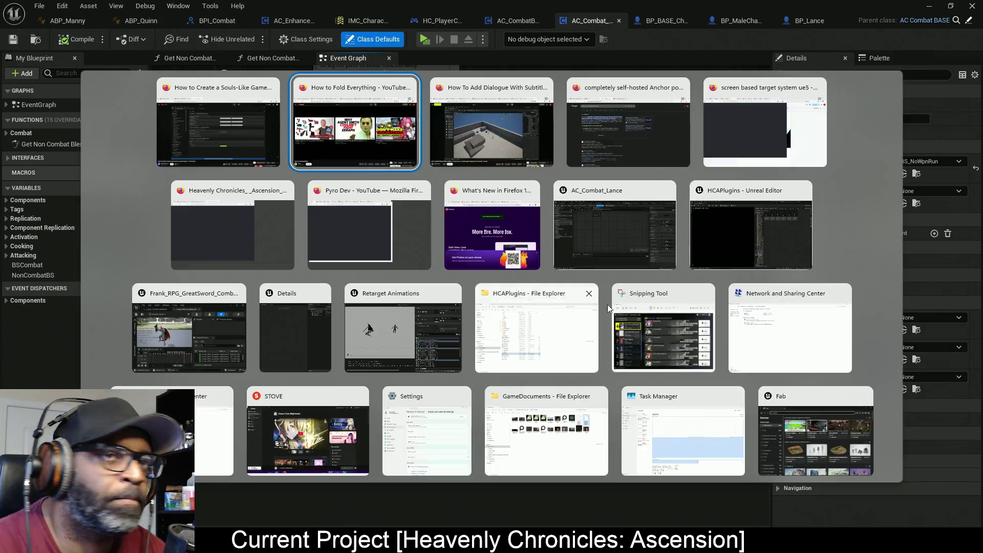
key(Tab)
key(Tab)
key(Tab)
key(Escape)
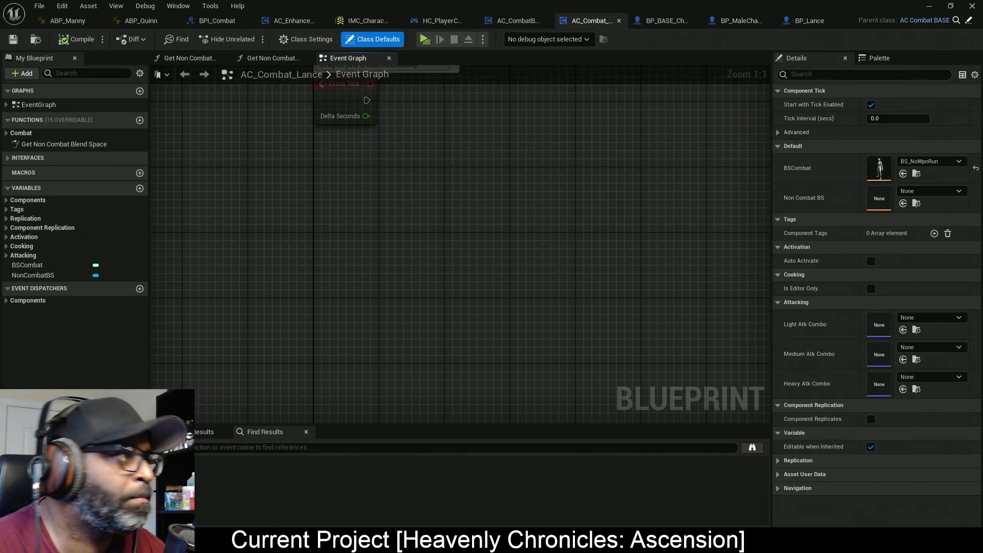
key(alt+Tab)
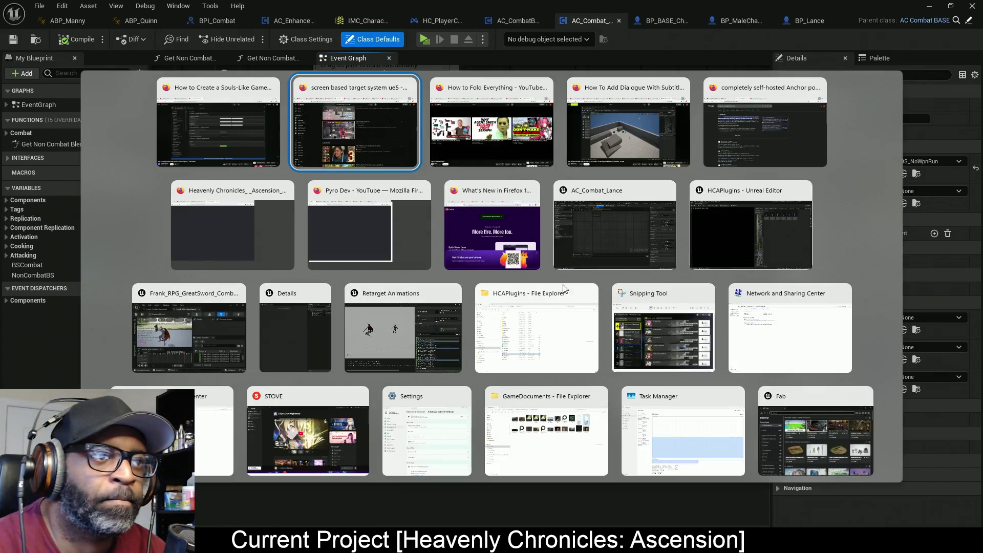
key(Escape)
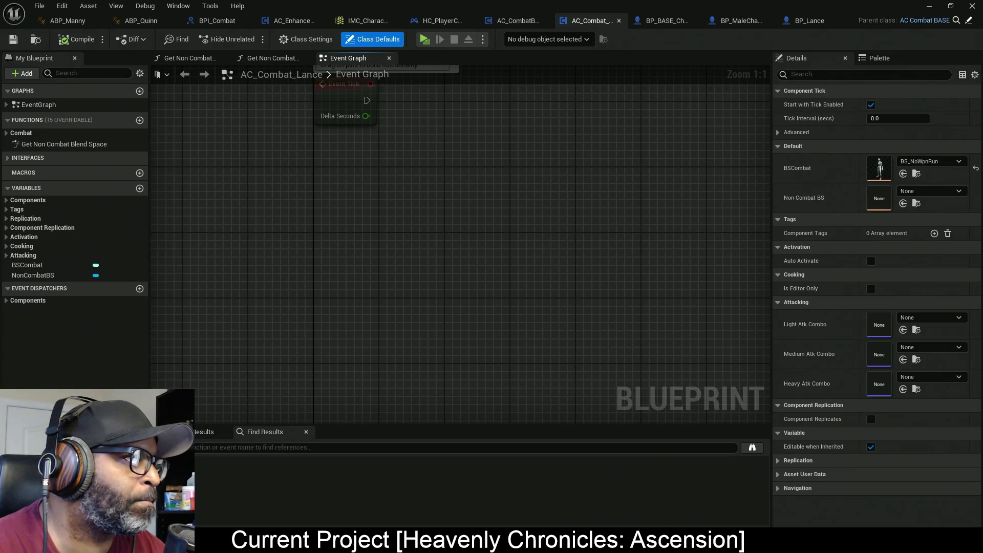
key(alt+Tab)
key(Escape)
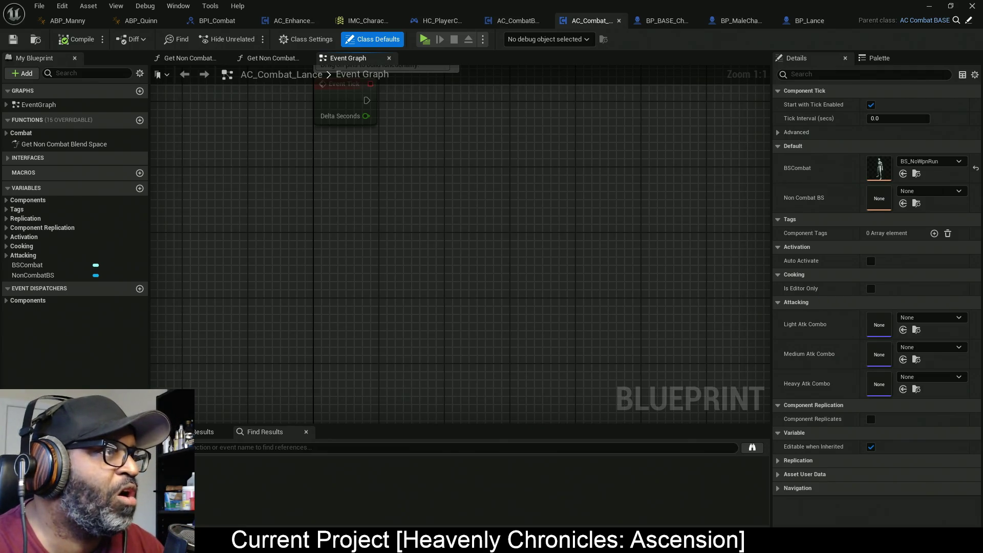
key(alt+Tab)
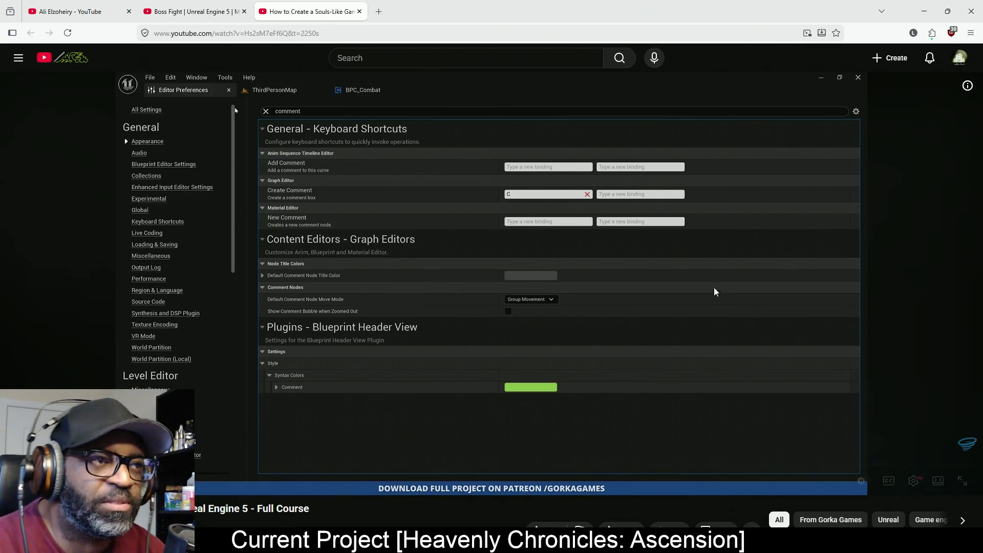
Switch the tutorial video to full screen and resume playback
click(912, 481)
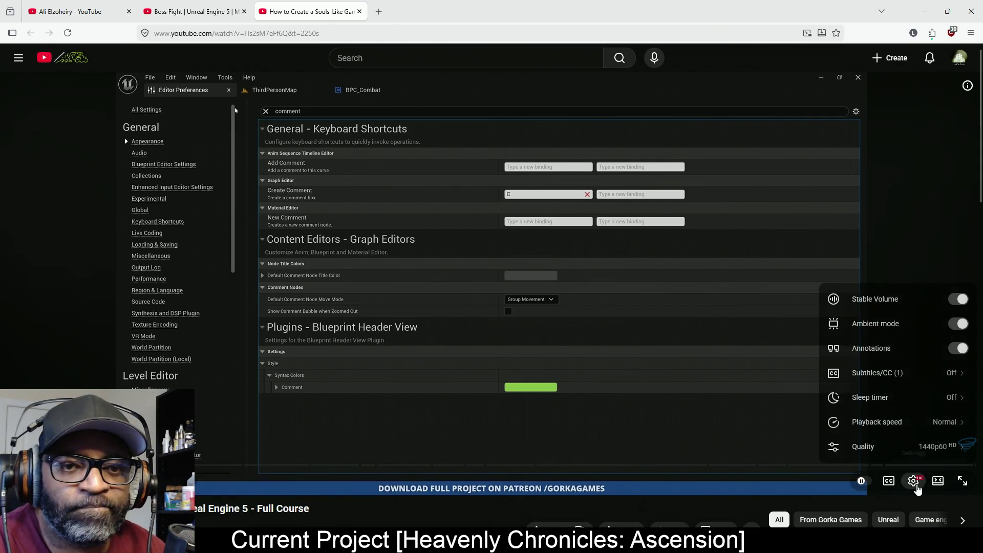
click(960, 480)
click(960, 479)
click(477, 394)
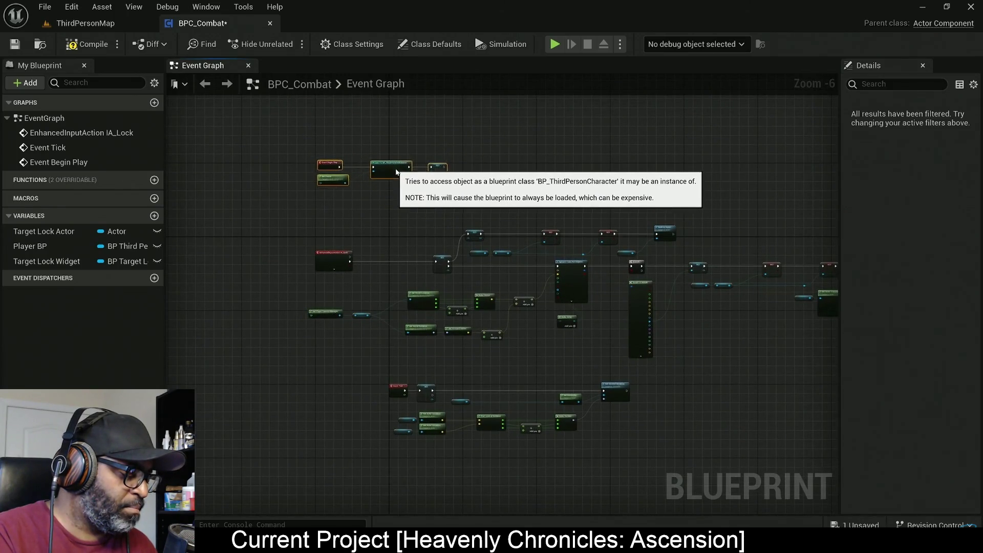
Follow the course part that groups the target-lock nodes in a 'Targ Lock Update' comment
text(cGet Player Class)
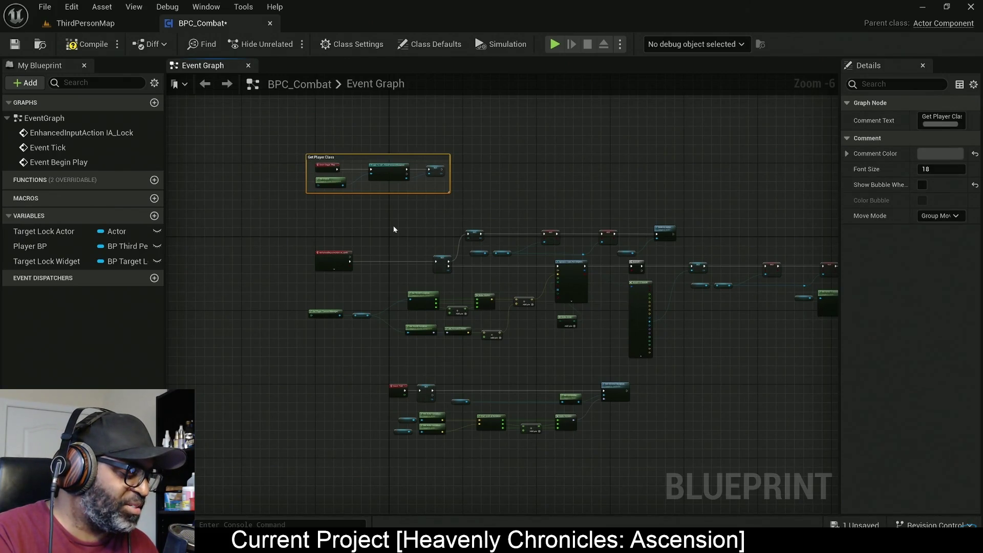
click(394, 229)
scroll(311, 182, down, 2)
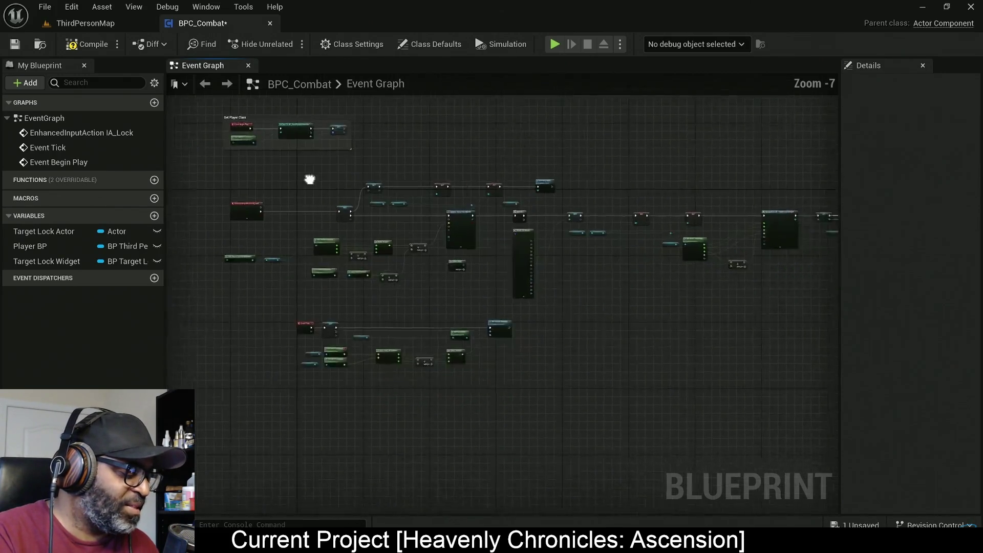
drag(185, 166, 795, 392)
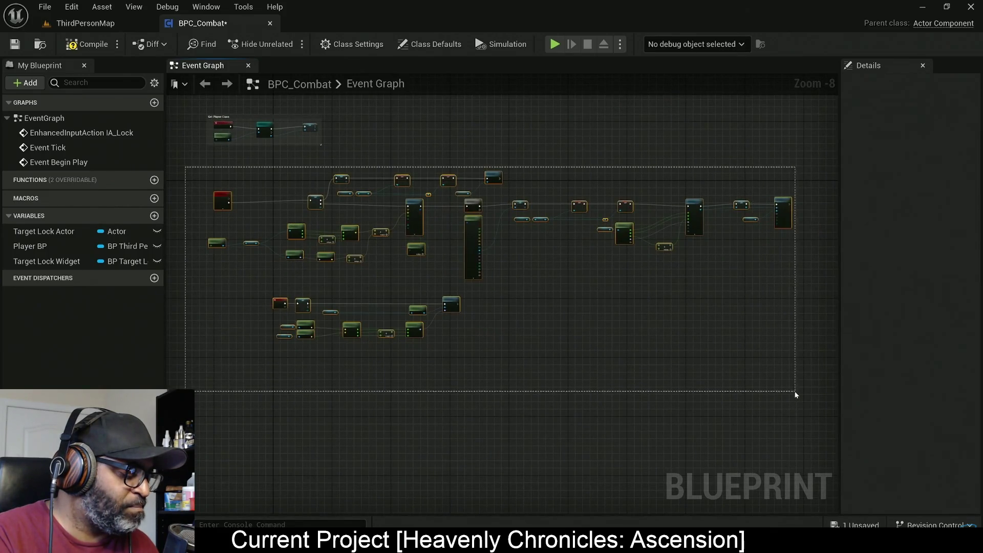
text(cTa)
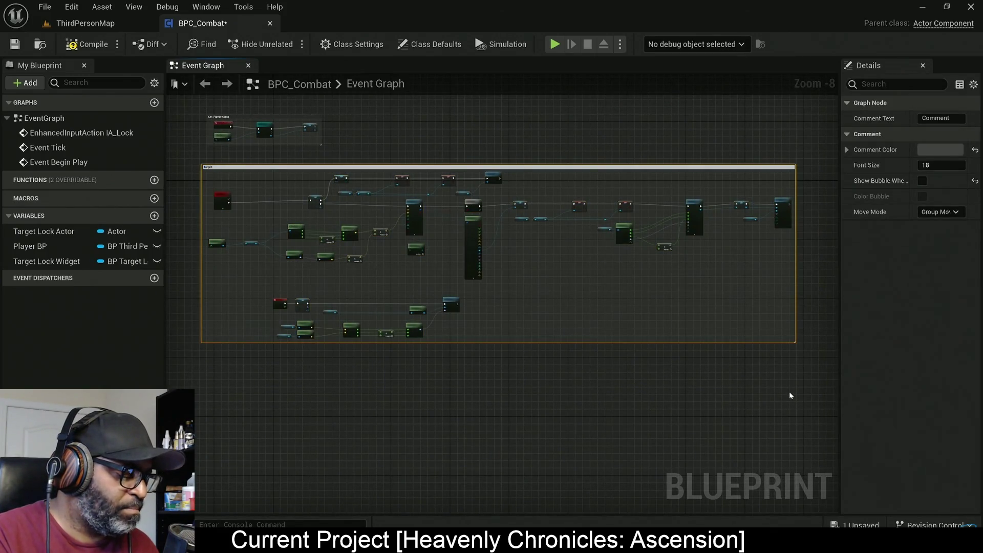
key(Return)
scroll(533, 344, up, 2)
mouse_move(351, 285)
mouse_down()
mouse_move(391, 315)
mouse_move(540, 344)
mouse_move(605, 373)
mouse_up()
text(cTarg)
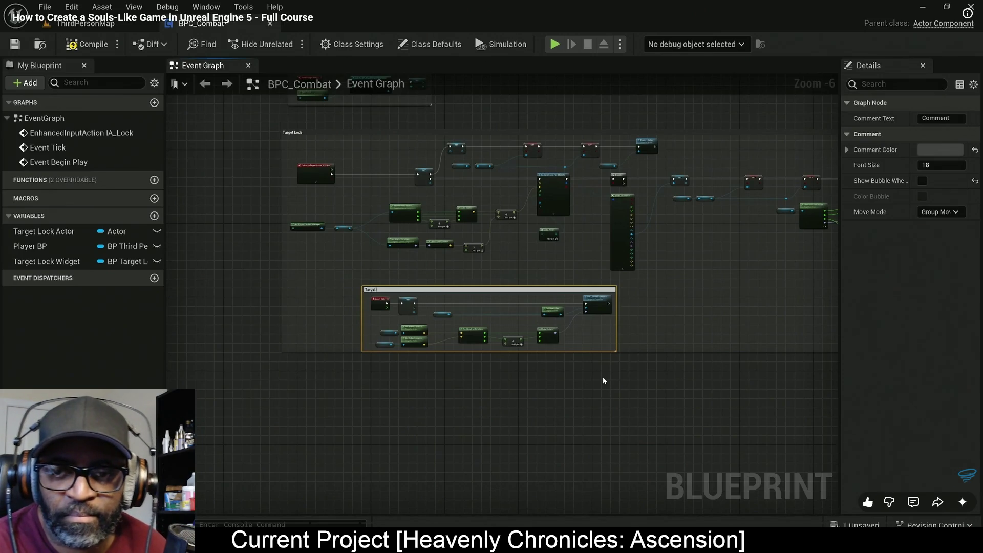
text( Lock Update)
key(Return)
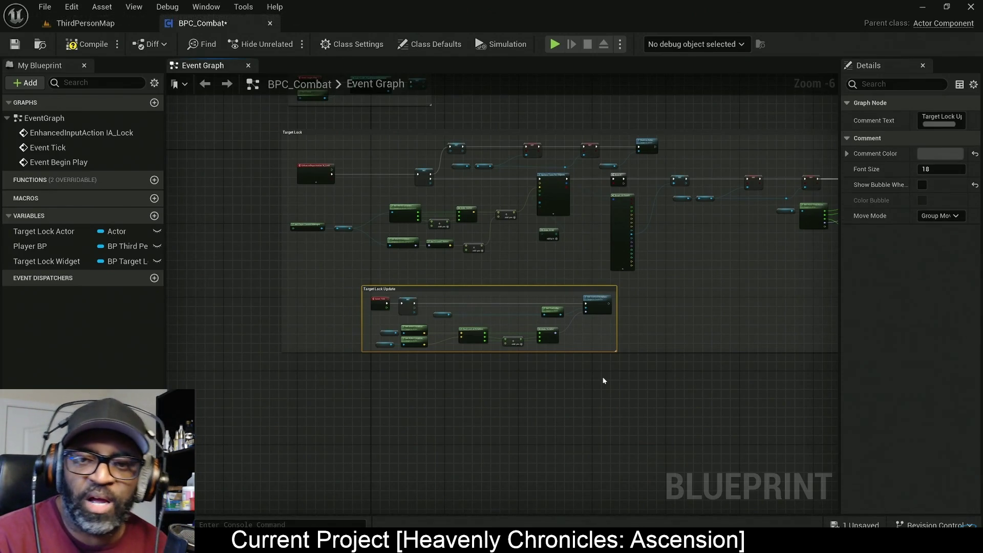
scroll(552, 285, up, 2)
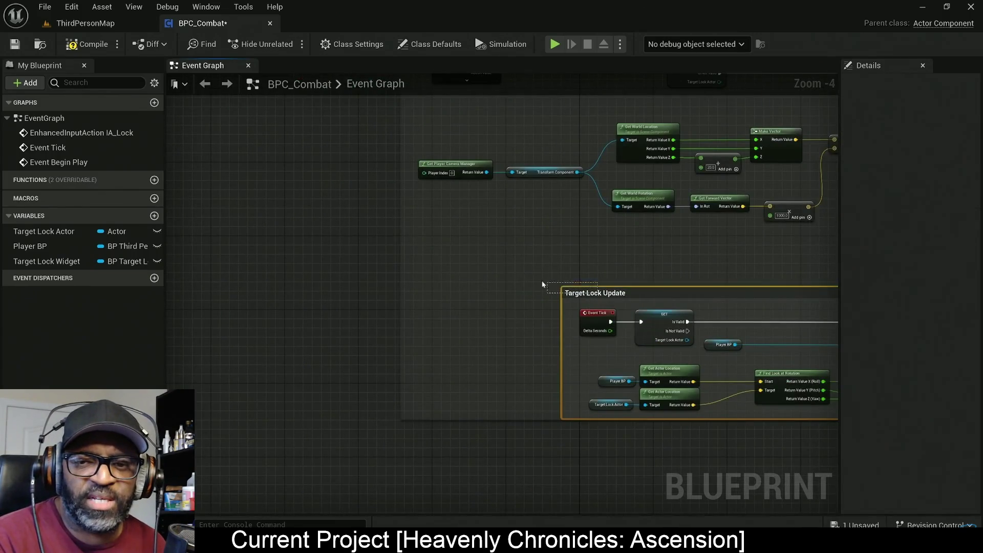
Continue to the course part that adds a Get Mesh node
click(566, 290)
double_click(603, 294)
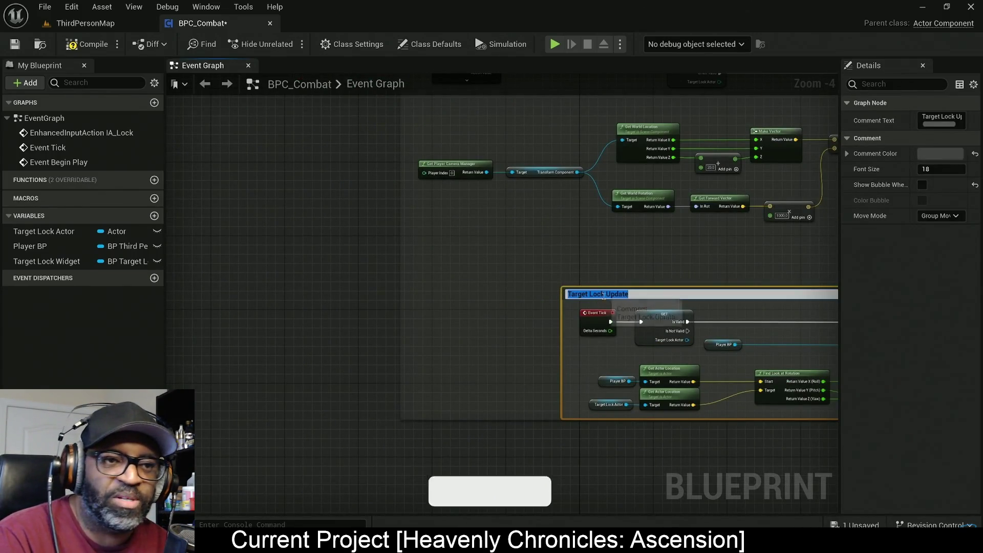
click(526, 281)
scroll(526, 287, down, 2)
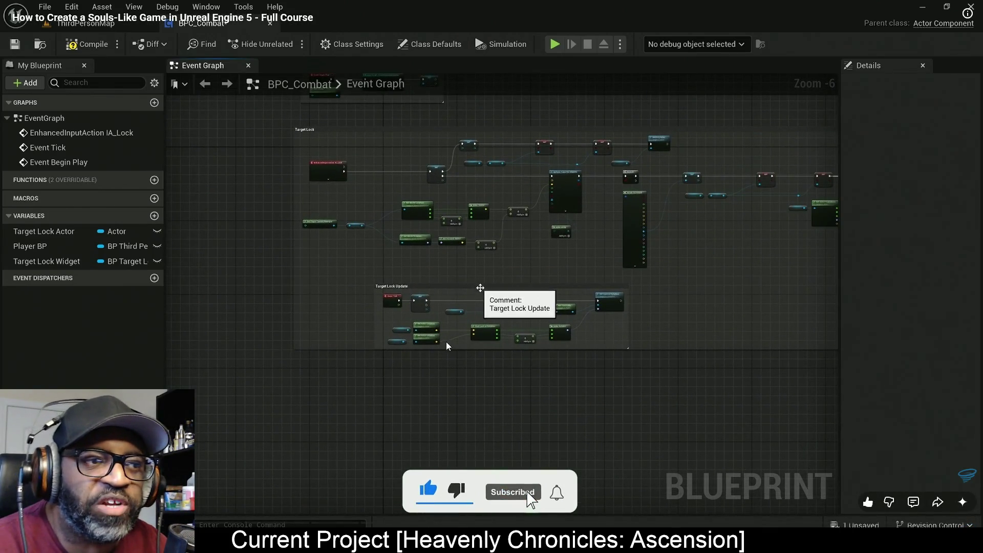
click(480, 288)
click(486, 281)
double_click(476, 286)
click(472, 285)
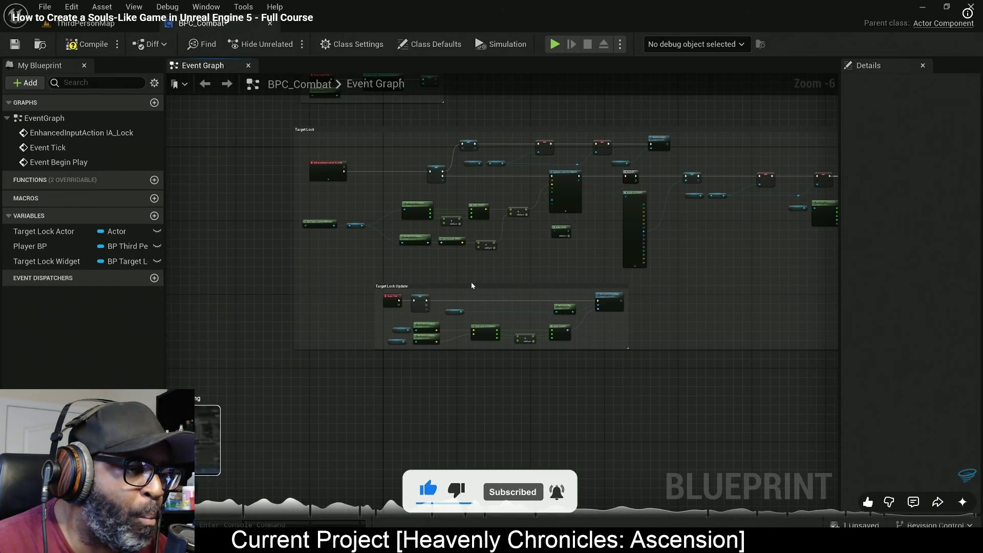
click(473, 287)
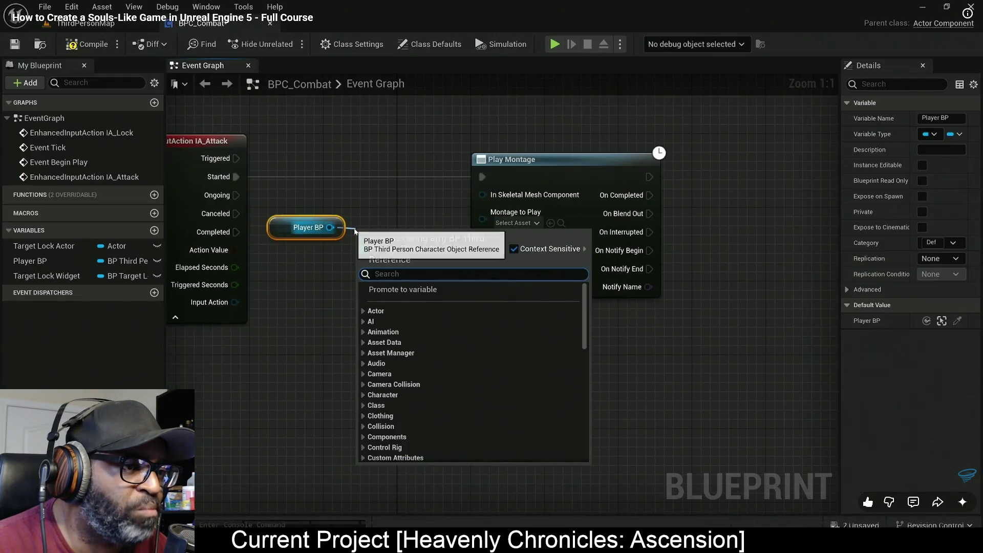
text(get mesh)
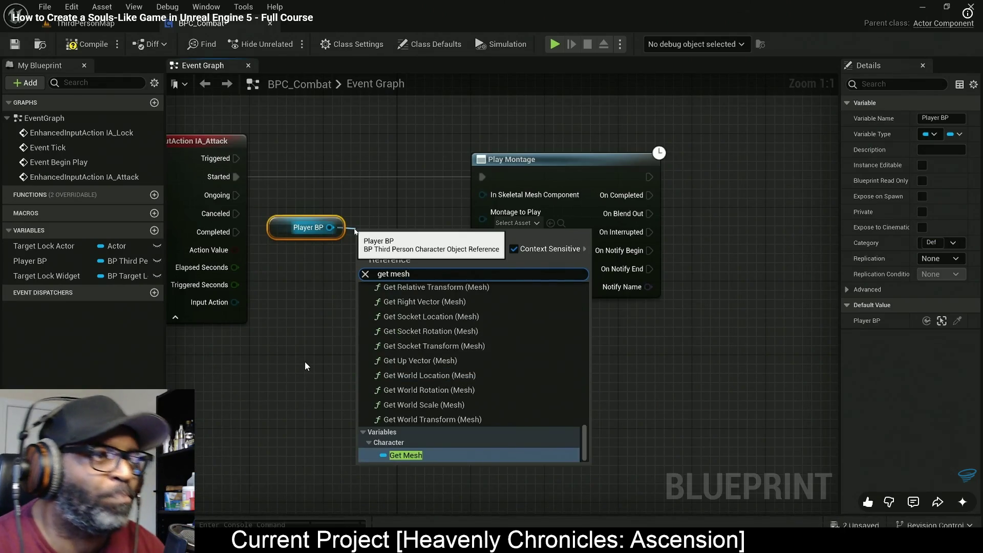
key(Return)
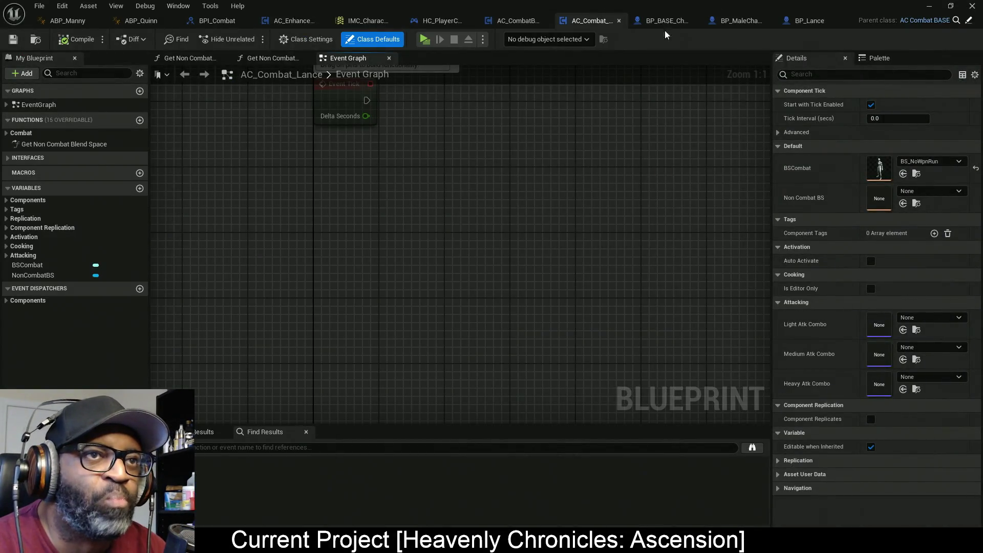
In AC_EnhancedInput, drive Call Heavy Attack from IA_HeavyAttack's Started pin instead of Triggered
click(520, 20)
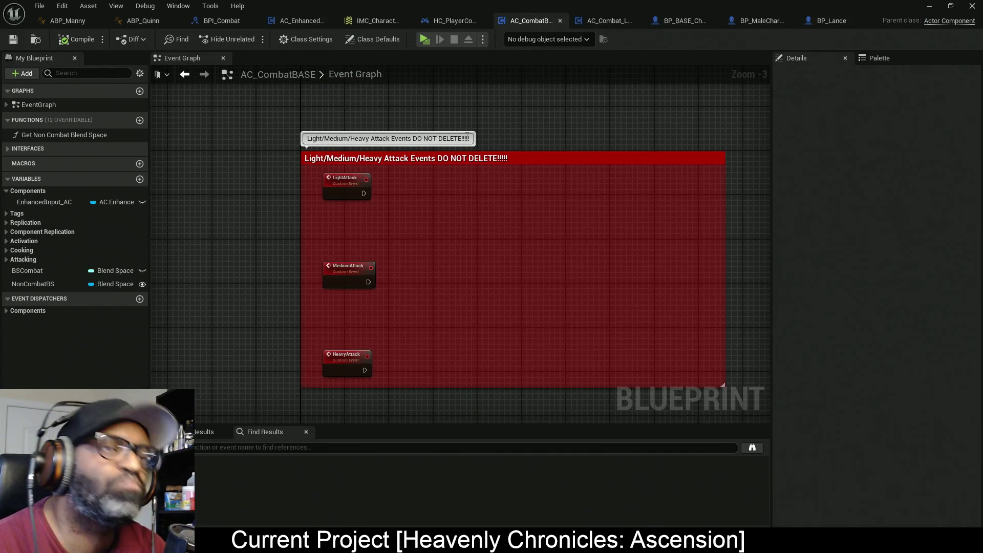
click(301, 20)
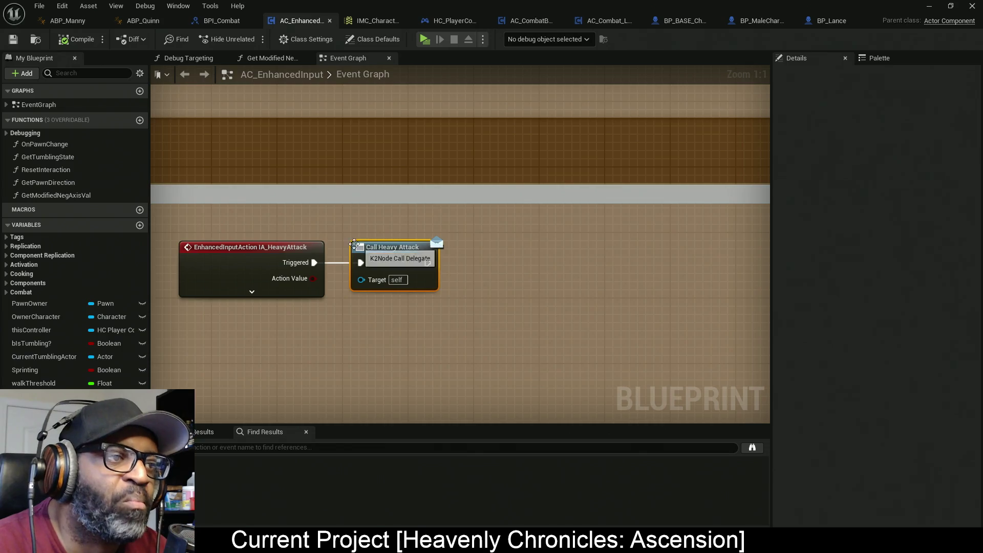
click(281, 292)
scroll(408, 316, down, 2)
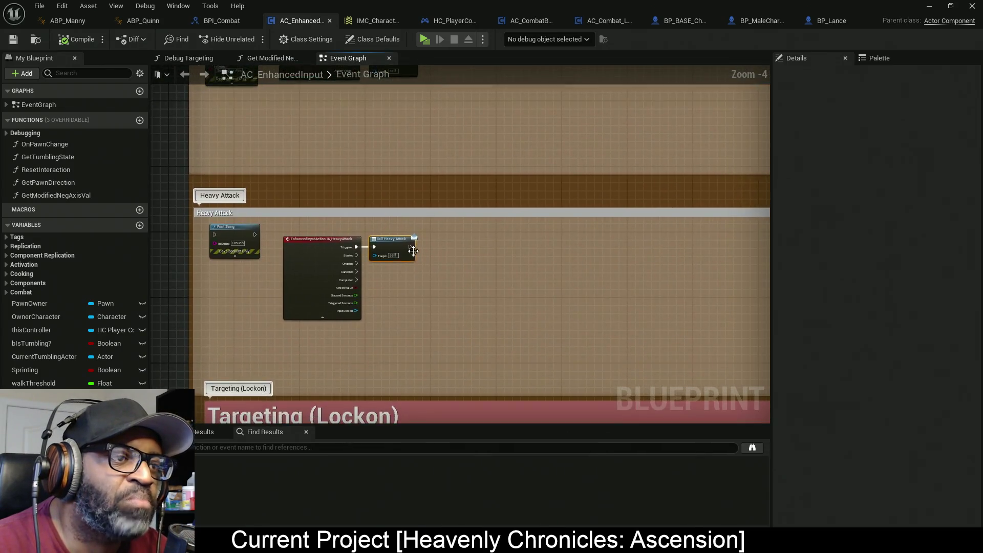
scroll(353, 256, up, 2)
alt+click(343, 240)
drag(343, 256, 413, 235)
Wire IA_MediumAttack's Started pin to Call Medium Attack and remove the Triggered wire
scroll(428, 296, down, 5)
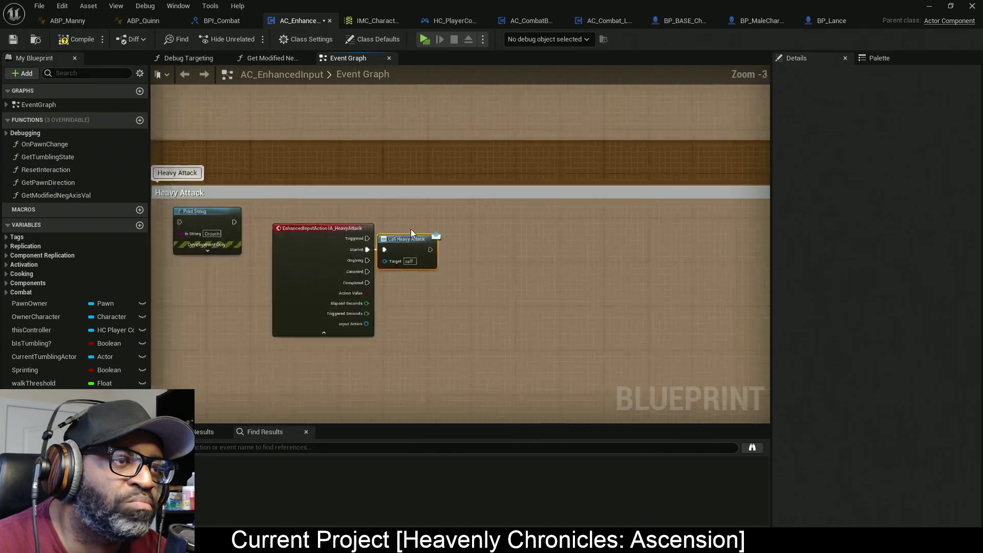
scroll(403, 249, up, 5)
click(294, 172)
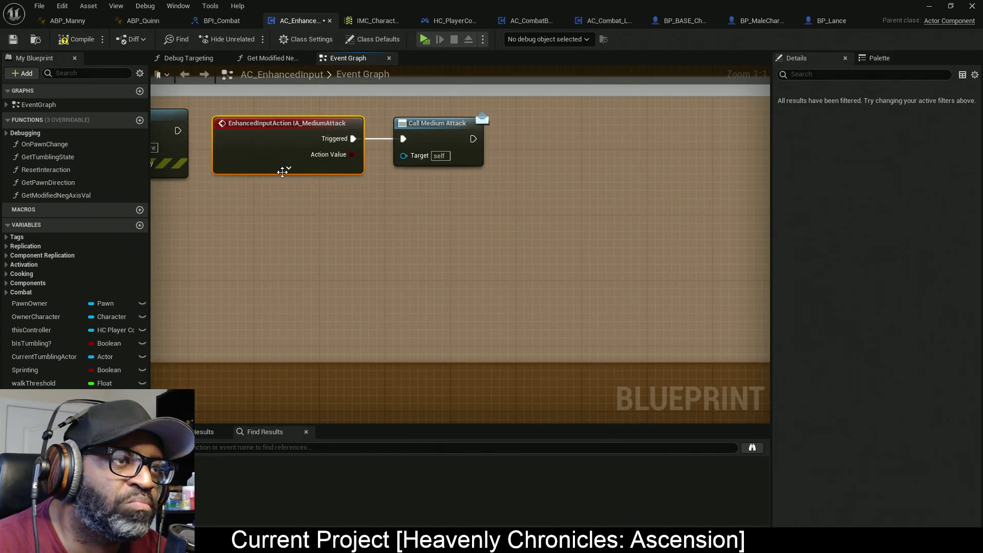
click(287, 172)
mouse_move(403, 138)
mouse_down()
mouse_move(393, 160)
mouse_move(353, 155)
mouse_up()
alt+click(354, 139)
click(435, 136)
drag(435, 136, 418, 152)
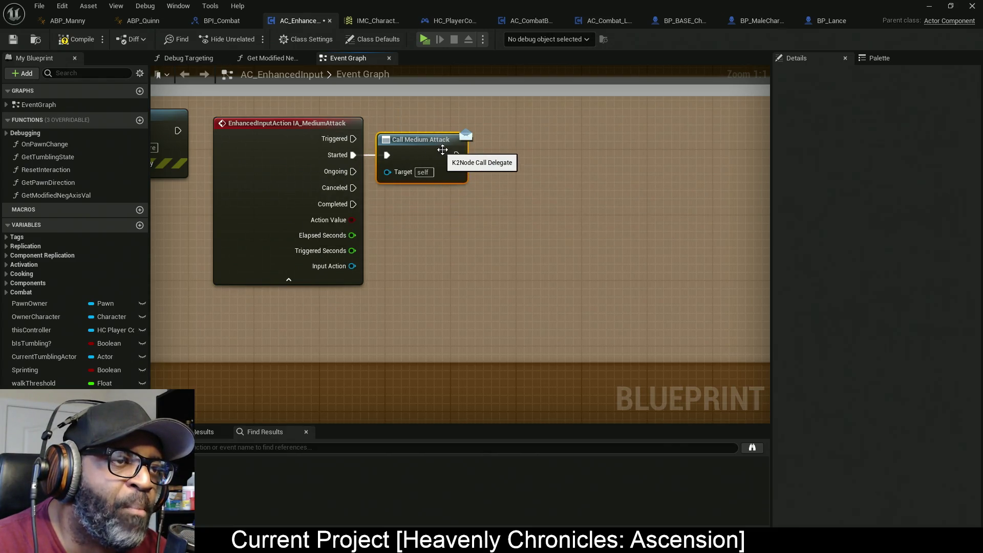
Move Call Light Attack's wire from Triggered to Started and align the node
scroll(439, 338, down, 3)
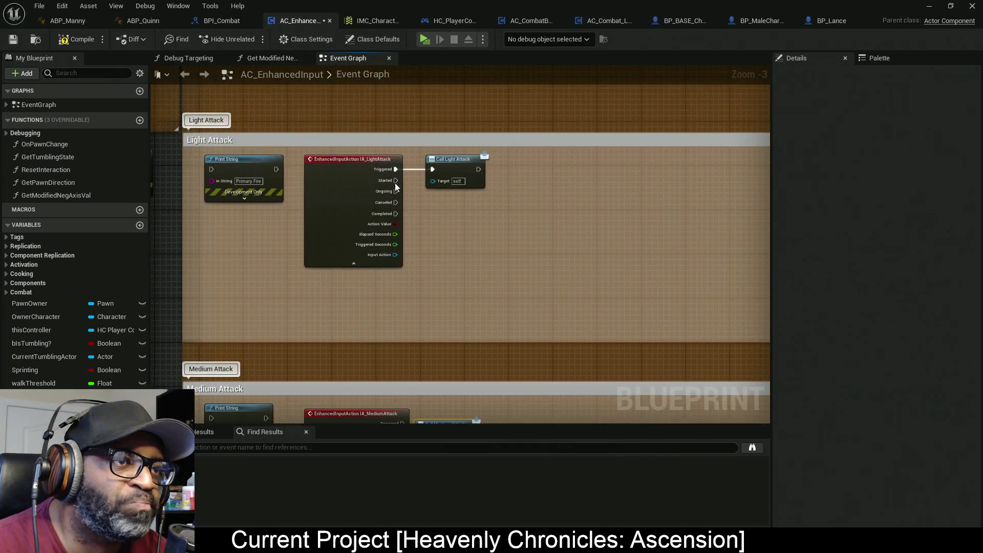
scroll(393, 164, up, 3)
alt+click(393, 164)
mouse_move(392, 180)
mouse_down()
mouse_move(451, 164)
mouse_move(453, 175)
mouse_up()
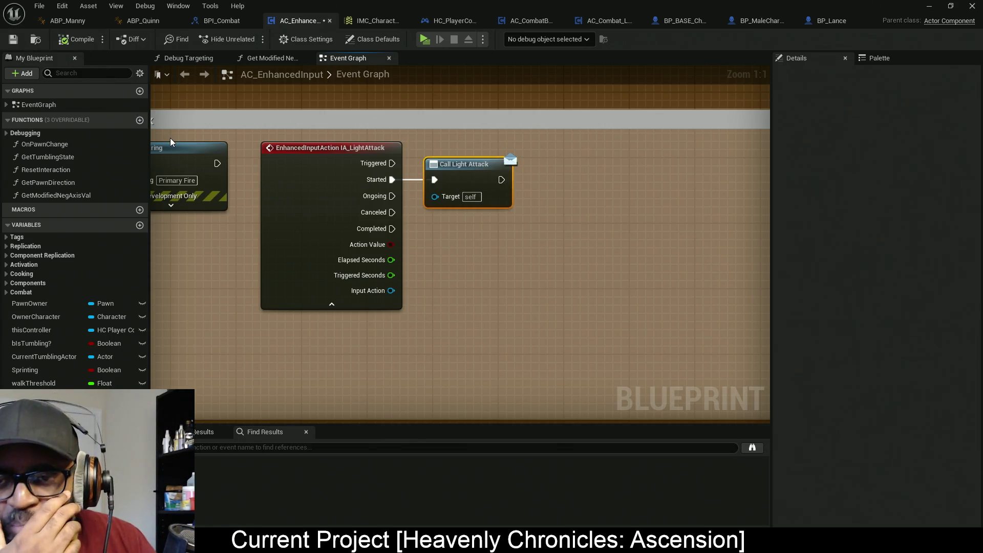
Save AC_EnhancedInput and go back to AC_CombatBASE
key(ctrl+s)
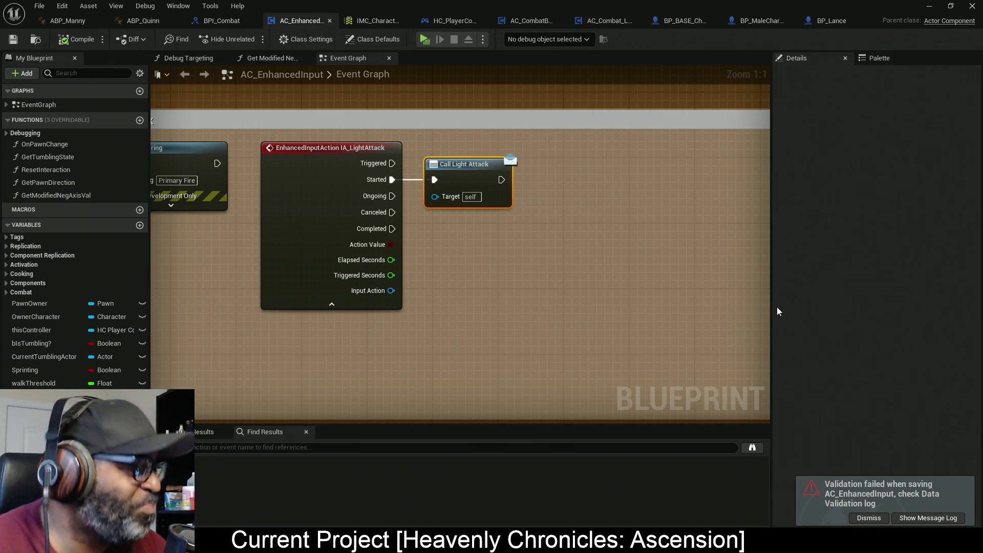
scroll(487, 216, down, 7)
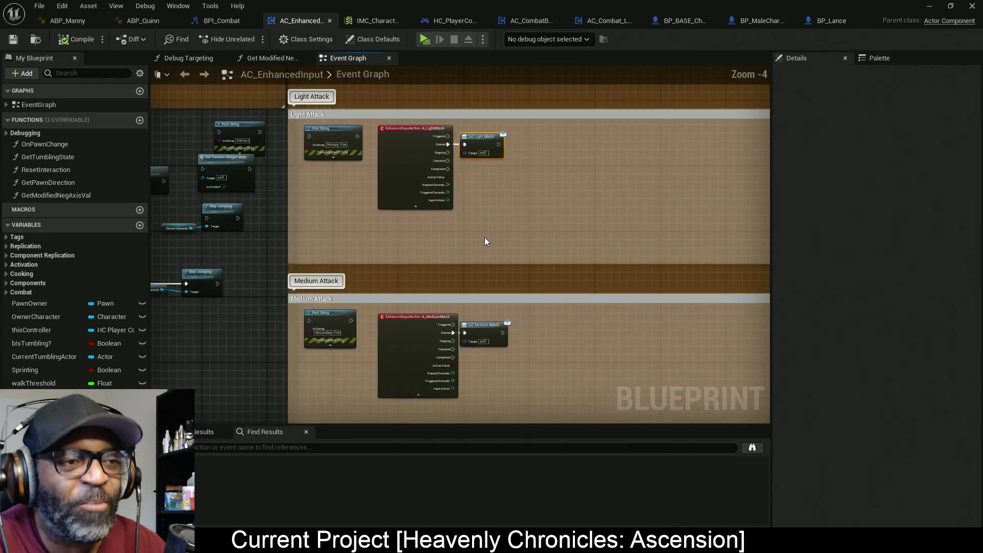
scroll(522, 278, up, 4)
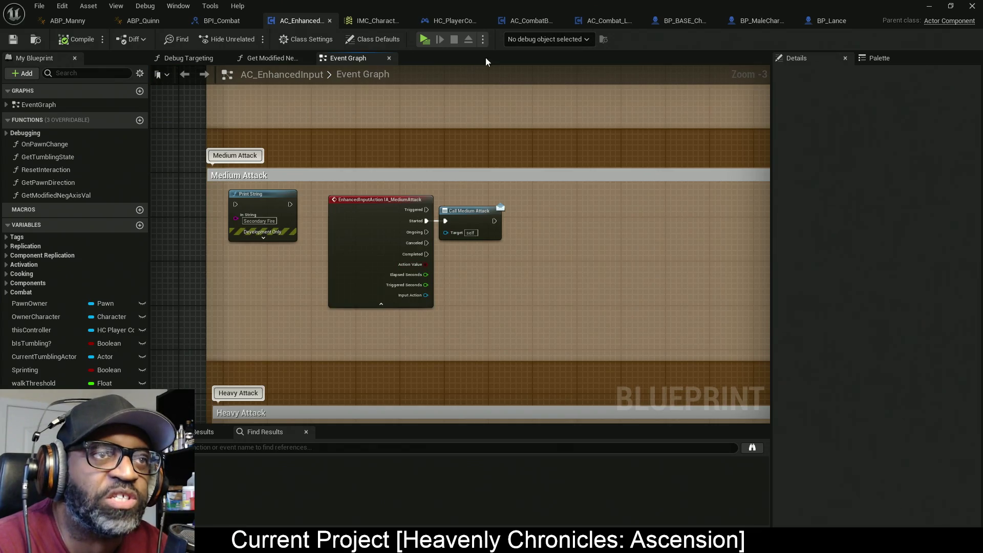
click(524, 21)
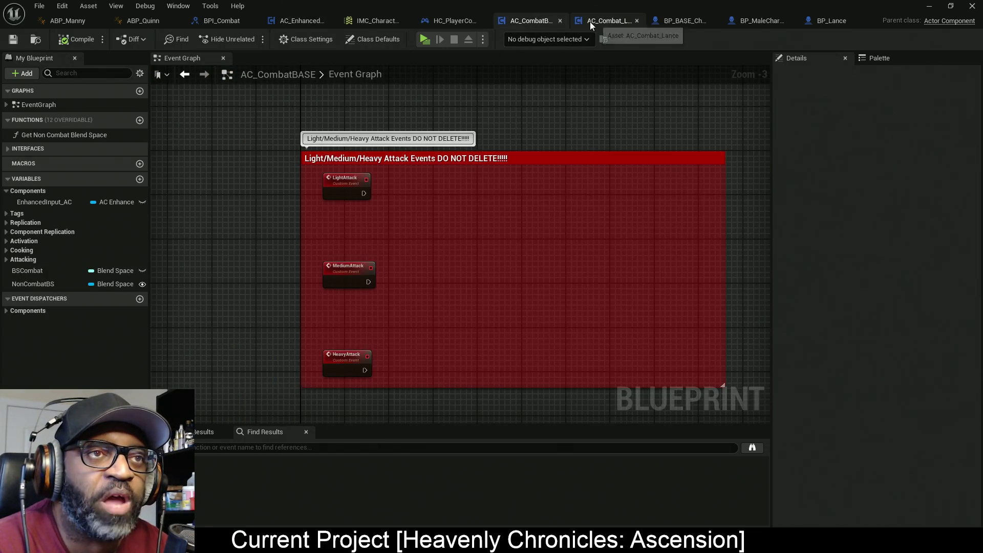
Open BP_Lance and rearrange the Components and My Blueprint panels
click(617, 22)
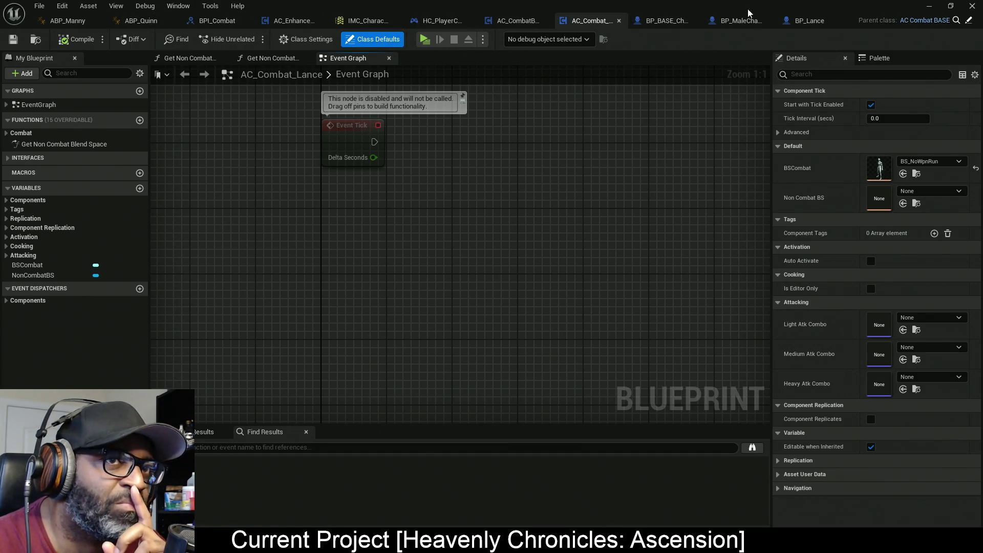
click(809, 20)
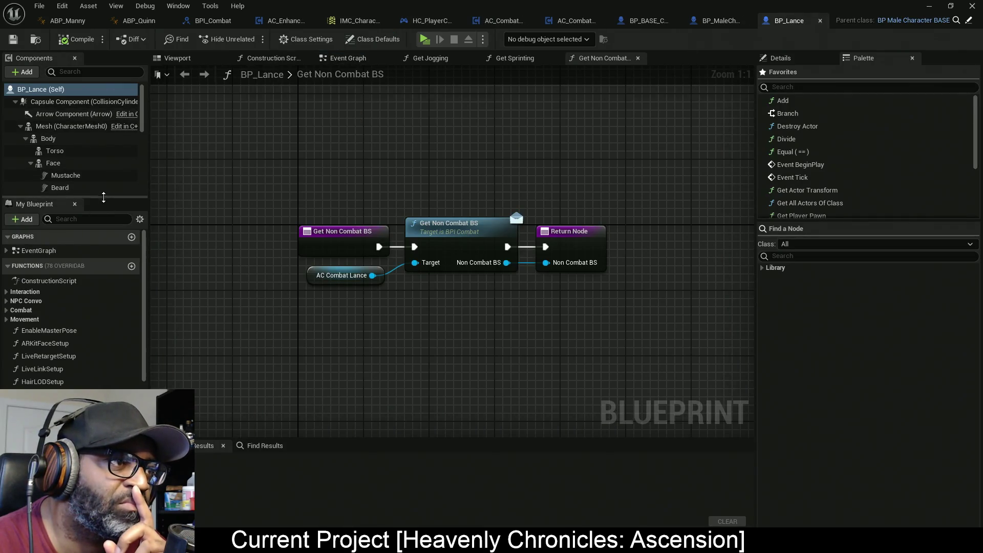
drag(72, 197, 72, 425)
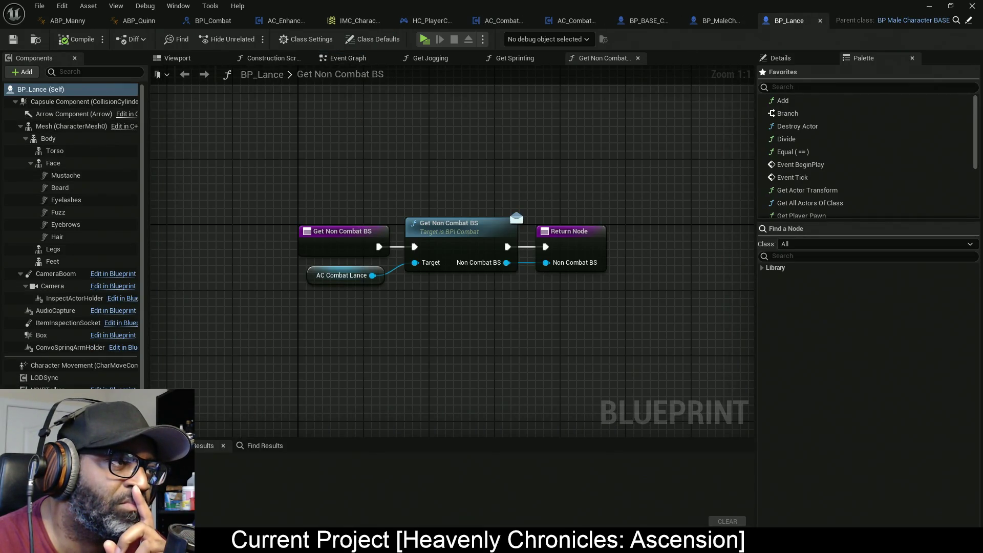
click(15, 102)
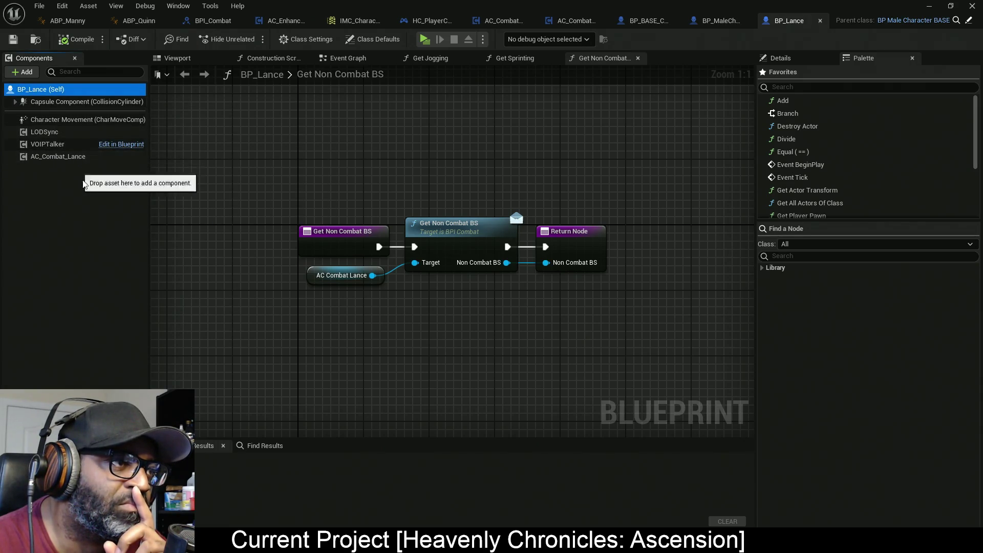
drag(119, 387, 117, 165)
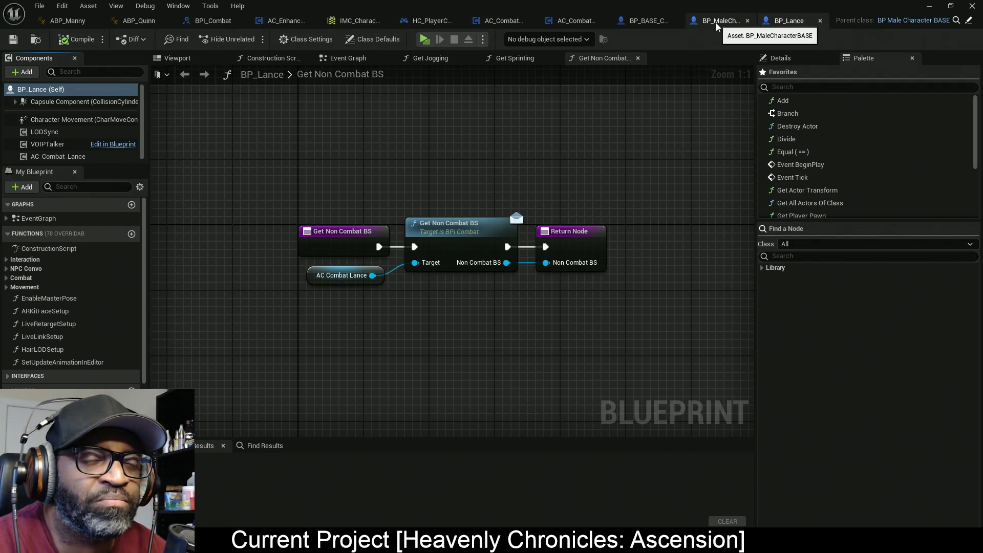
mouse_move(109, 164)
mouse_down()
mouse_move(109, 219)
mouse_move(109, 177)
mouse_up()
Select the AC_Combat_Lance component and scroll its Details to the empty Atk Combo slots
click(109, 157)
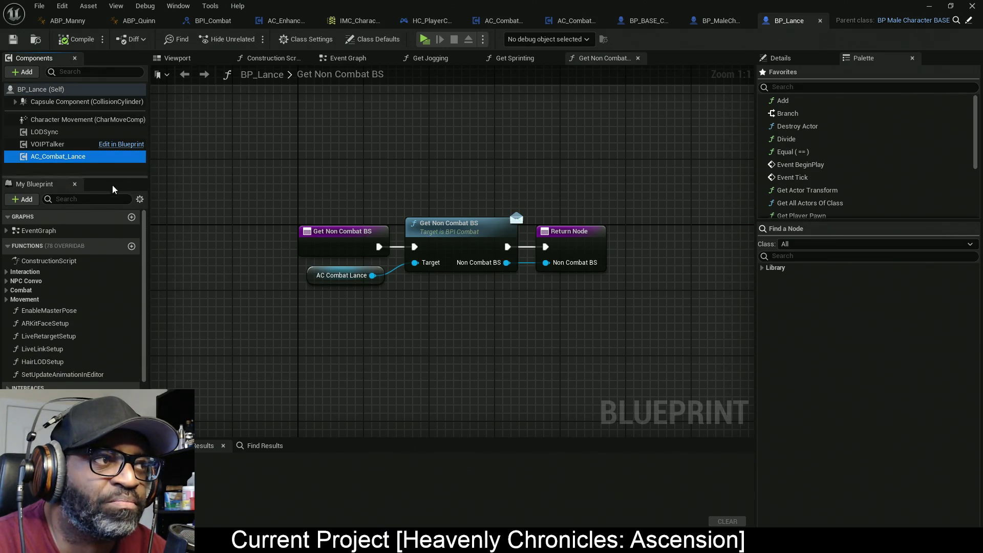
click(805, 64)
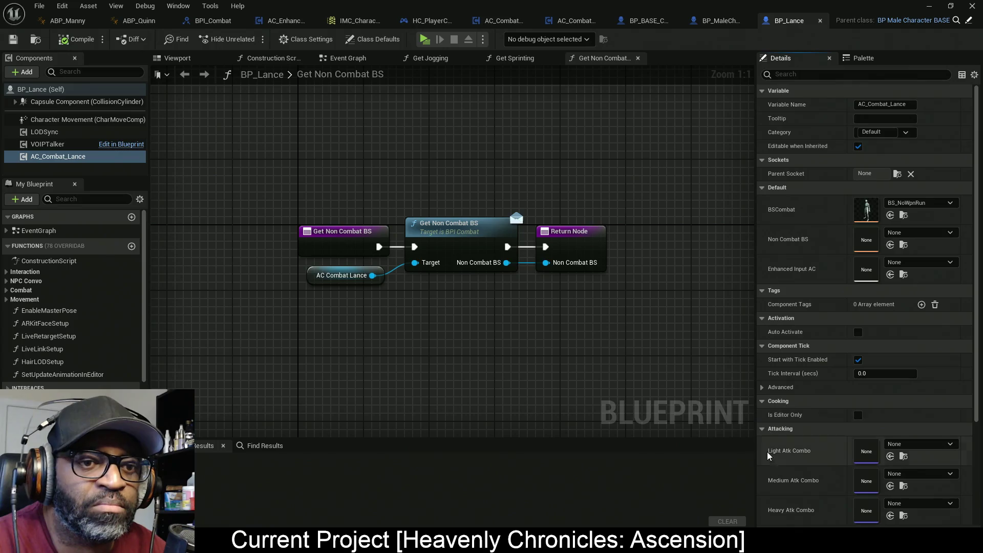
scroll(768, 450, down, 5)
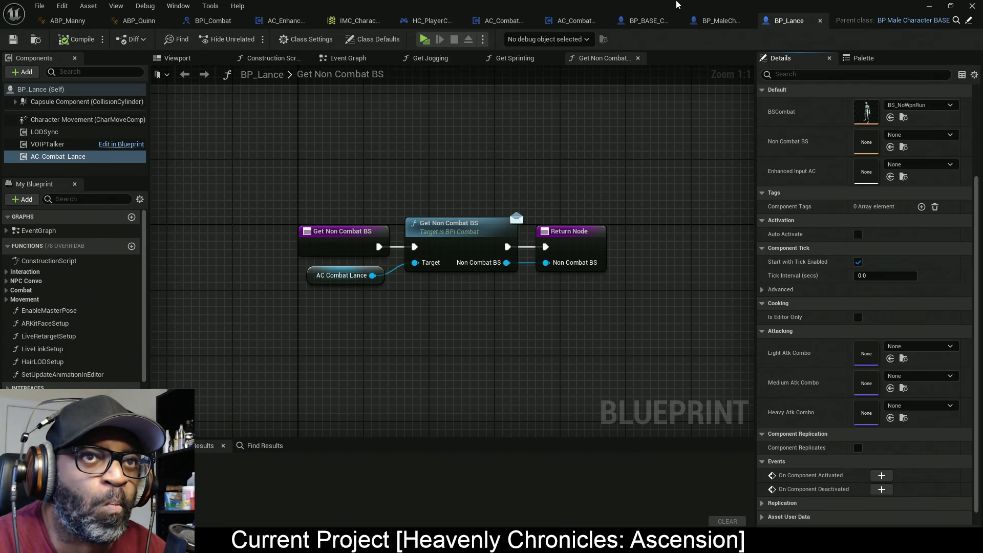
click(929, 6)
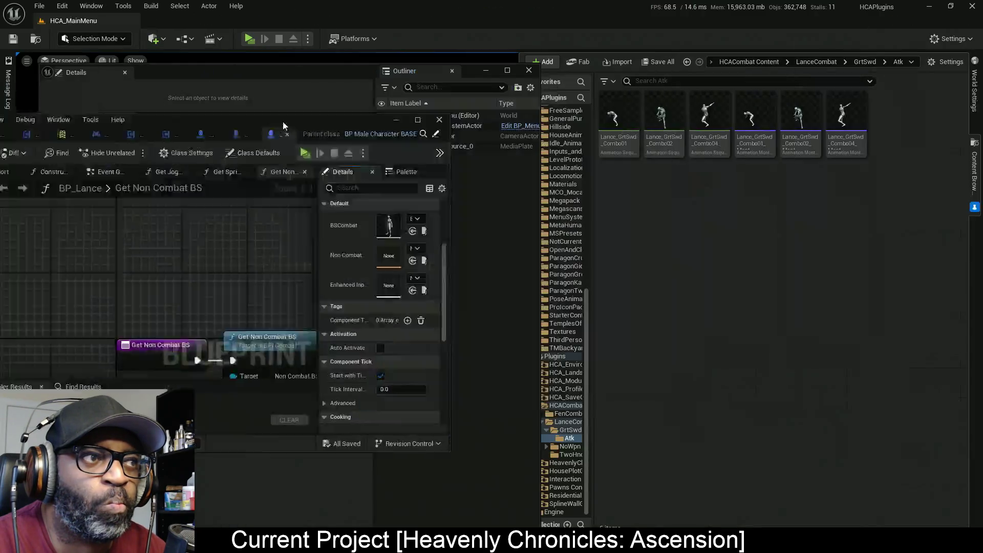
mouse_move(753, 139)
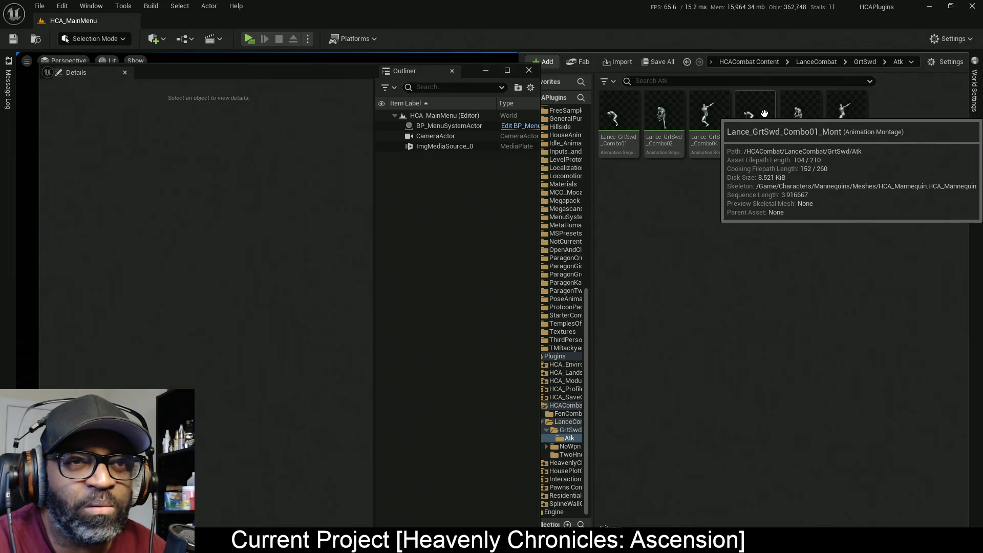
drag(763, 112, 467, 314)
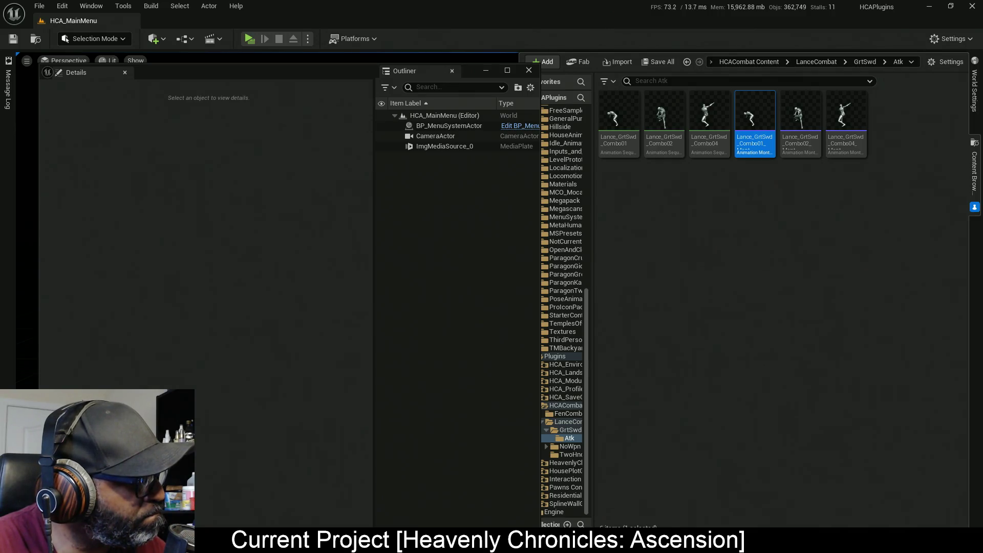
drag(107, 353, 759, 309)
key(Escape)
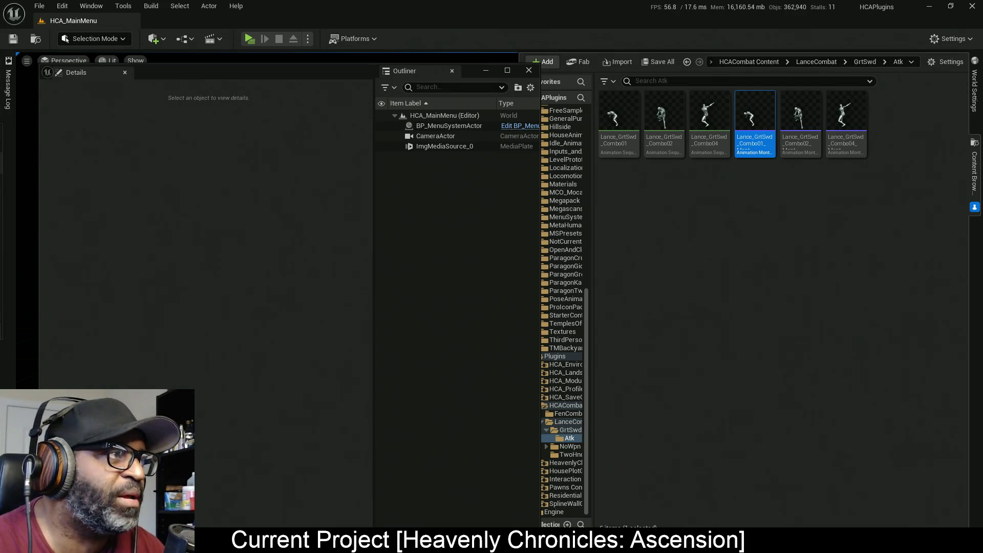
key(alt+Tab)
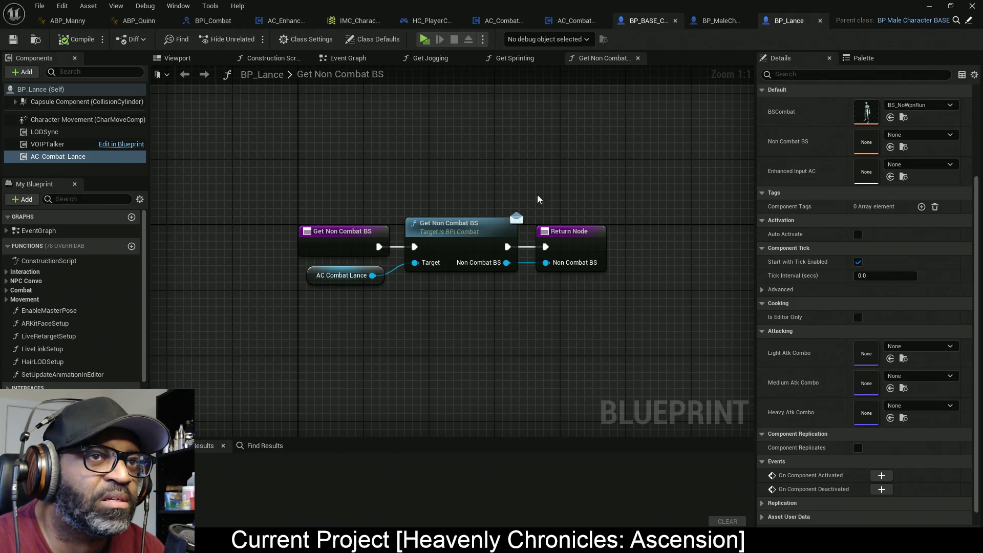
Set Light, Medium and Heavy Atk Combo to Lance_GrtSwd Combo01, Combo02 and Combo04
click(565, 22)
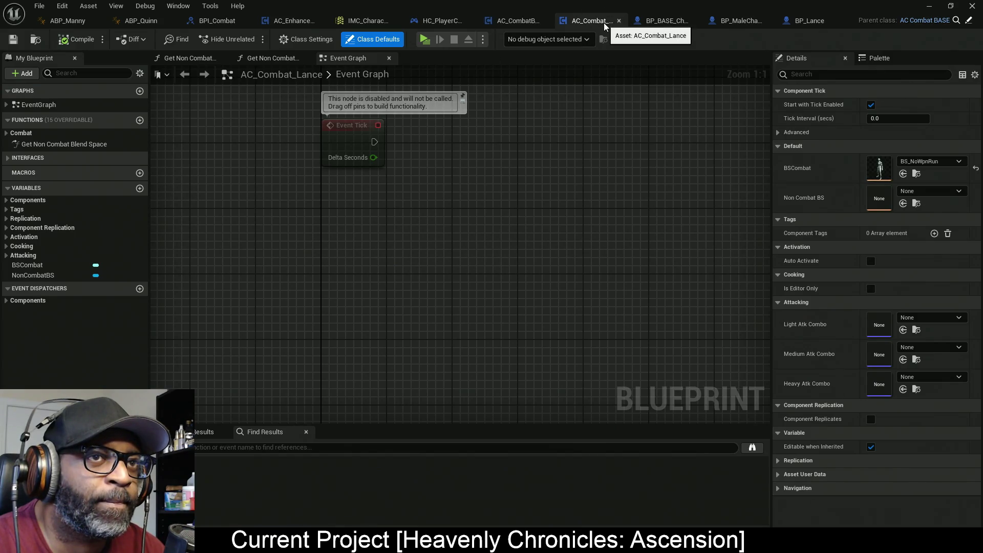
click(930, 318)
text(l)
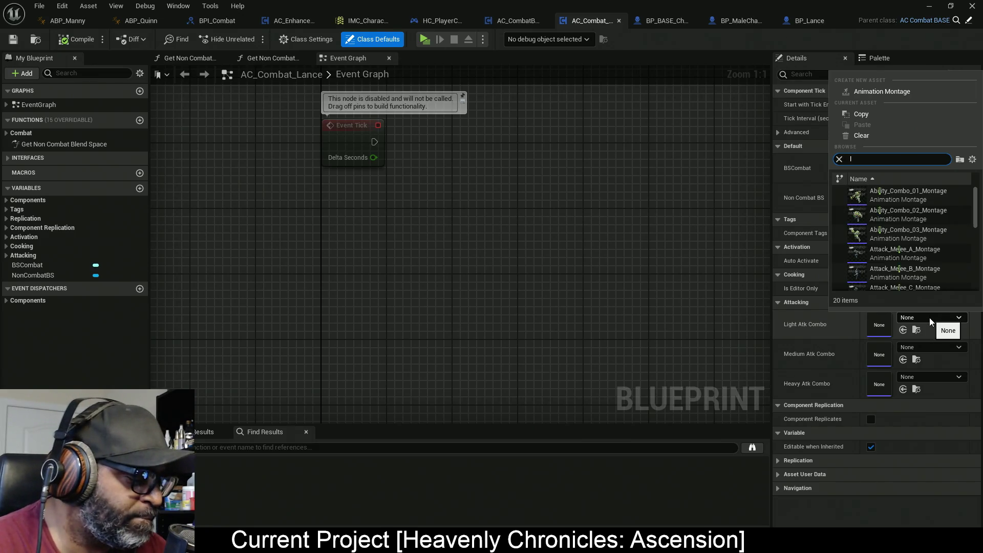
text(ance)
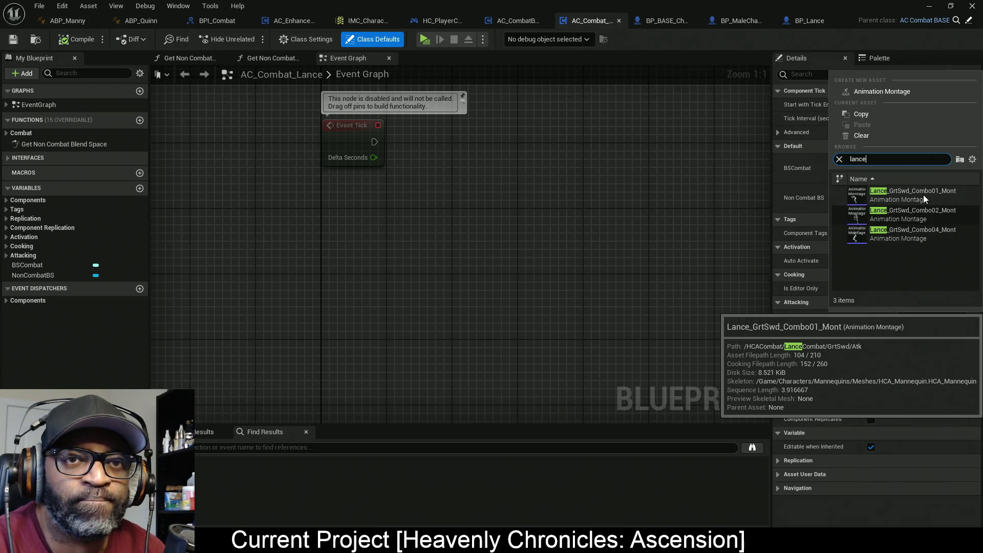
click(923, 194)
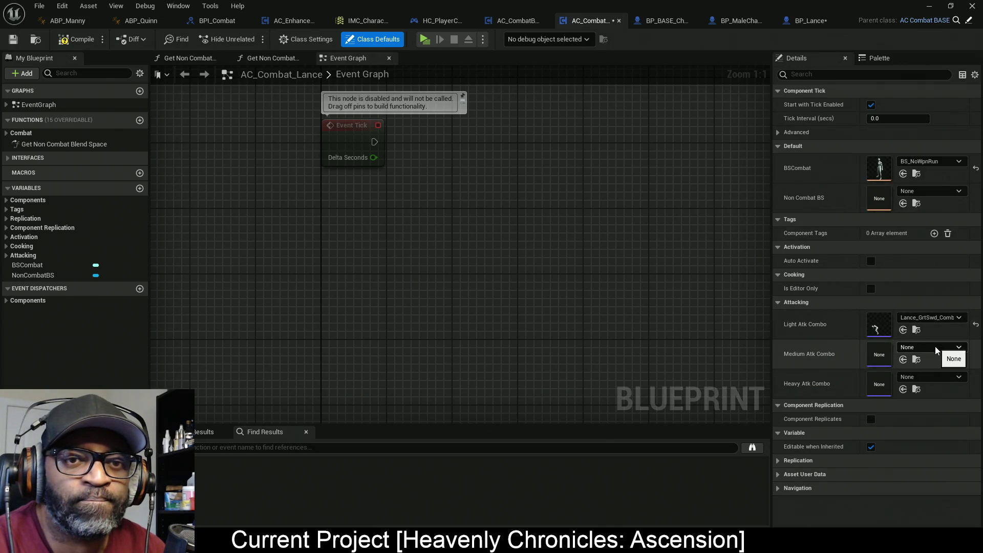
click(935, 349)
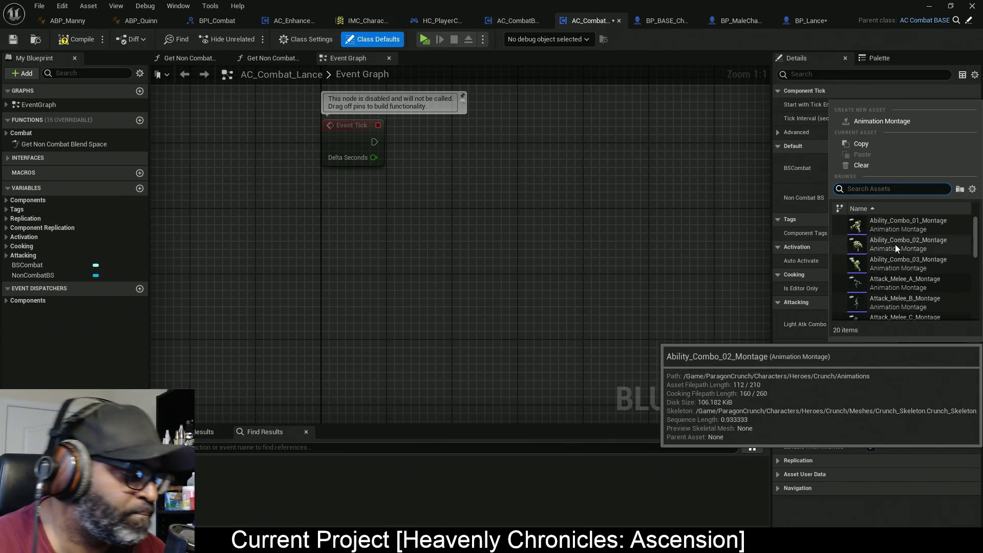
text(lance)
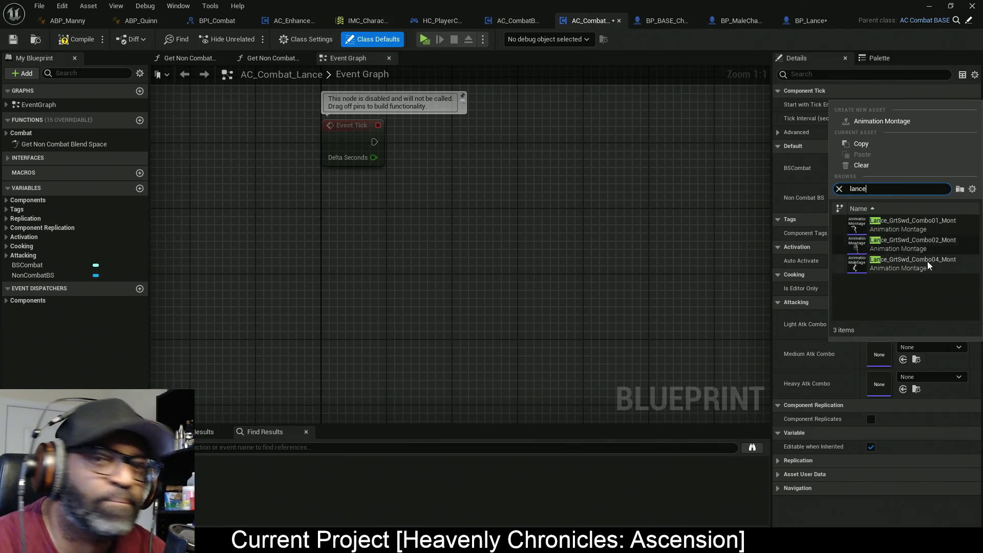
click(912, 243)
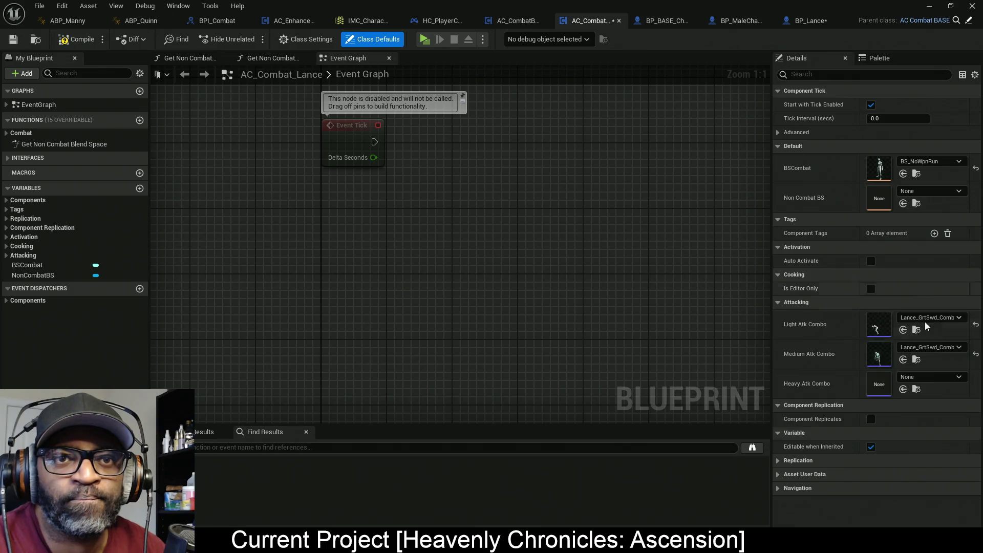
click(930, 377)
text(lance)
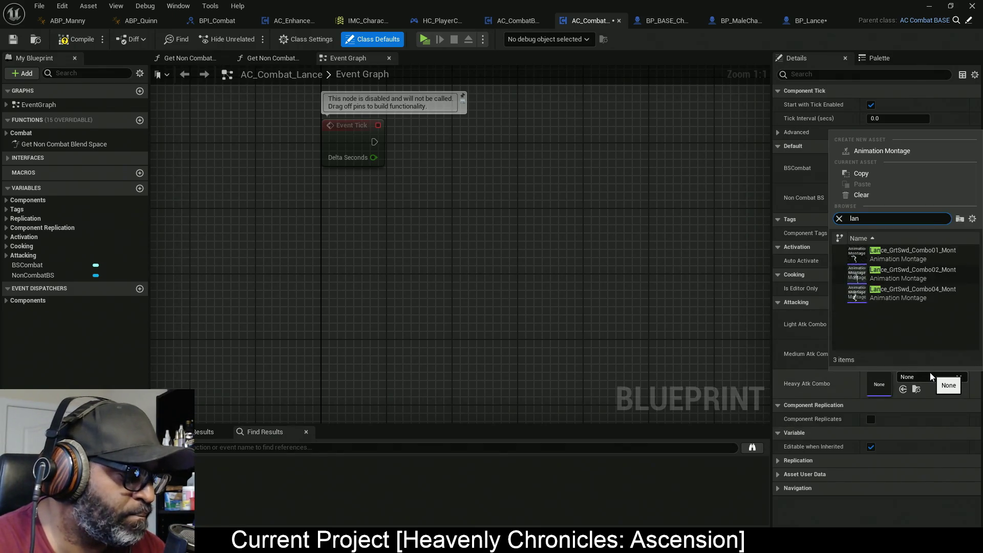
click(923, 294)
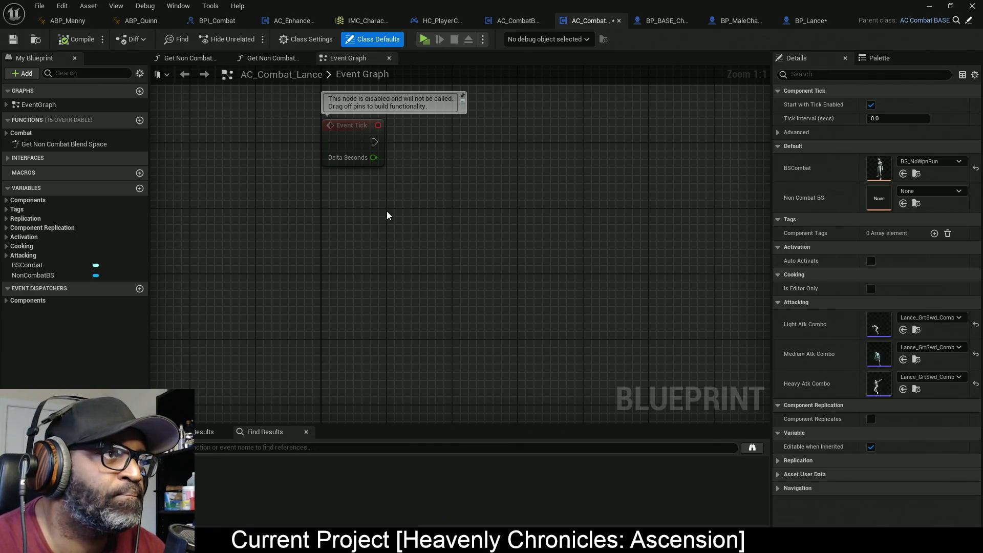
Save all modified assets with Ctrl+Shift+S and glance at BP_Lance
key(ctrl+shift+s)
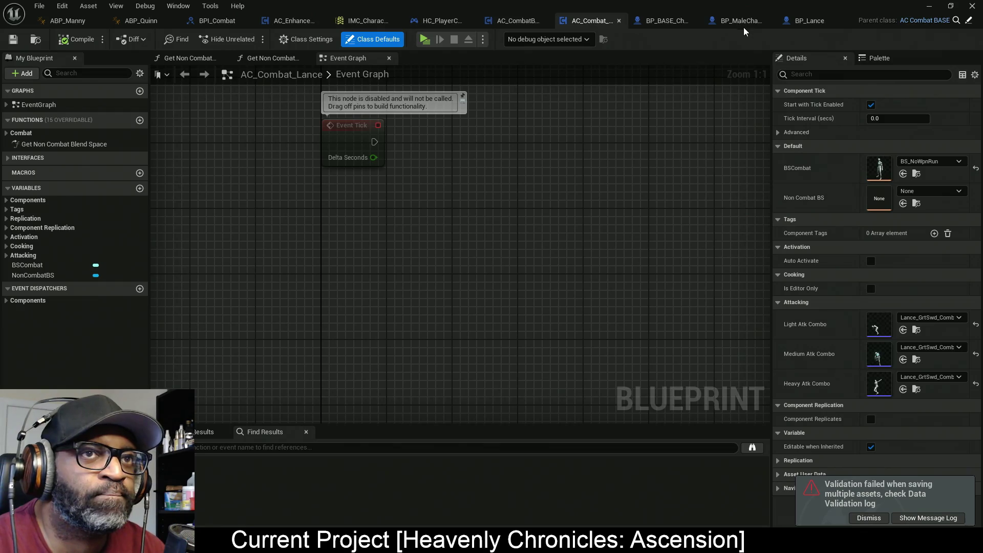
click(806, 24)
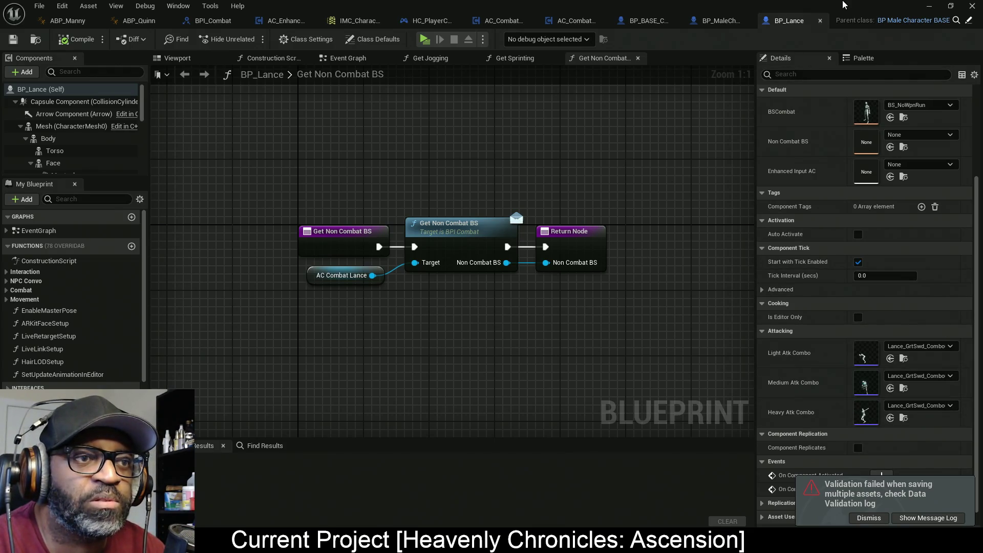
click(573, 21)
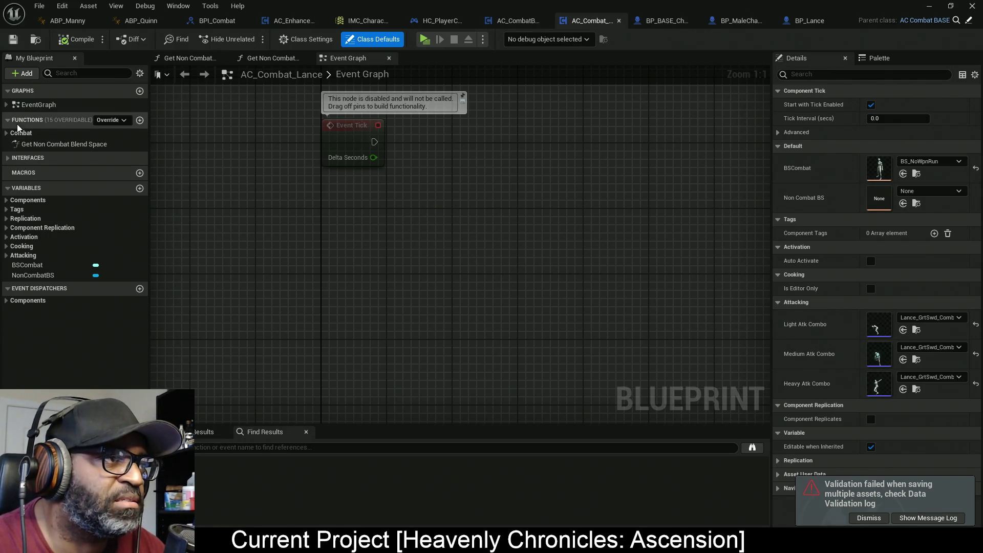
Add overridden Light Attack, Medium Attack and Heavy Attack events to the graph
click(108, 119)
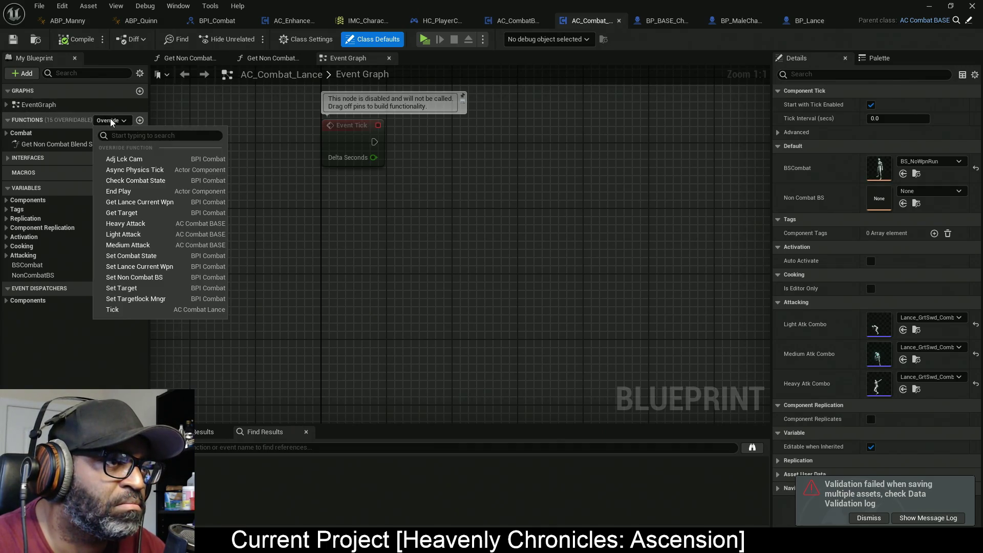
click(141, 234)
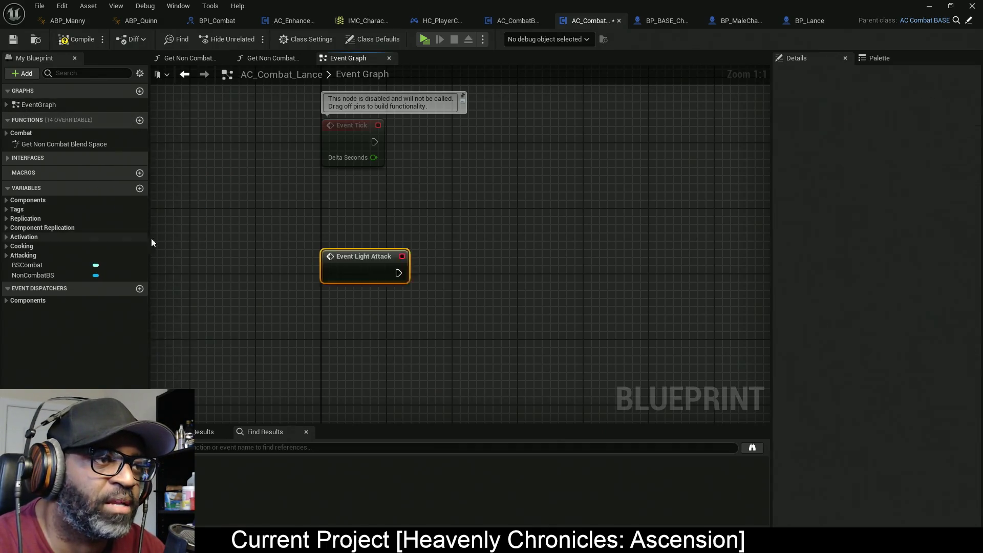
click(109, 121)
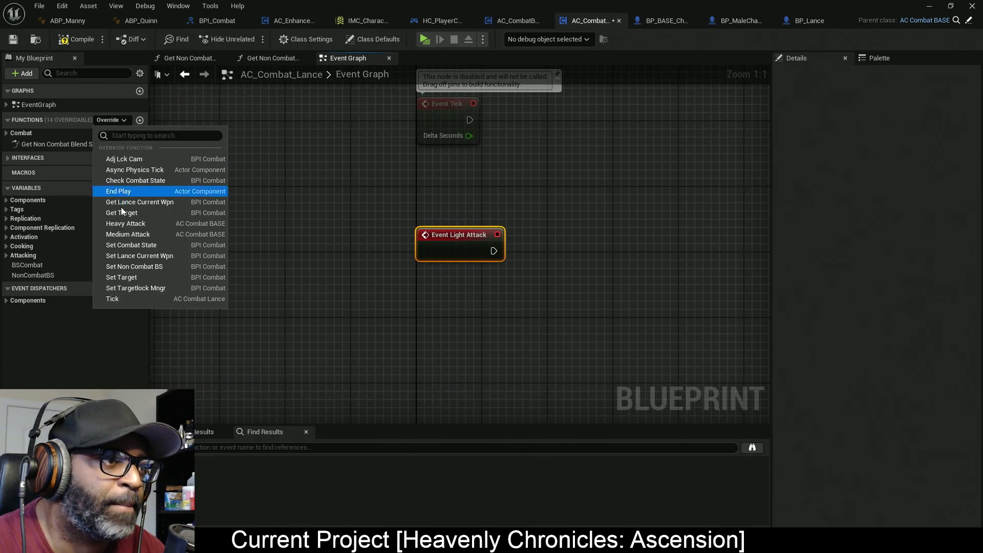
click(126, 235)
click(105, 120)
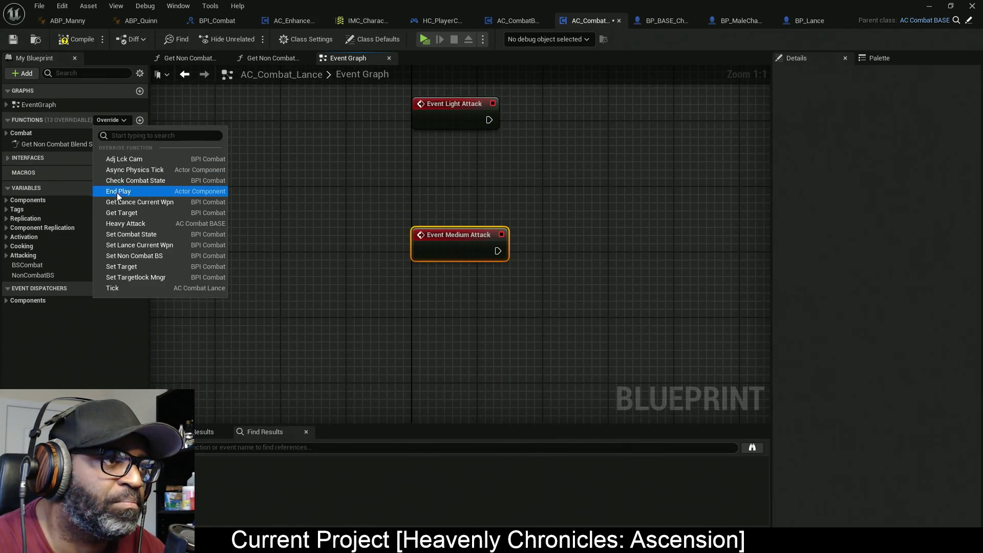
click(123, 224)
Arrange the three attack events neatly and compile the component
scroll(429, 232, down, 4)
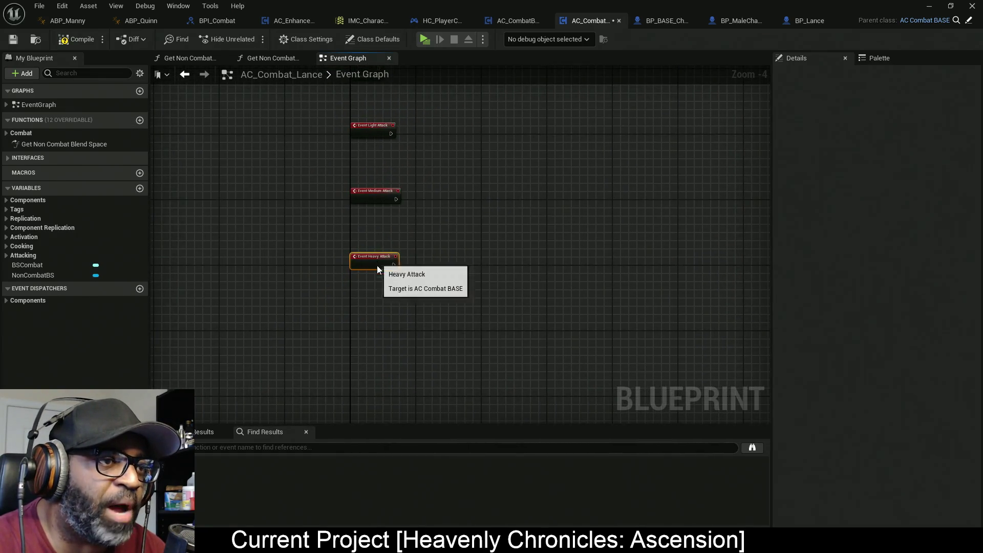
drag(372, 201, 372, 214)
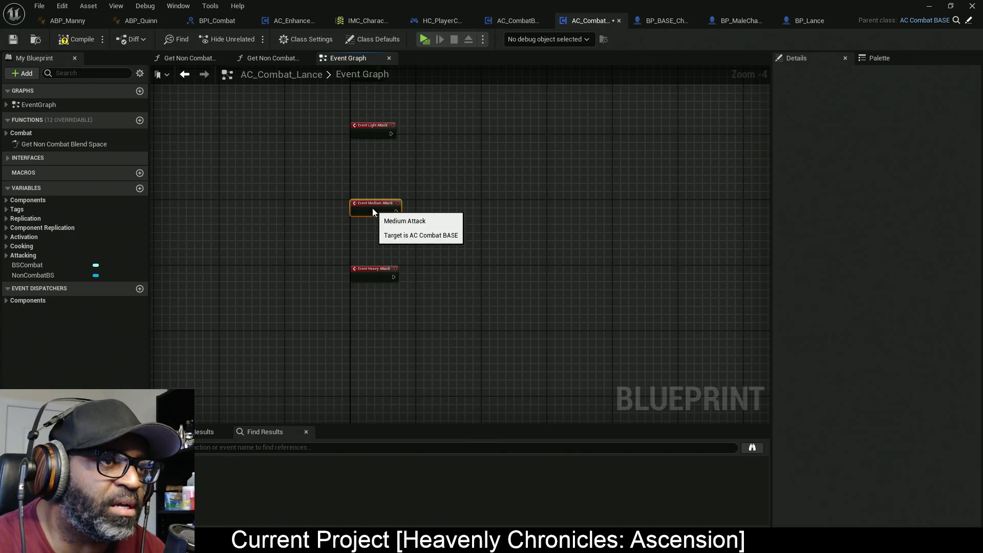
click(364, 136)
drag(381, 221, 379, 172)
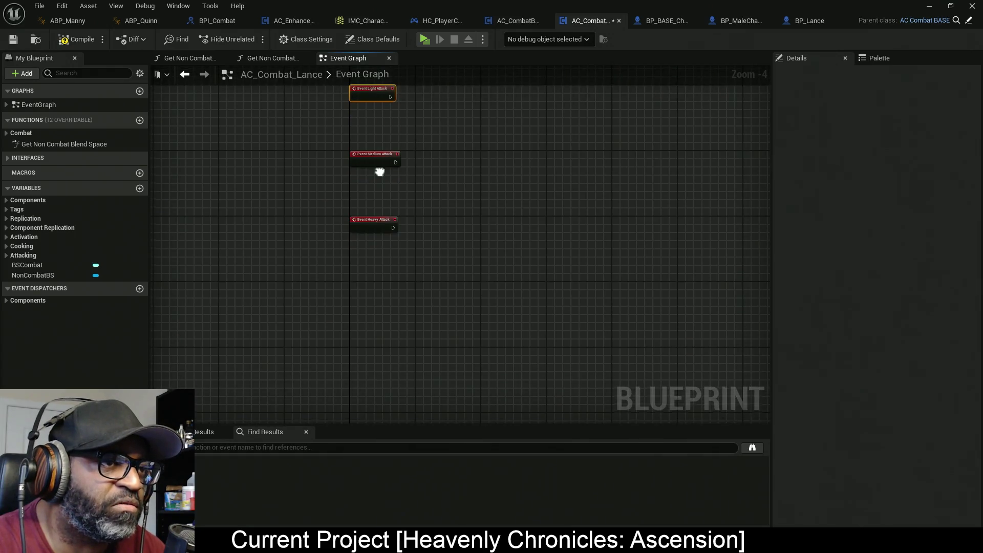
mouse_move(384, 222)
mouse_down()
mouse_move(388, 241)
mouse_move(391, 212)
mouse_move(373, 262)
mouse_up()
scroll(391, 215, down, 1)
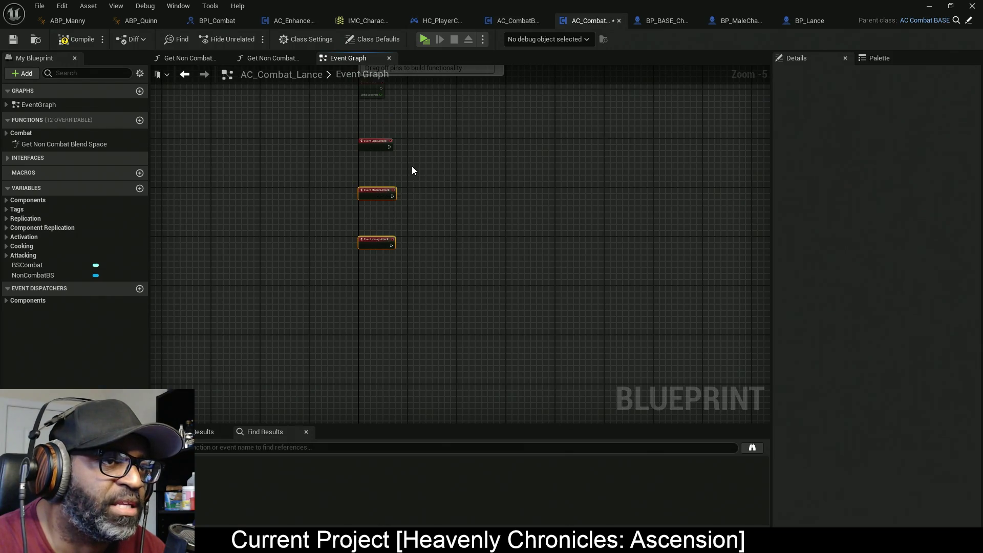
scroll(410, 166, up, 5)
drag(381, 207, 412, 216)
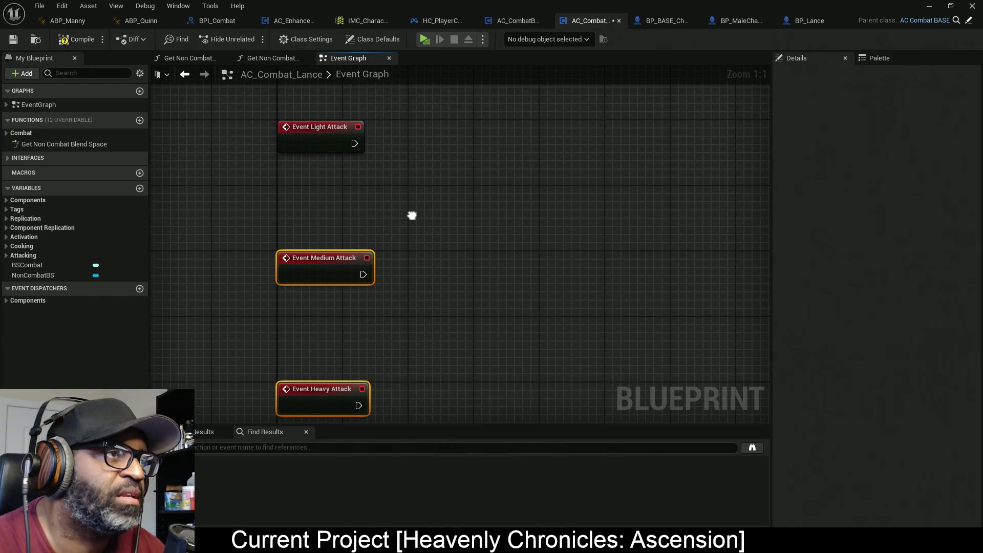
click(78, 41)
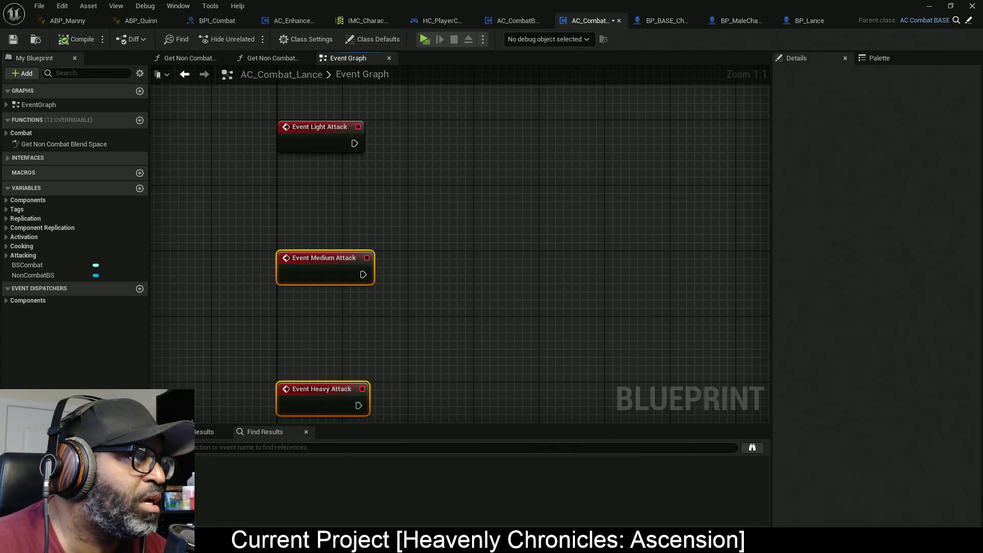
Expand the Components variable category to reveal EnhancedInput_AC
click(524, 199)
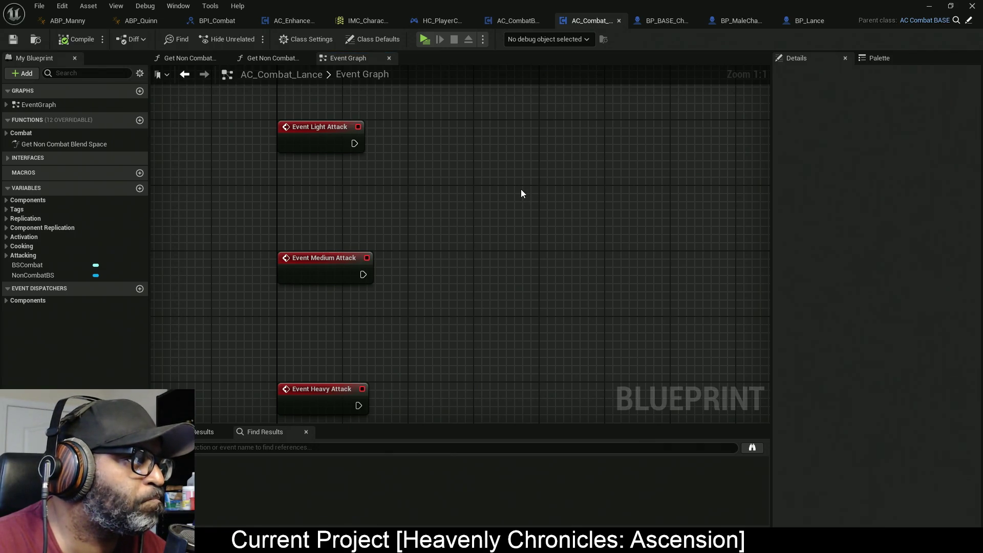
scroll(580, 176, down, 12)
drag(585, 180, 390, 239)
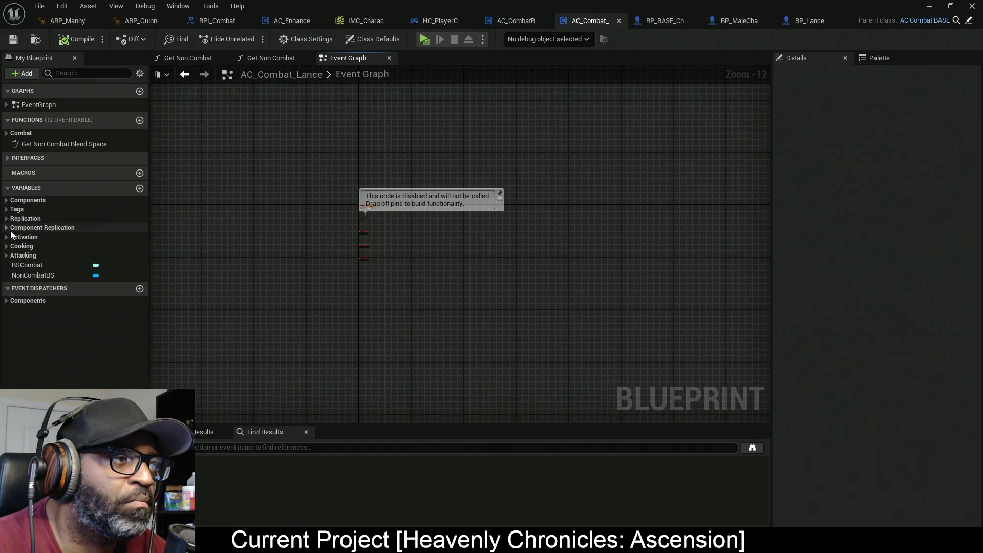
click(15, 200)
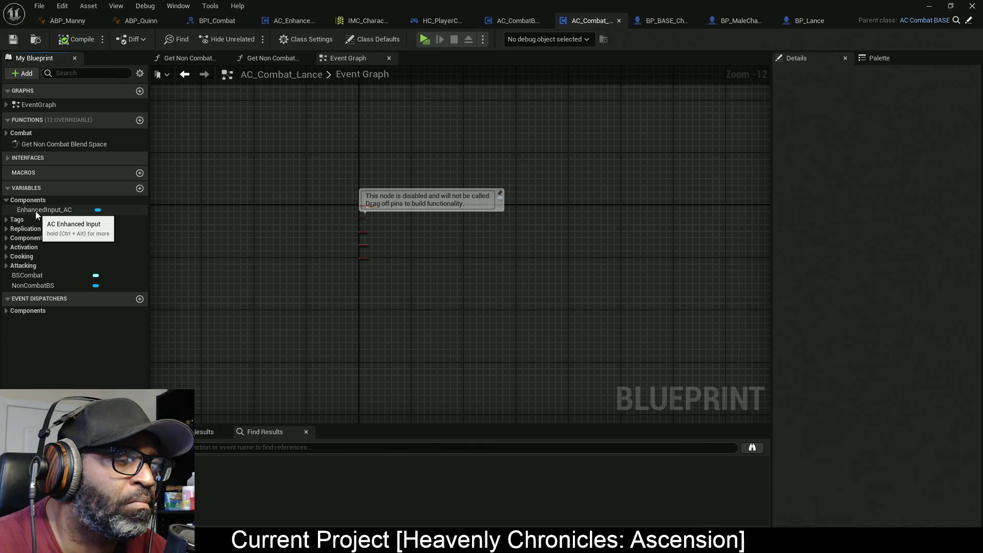
In AC_CombatBASE, add a Then 2 pin to the Sequence and duplicate Get Owner
click(508, 21)
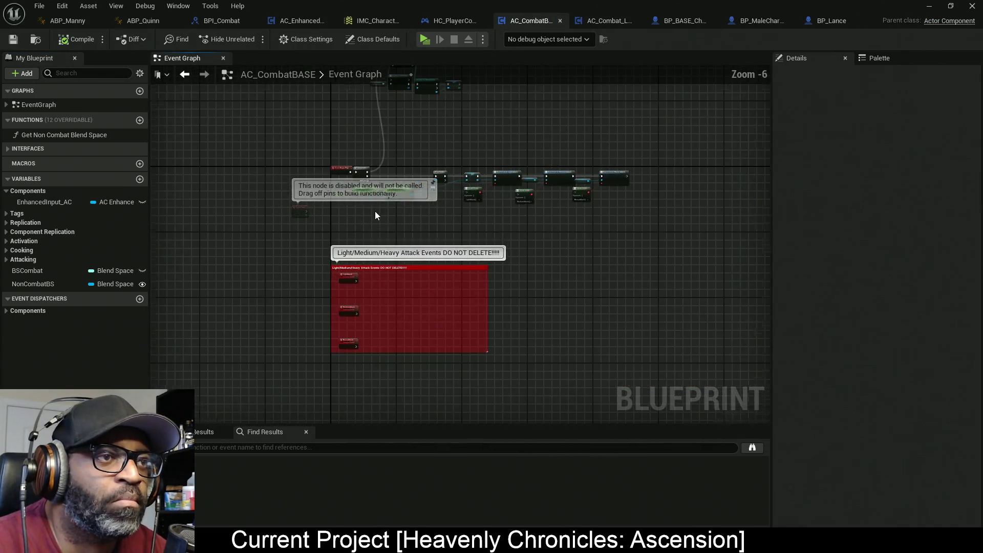
scroll(404, 145, up, 2)
drag(429, 172, 429, 266)
scroll(412, 124, up, 5)
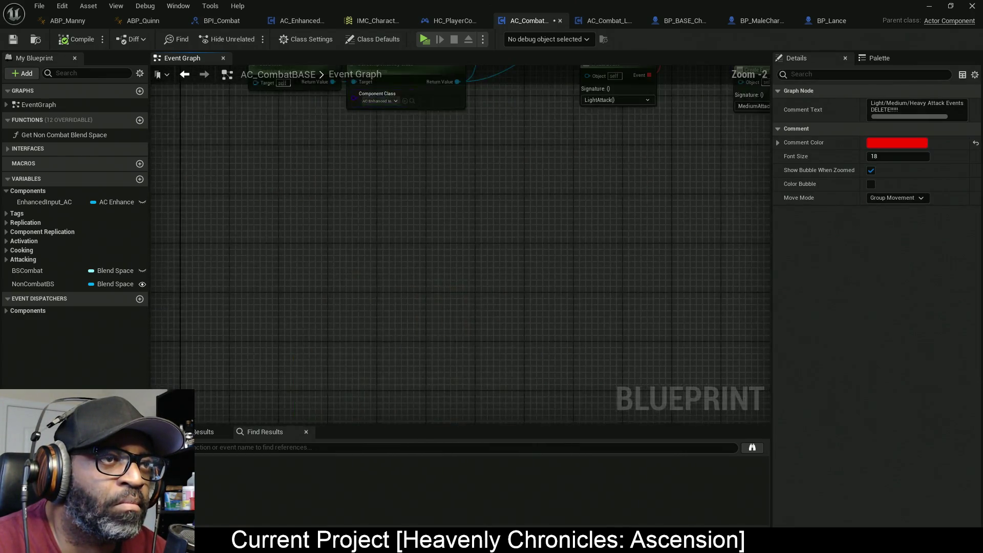
click(360, 167)
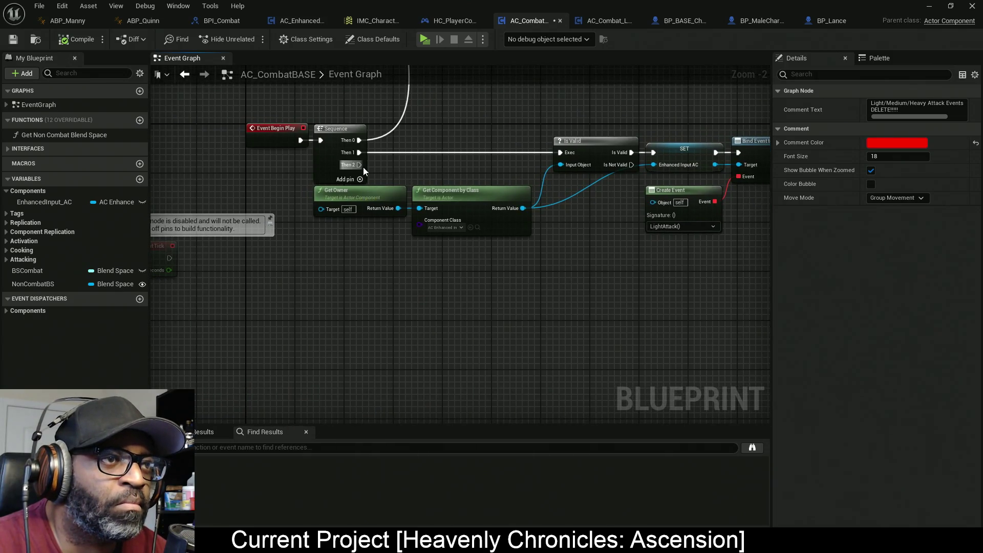
drag(377, 244, 370, 199)
key(ctrl+c)
key(ctrl+v)
drag(409, 290, 328, 284)
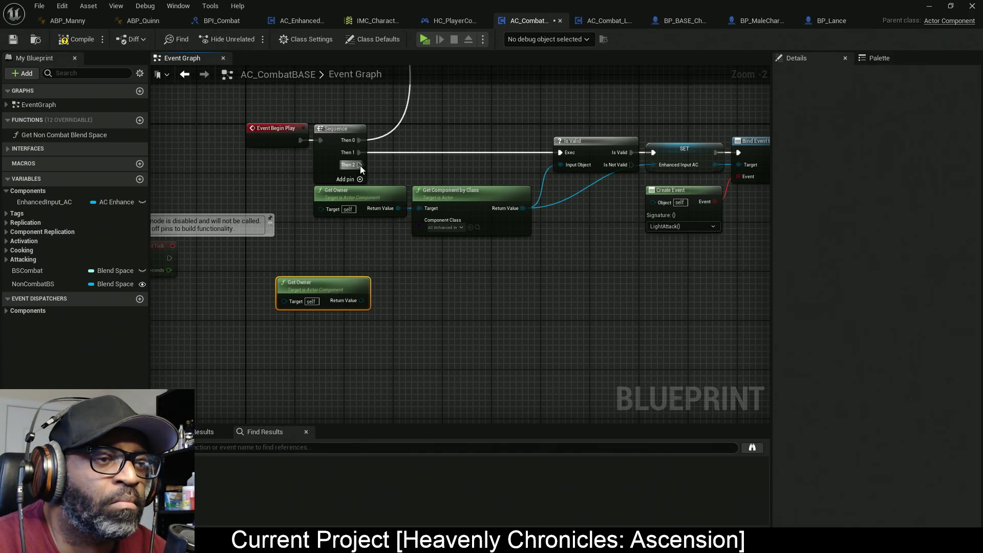
Cast the duplicate Get Owner to Character, executed from Sequence Then 2
drag(352, 300, 453, 300)
text(cast)
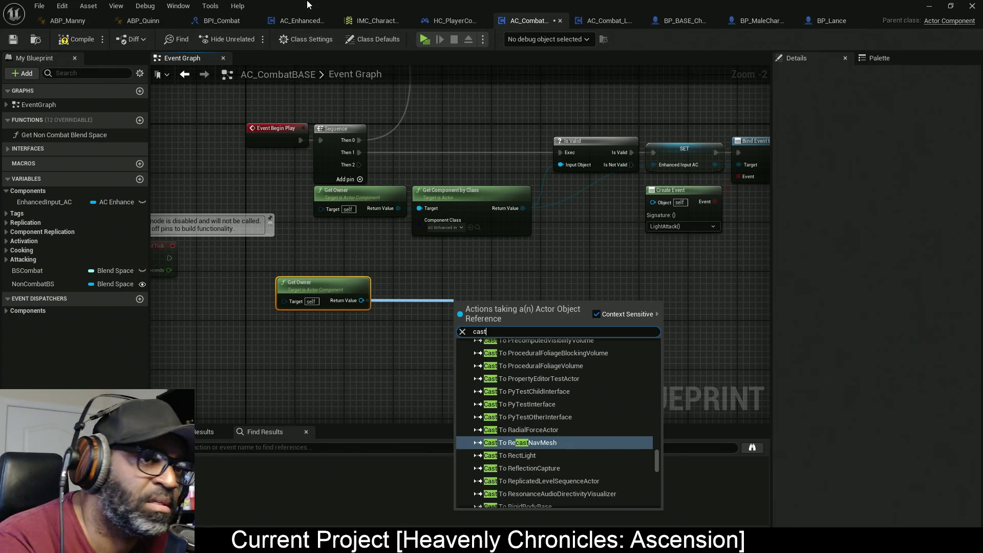
text(toch)
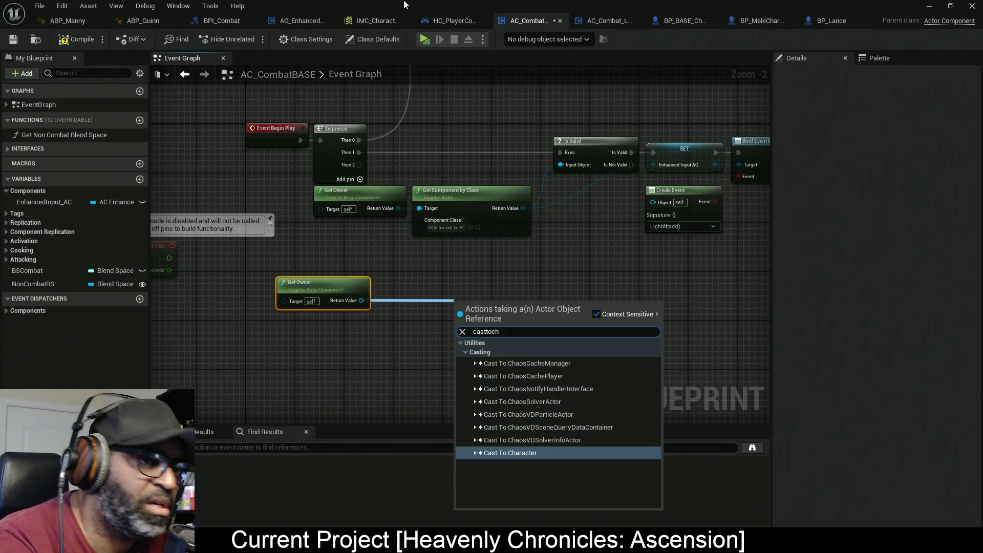
text(aract)
key(Return)
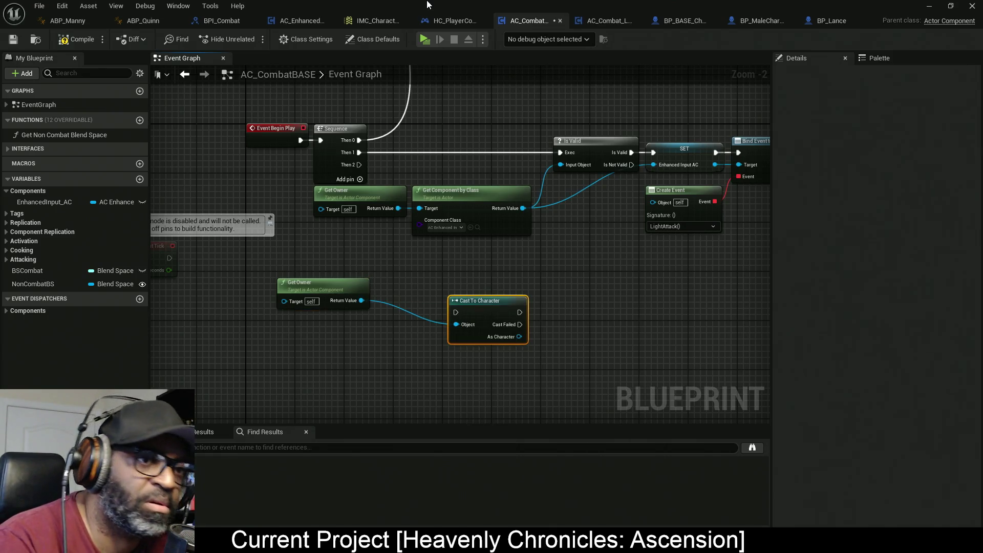
mouse_move(359, 164)
mouse_down()
mouse_move(455, 313)
mouse_move(442, 297)
mouse_move(453, 294)
mouse_move(436, 295)
mouse_up()
drag(461, 364, 277, 279)
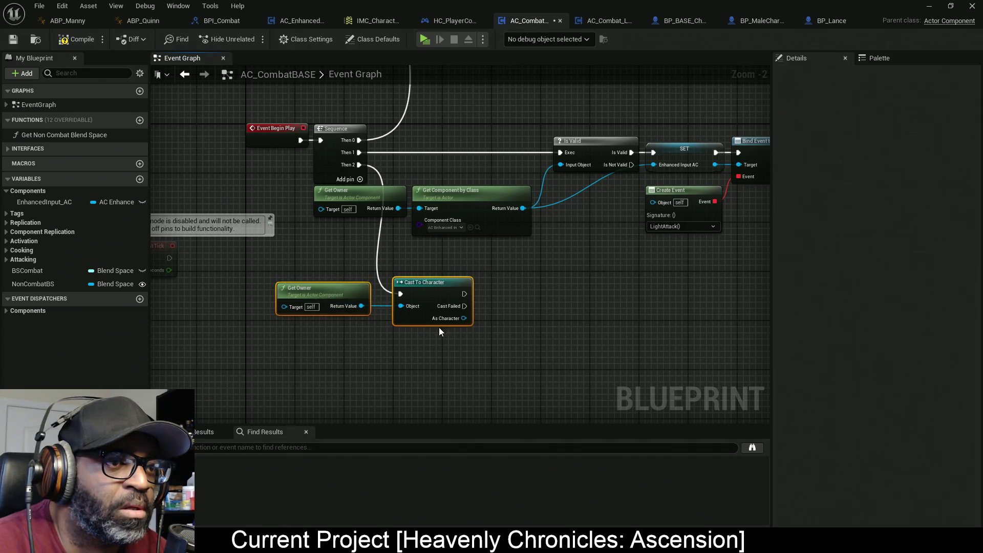
Promote As Character to a new variable and rename it Character
drag(343, 274, 410, 302)
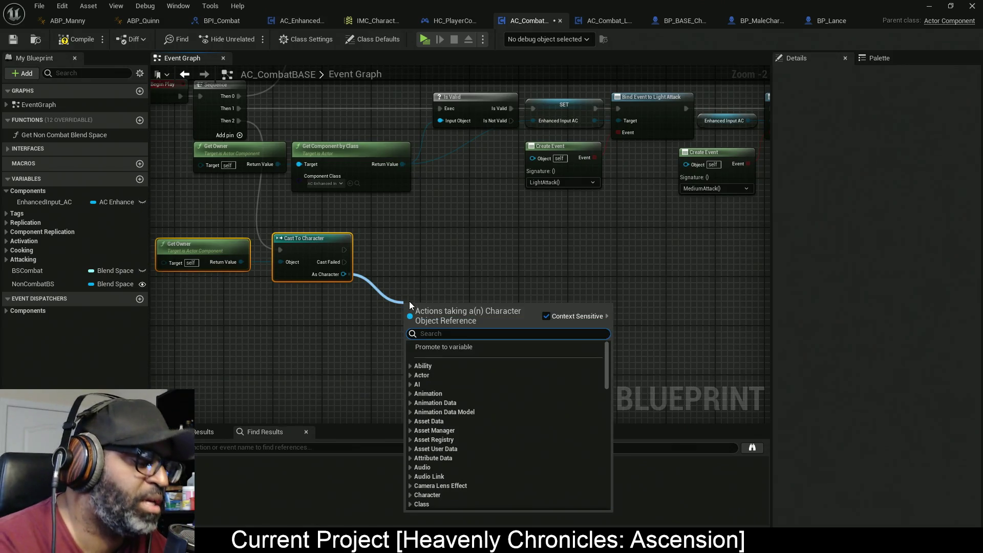
text(get)
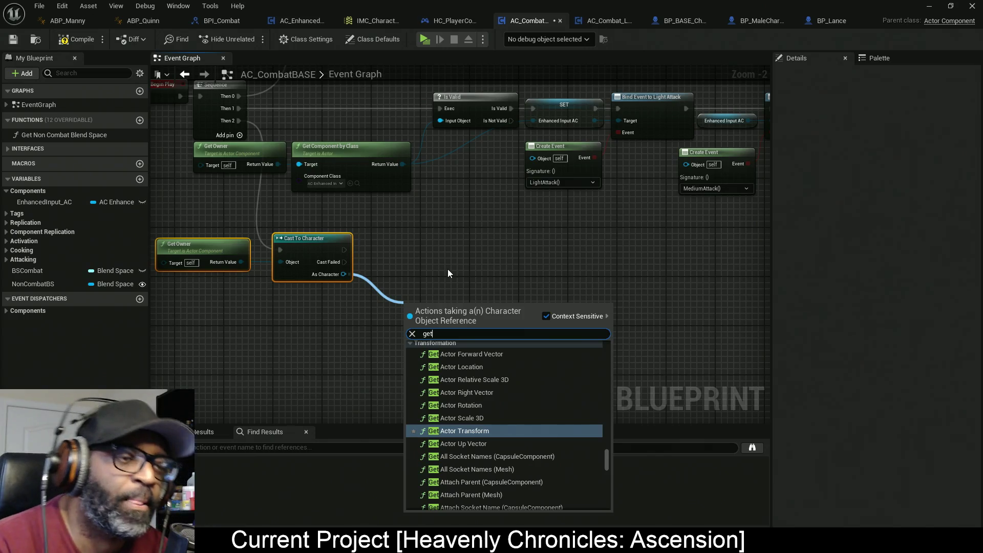
click(432, 284)
drag(340, 275, 419, 254)
click(459, 299)
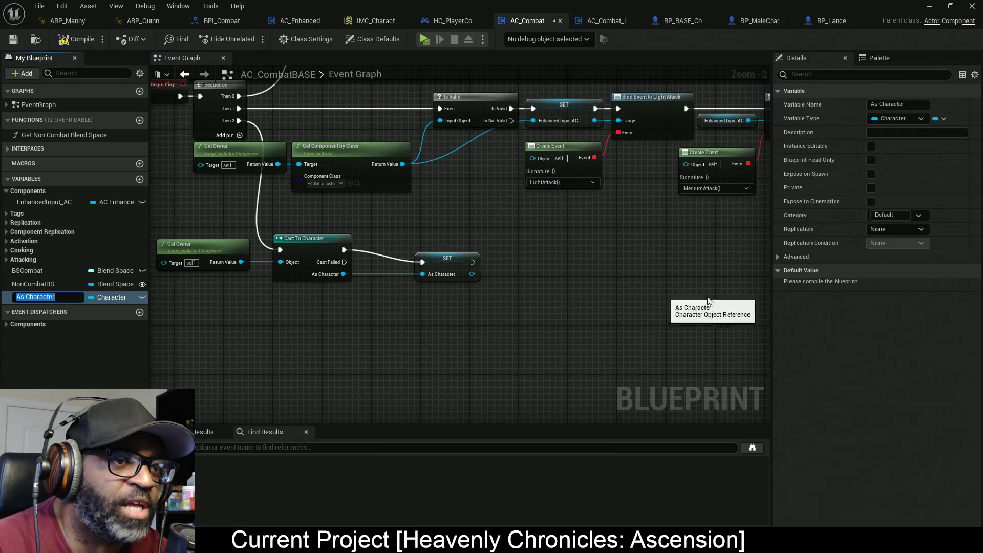
mouse_move(449, 259)
mouse_down()
mouse_move(422, 241)
mouse_move(405, 248)
mouse_up()
click(408, 281)
click(35, 297)
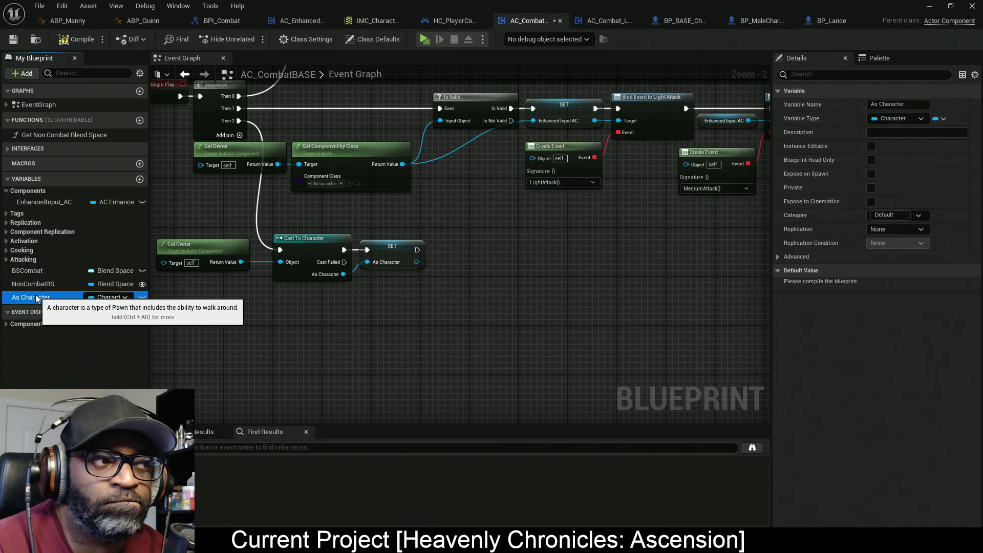
double_click(875, 105)
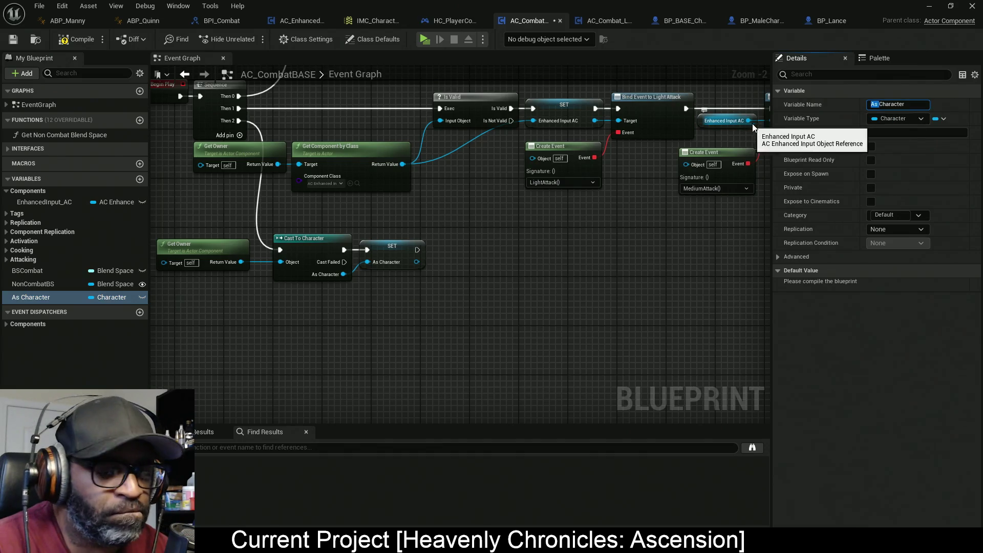
key(BackSpace)
key(Return)
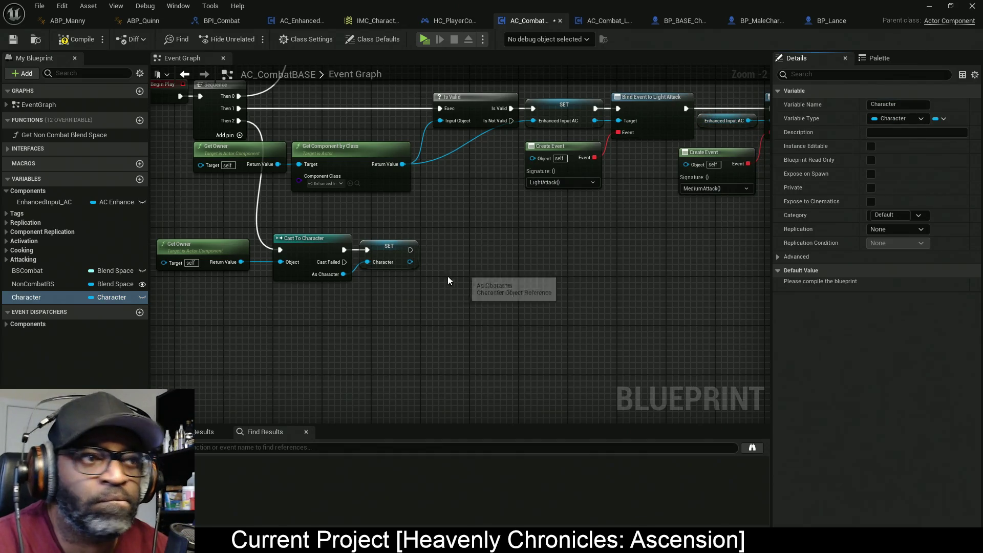
Add a Get Mesh node reading from the stored Character and align it
drag(409, 262, 466, 266)
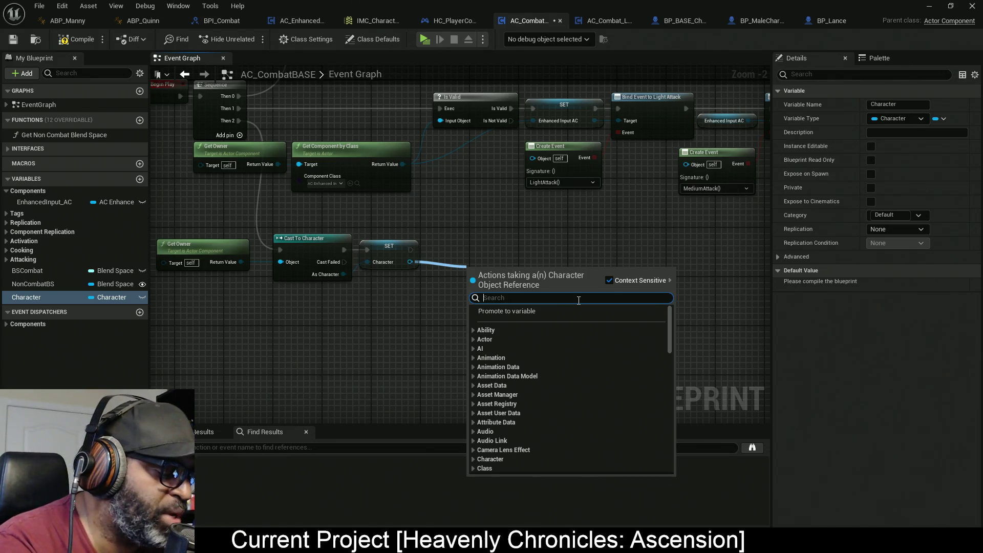
text(get mesh)
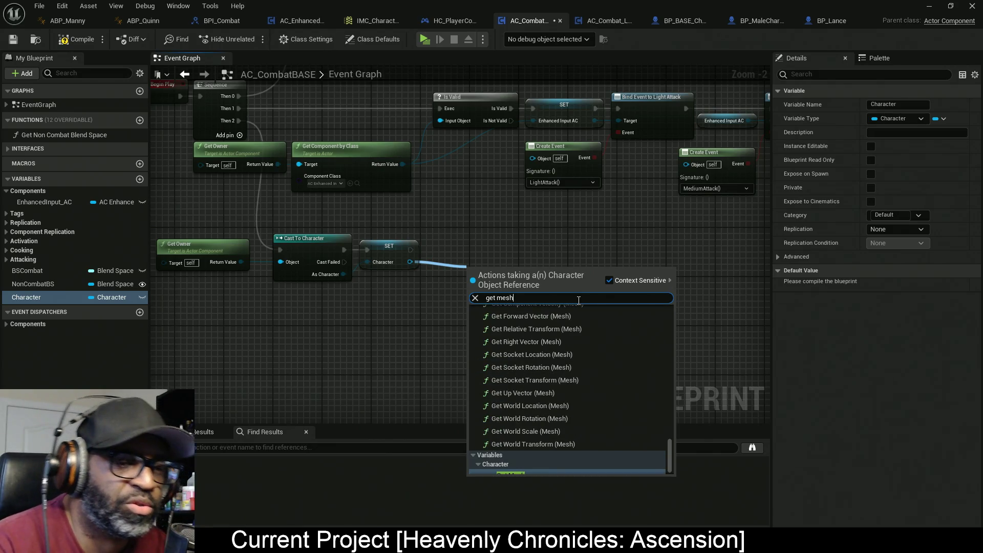
scroll(558, 395, down, 3)
click(576, 464)
mouse_move(508, 278)
mouse_down()
mouse_move(151, 252)
mouse_move(506, 263)
mouse_move(328, 231)
mouse_move(307, 241)
mouse_up()
key(q)
key(q)
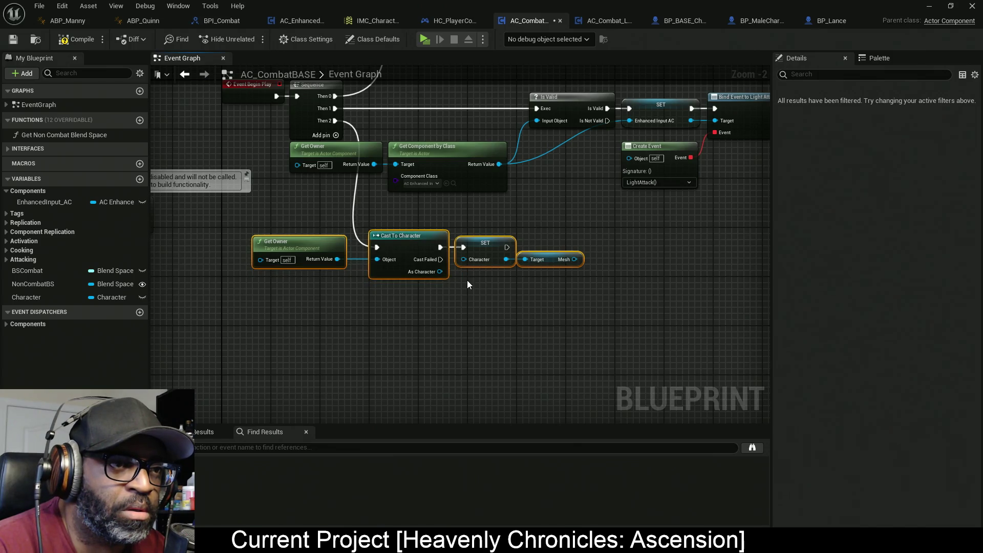
click(466, 278)
Promote the mesh to a new Mesh variable, set right after SET Character
mouse_move(463, 259)
mouse_down()
mouse_move(431, 281)
mouse_move(504, 260)
mouse_up()
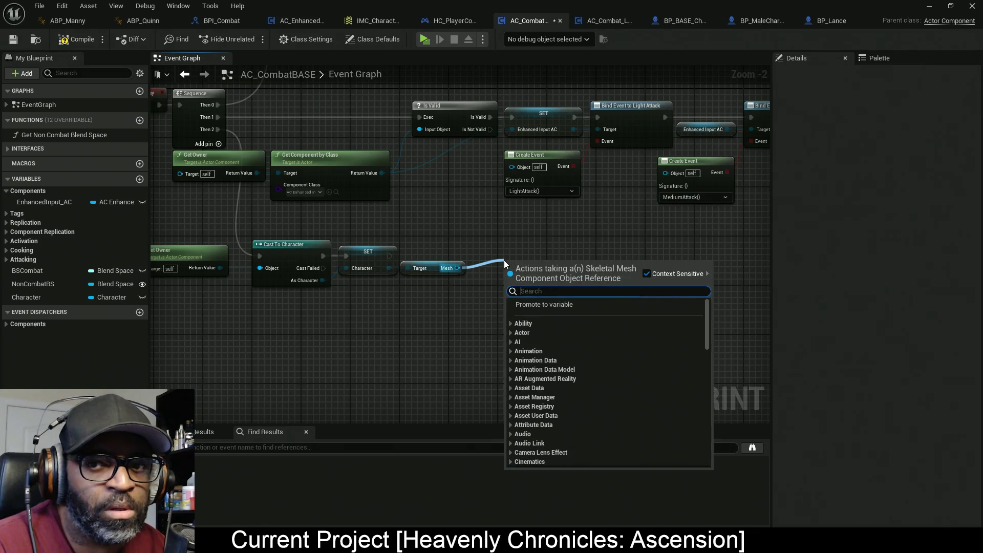
click(530, 303)
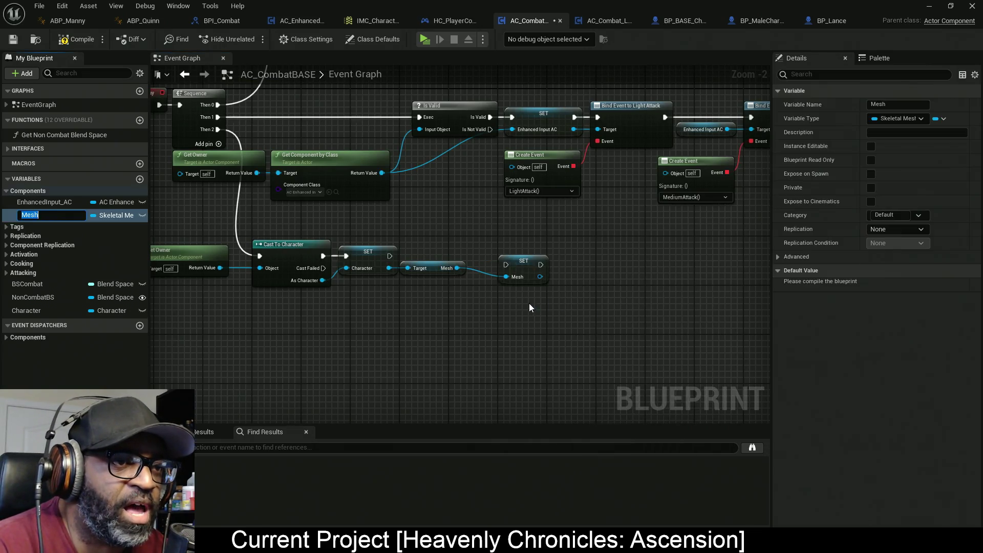
drag(510, 266, 389, 255)
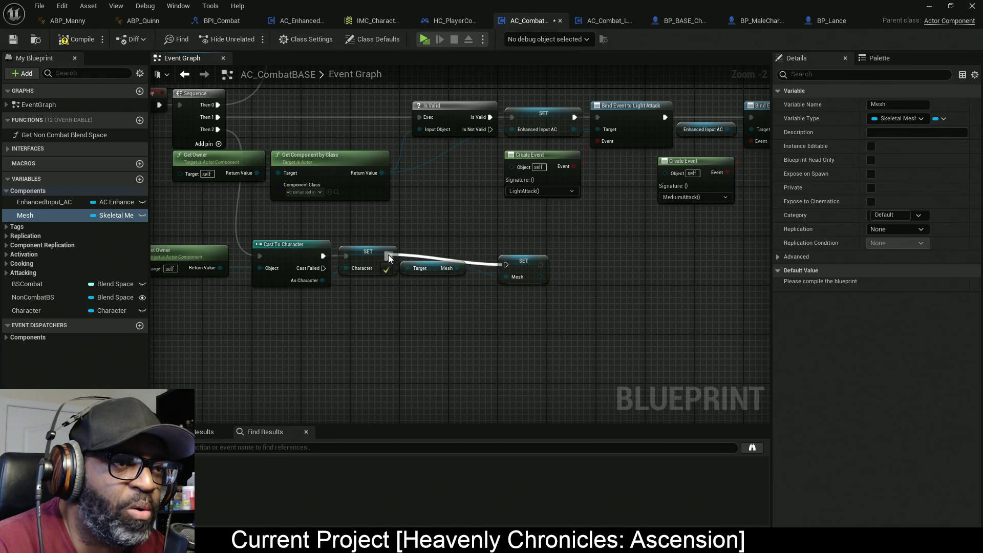
drag(530, 268, 497, 255)
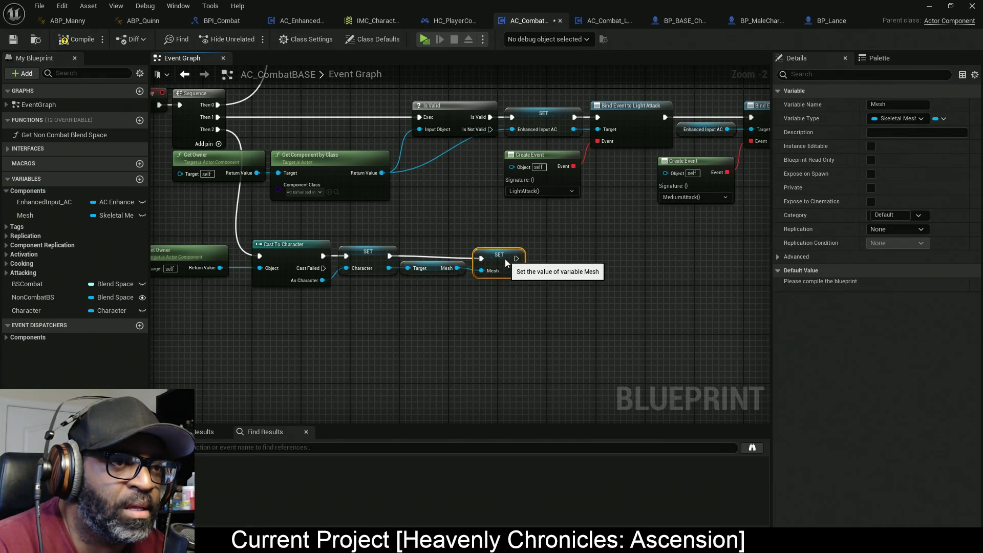
scroll(461, 280, left, 5)
drag(634, 235, 289, 290)
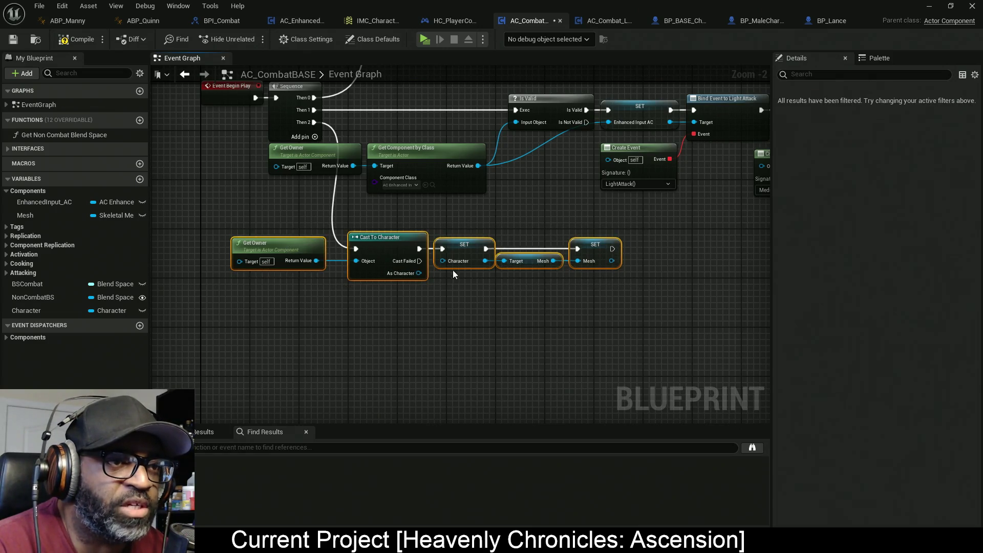
scroll(414, 276, right, 8)
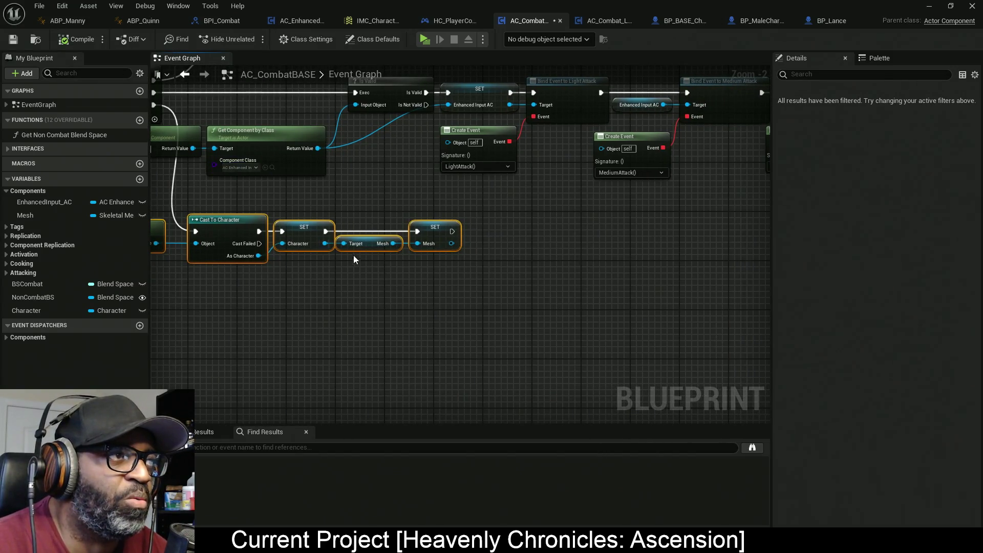
In AC_Combat_Lance, place a Mesh getter below Event Light Attack
click(619, 23)
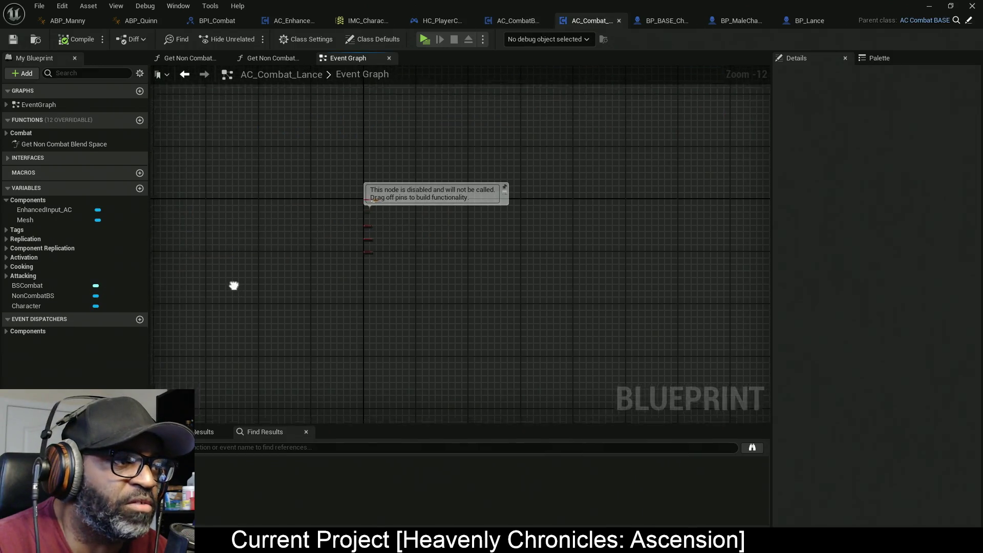
drag(232, 285, 296, 234)
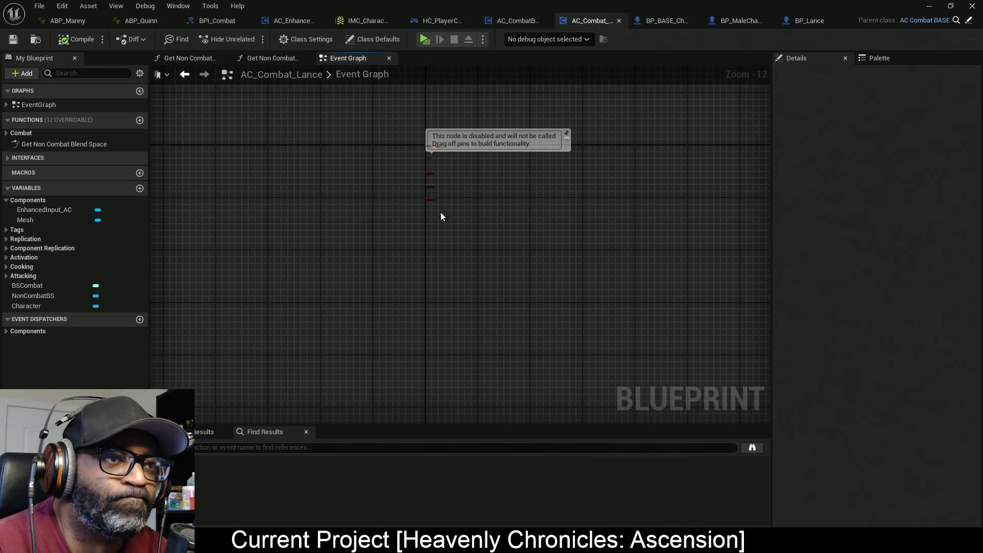
scroll(438, 173, up, 11)
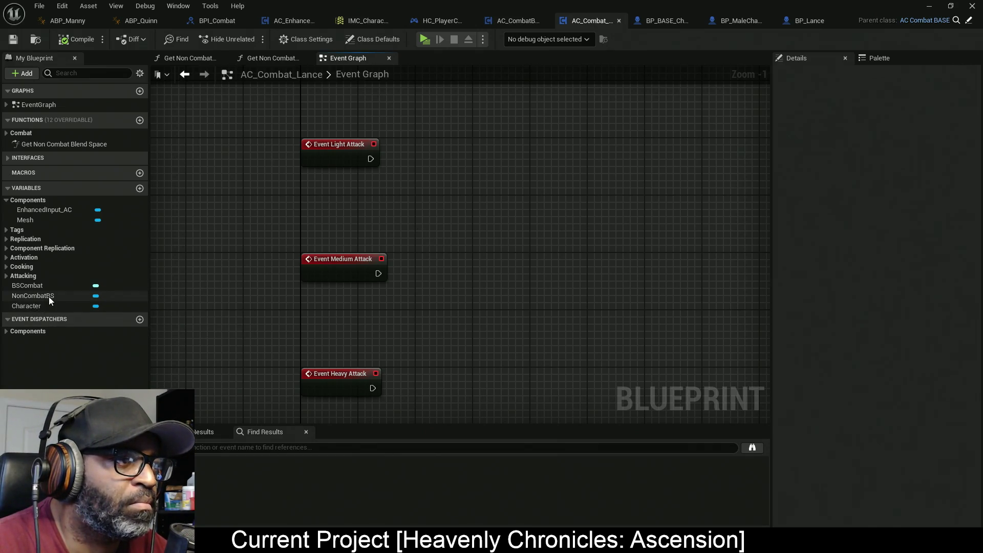
mouse_move(48, 221)
mouse_down()
mouse_move(218, 214)
mouse_move(399, 159)
mouse_move(340, 188)
mouse_move(463, 158)
mouse_up()
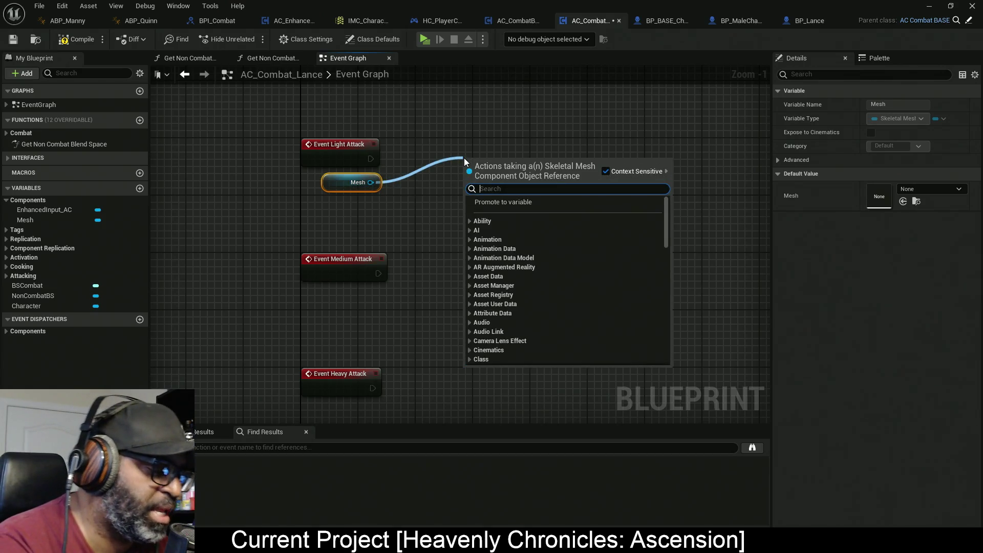
Add a Play Montage node on the Mesh, drive it from Event Light Attack, and arrange the nodes
text(play )
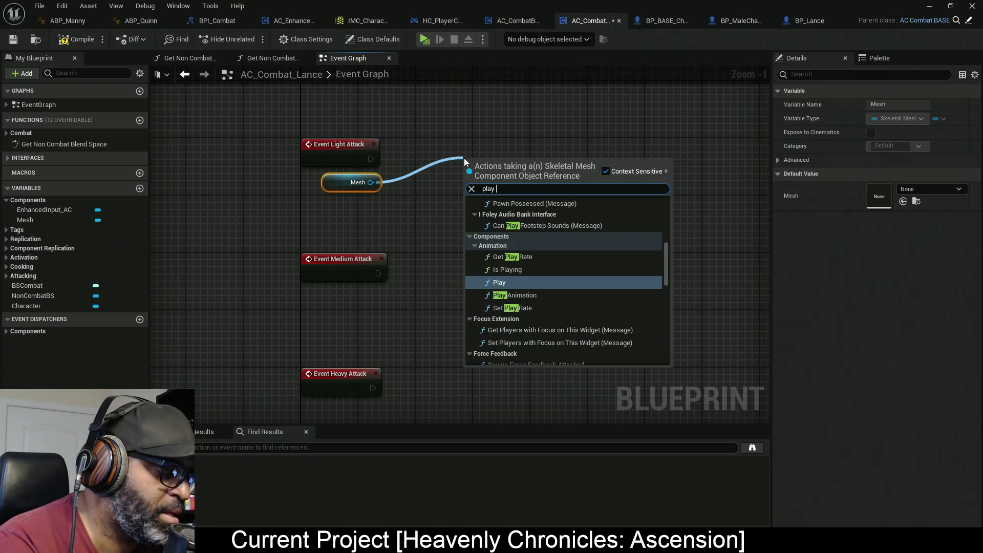
text(mont)
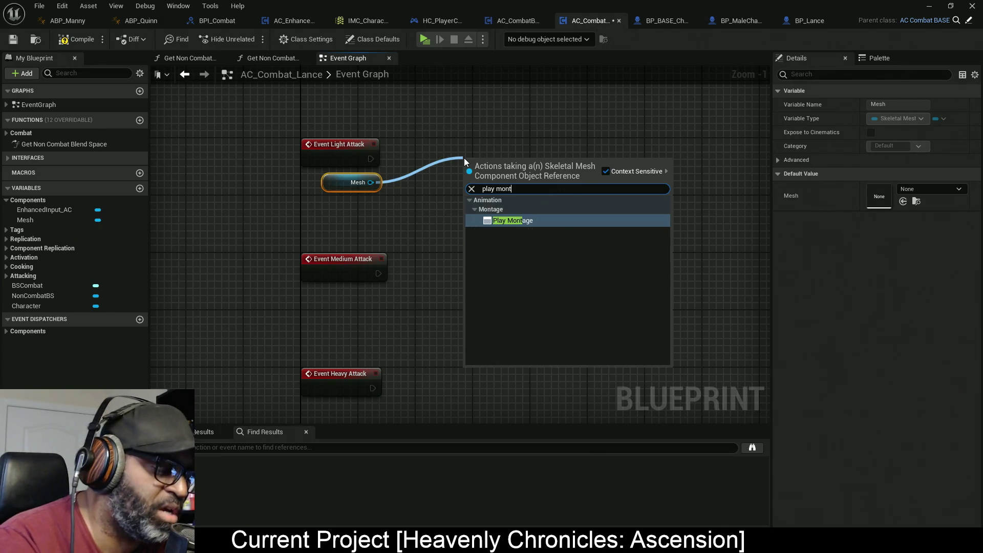
key(Return)
mouse_move(368, 159)
mouse_down()
mouse_move(467, 172)
mouse_move(583, 161)
mouse_up()
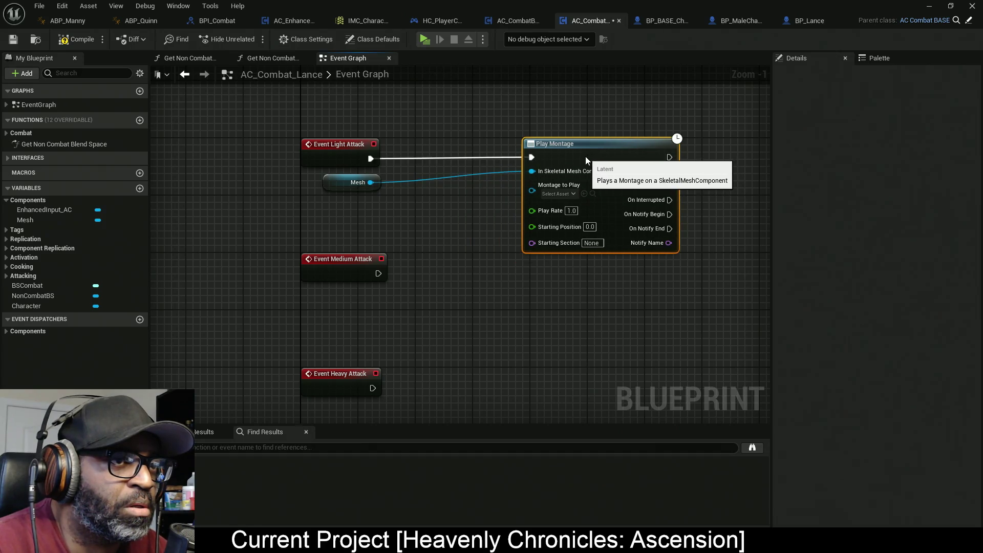
drag(335, 186, 463, 172)
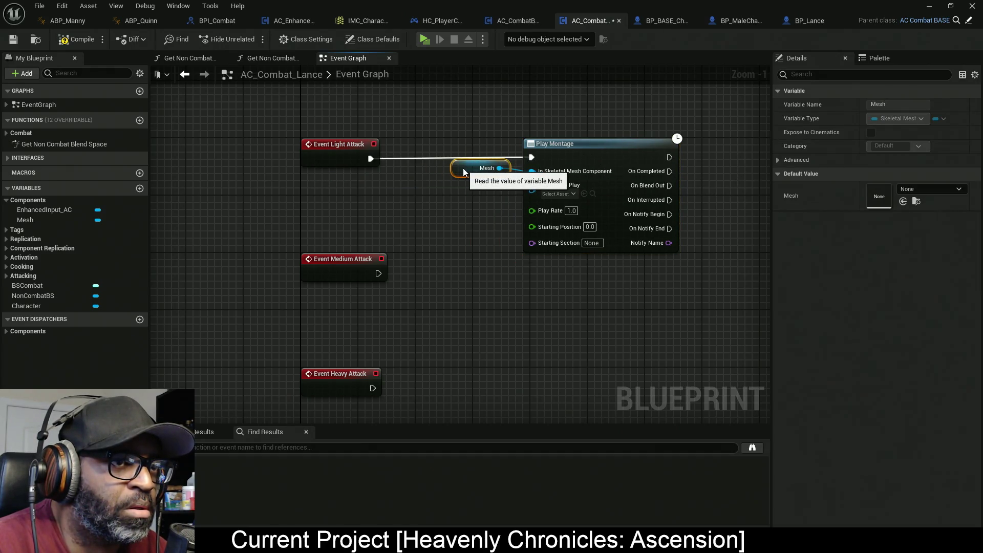
drag(314, 128, 568, 210)
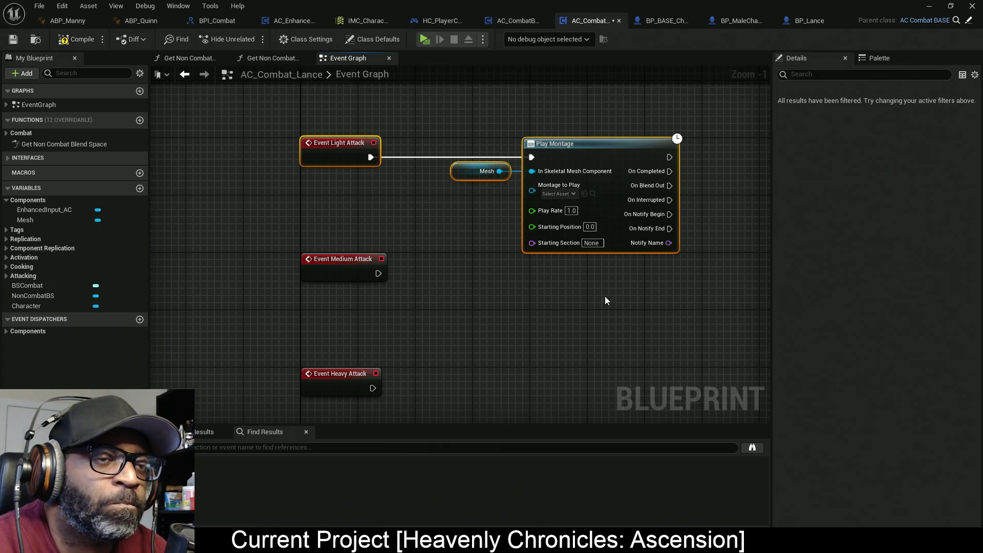
drag(604, 300, 577, 283)
drag(663, 114, 460, 225)
Space out the Medium and Heavy Attack events, moving Event Heavy Attack lower
scroll(403, 296, down, 5)
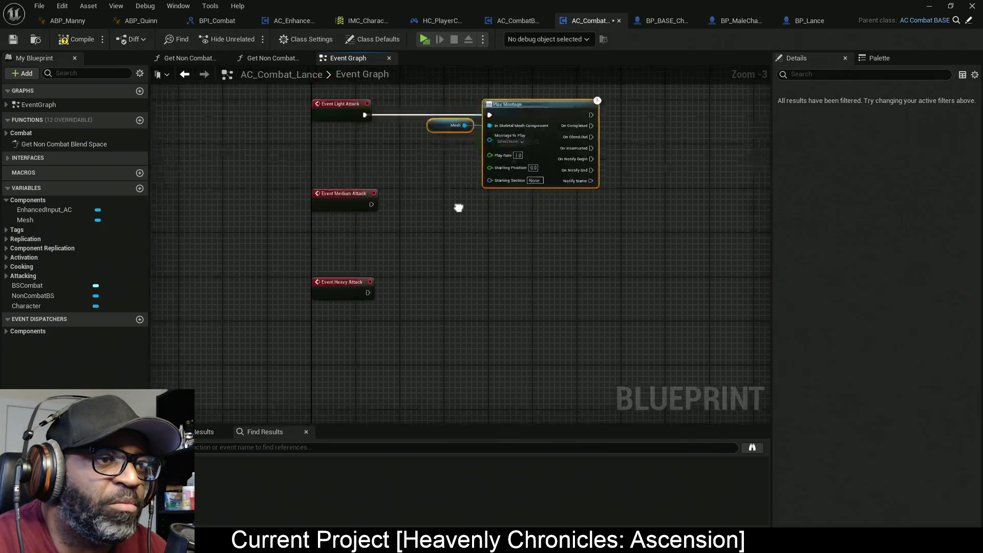
mouse_move(431, 254)
mouse_down()
mouse_move(402, 151)
mouse_move(420, 203)
mouse_move(418, 189)
mouse_up()
scroll(418, 189, up, 5)
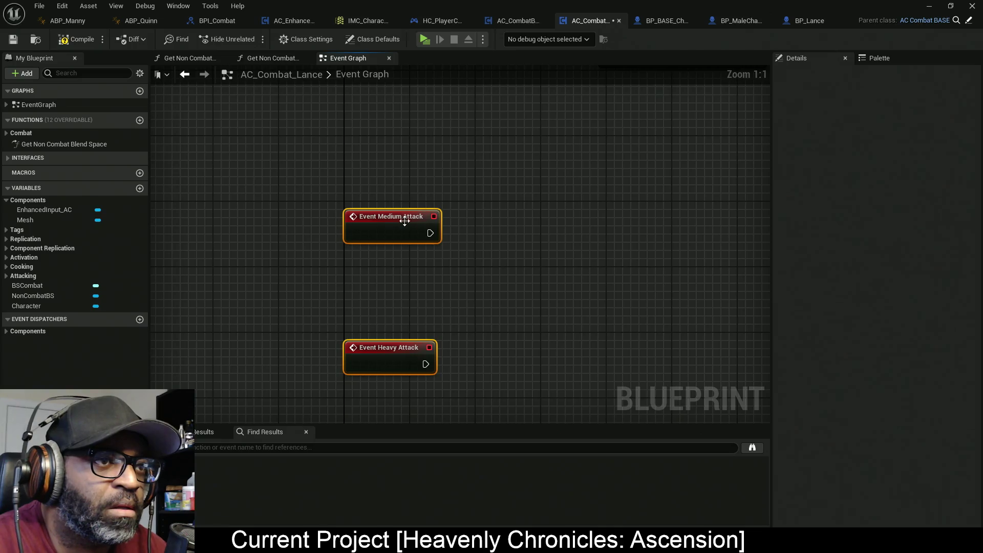
scroll(436, 230, down, 2)
scroll(438, 263, up, 7)
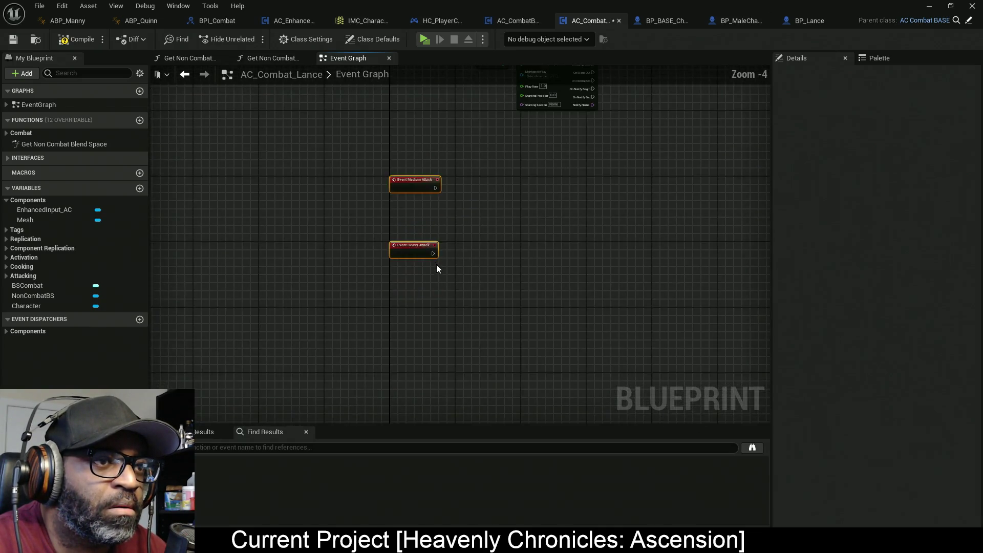
scroll(374, 241, down, 6)
mouse_move(378, 243)
mouse_down()
mouse_move(376, 292)
mouse_move(375, 269)
mouse_up()
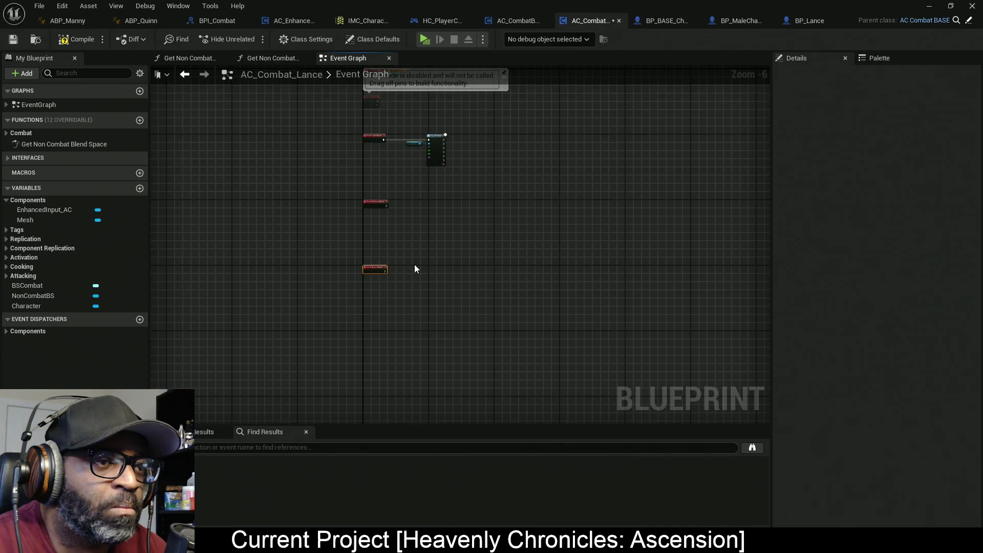
scroll(413, 264, up, 6)
scroll(406, 347, down, 6)
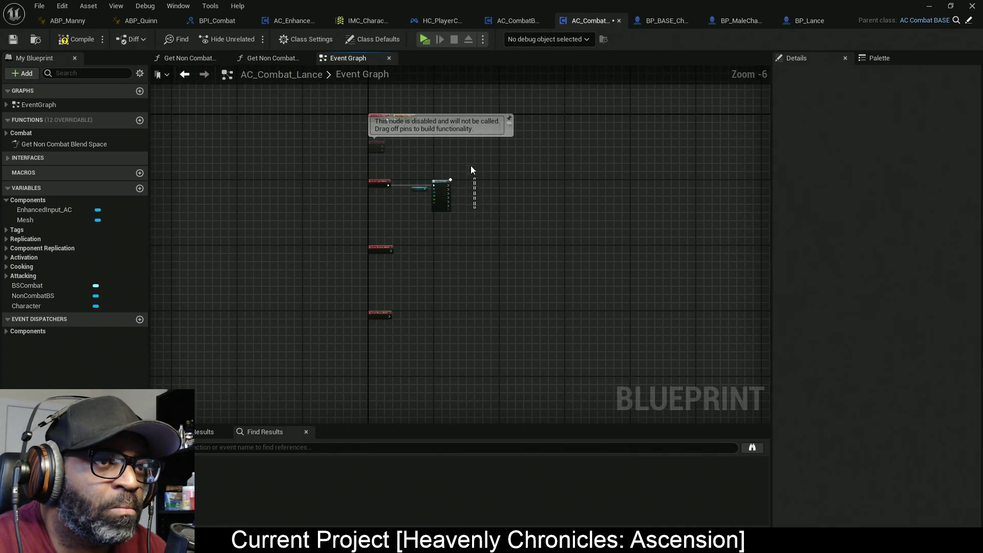
Wire Event Medium Attack into a Mesh-driven Play Montage and straighten the chain with Q
drag(424, 206, 421, 183)
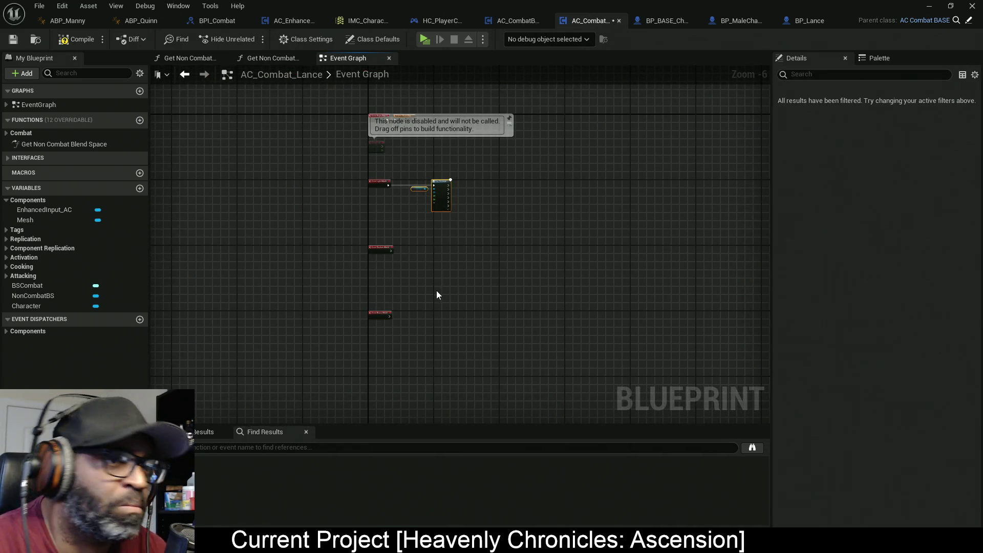
scroll(427, 292, up, 5)
mouse_move(290, 196)
mouse_down()
mouse_move(440, 211)
mouse_move(379, 220)
mouse_move(451, 214)
mouse_up()
key(q)
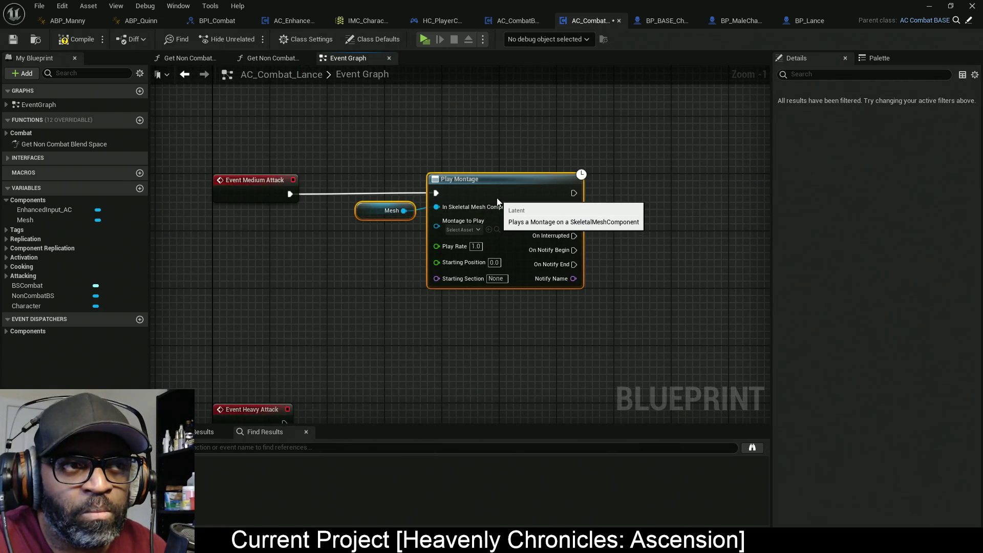
mouse_move(675, 154)
mouse_down()
mouse_move(660, 168)
mouse_move(262, 257)
mouse_up()
key(q)
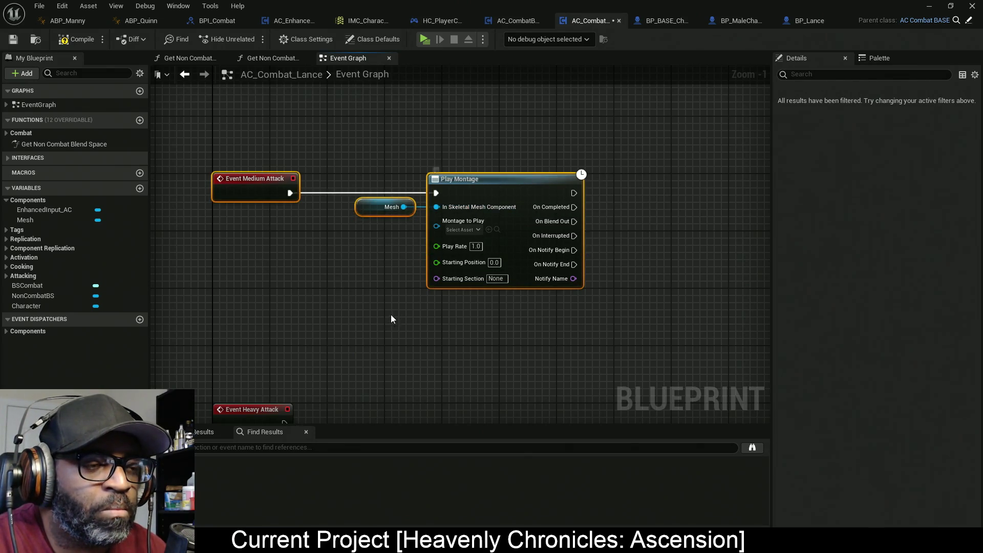
Copy the Mesh and Play Montage nodes and wire the copy to Event Heavy Attack
drag(391, 321, 425, 228)
drag(608, 242, 401, 114)
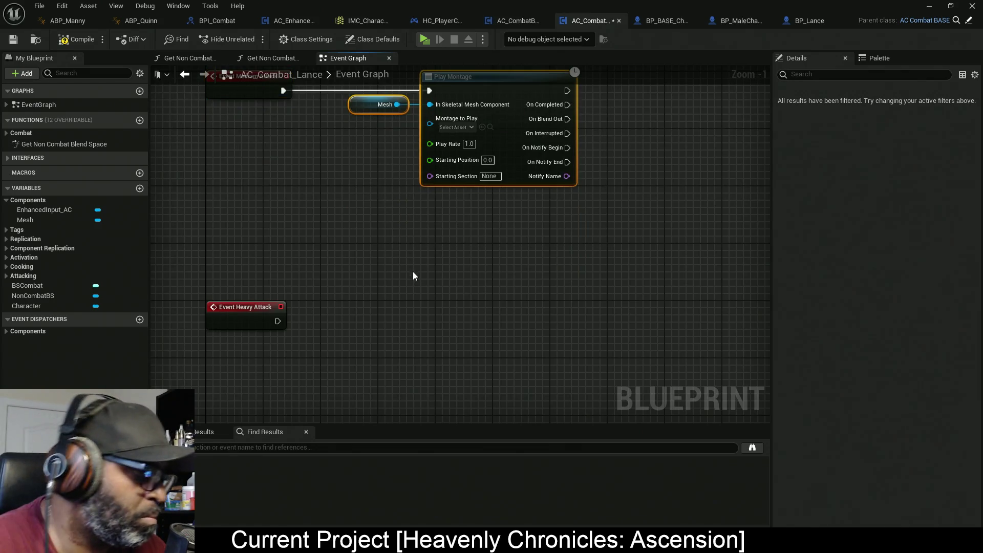
key(ctrl+c)
key(ctrl+v)
mouse_move(477, 291)
mouse_down()
mouse_move(476, 313)
mouse_move(278, 321)
mouse_up()
drag(501, 309, 506, 316)
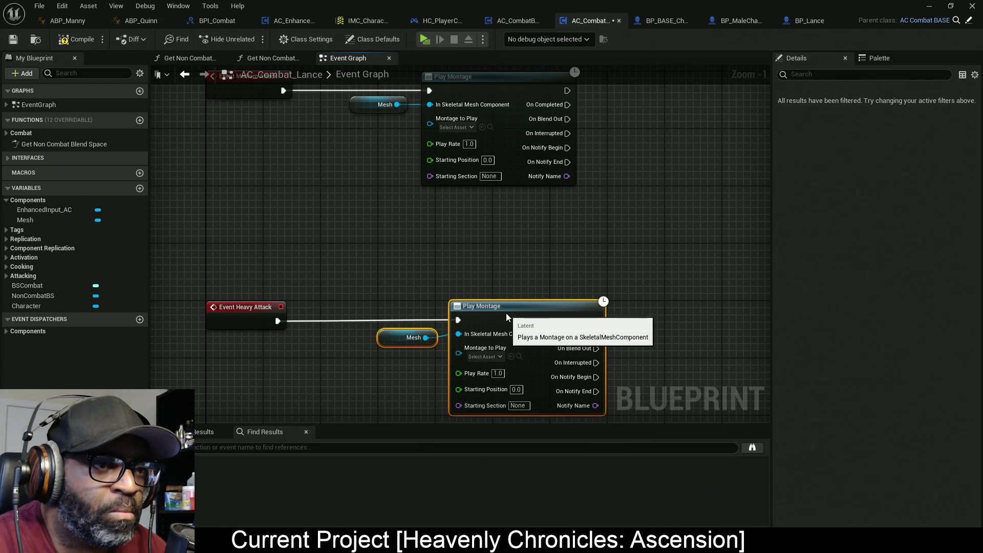
mouse_move(562, 275)
mouse_down()
mouse_move(246, 354)
mouse_move(268, 357)
mouse_up()
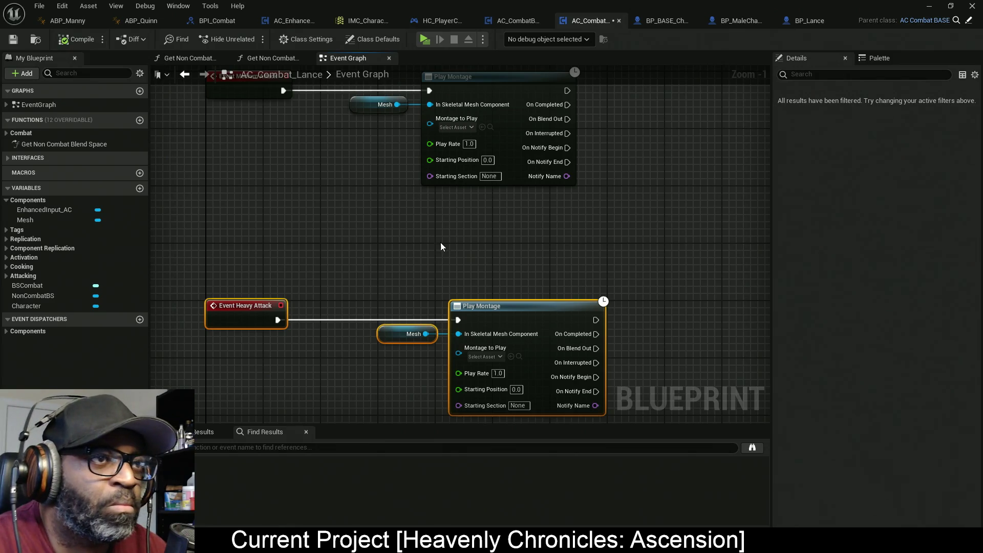
Right-align the three Play Montage nodes and the three Mesh getters with Shift+D
scroll(557, 237, down, 6)
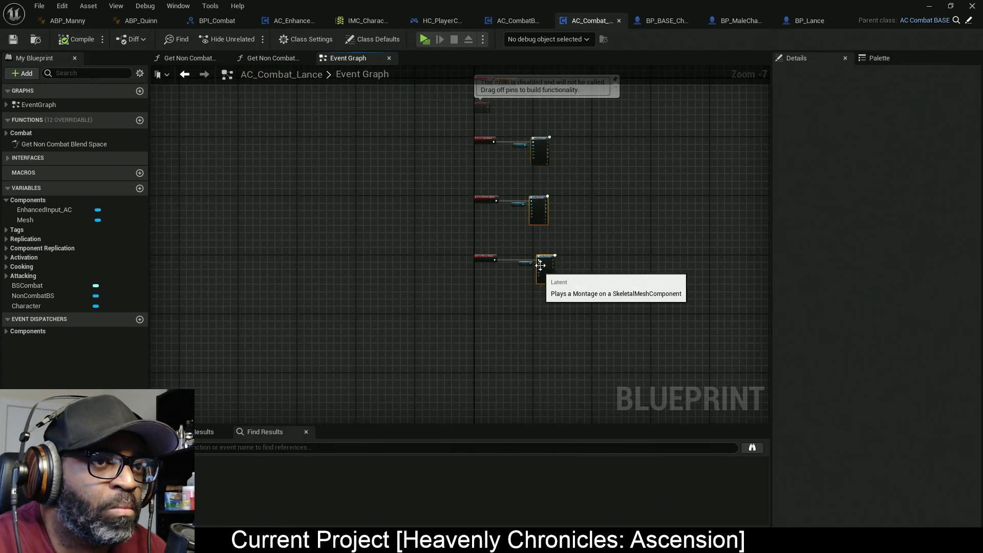
scroll(515, 291, up, 2)
drag(515, 290, 501, 310)
key(shift+d)
drag(432, 111, 461, 351)
key(shift+d)
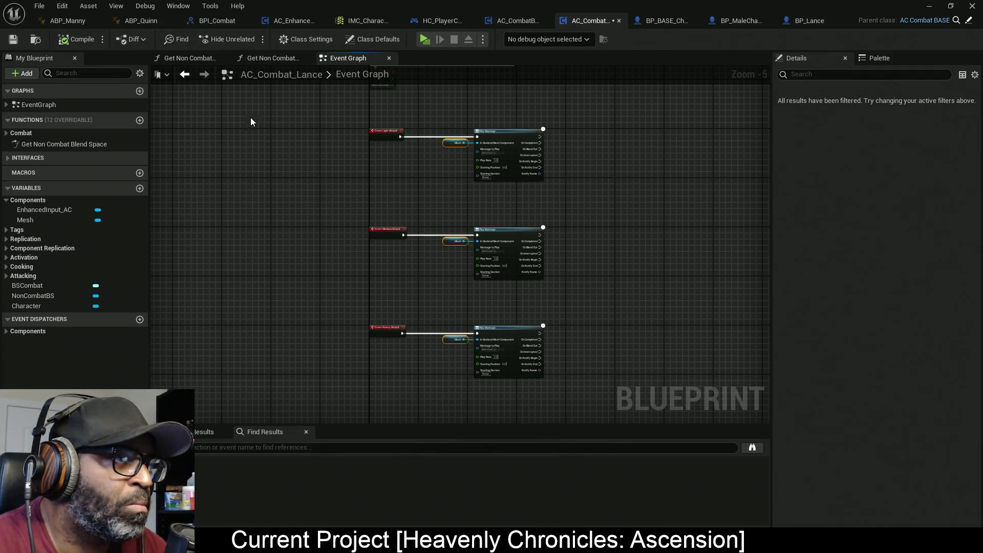
mouse_move(572, 214)
mouse_down()
mouse_move(529, 221)
mouse_move(515, 203)
mouse_up()
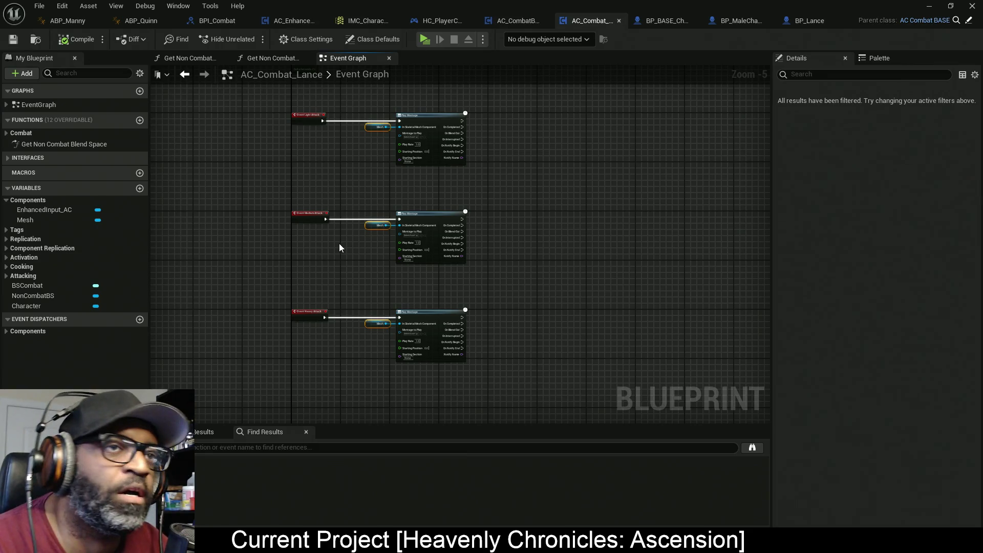
scroll(412, 186, up, 1)
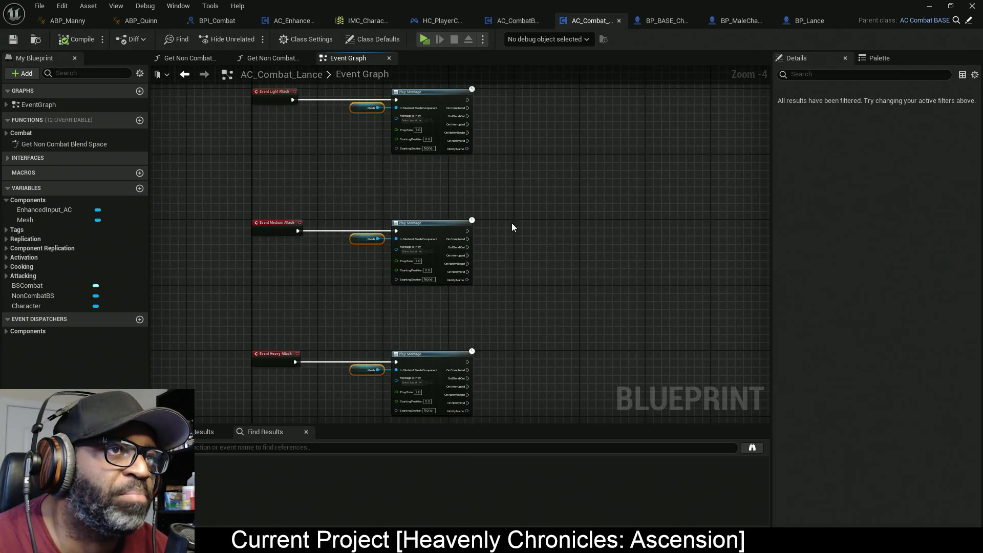
click(425, 42)
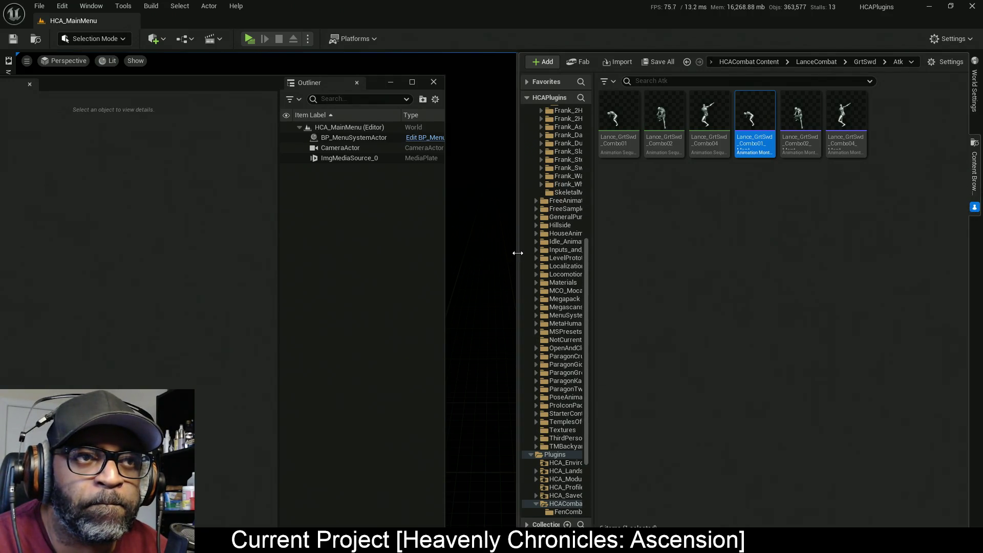
Open RnDTesting from Downtown_West > Maps, play it standalone, and walk toward the robot enemies
drag(587, 261, 592, 131)
click(567, 226)
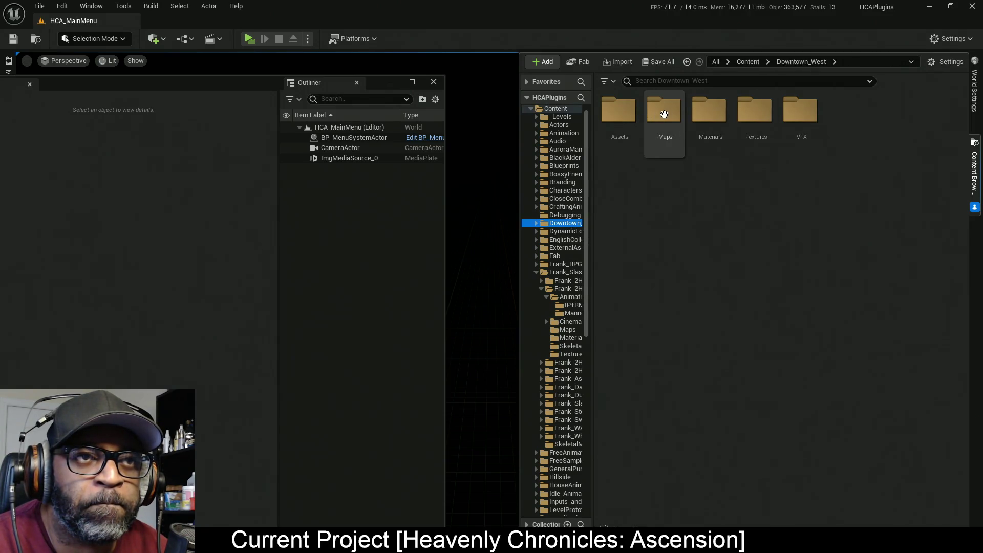
double_click(663, 110)
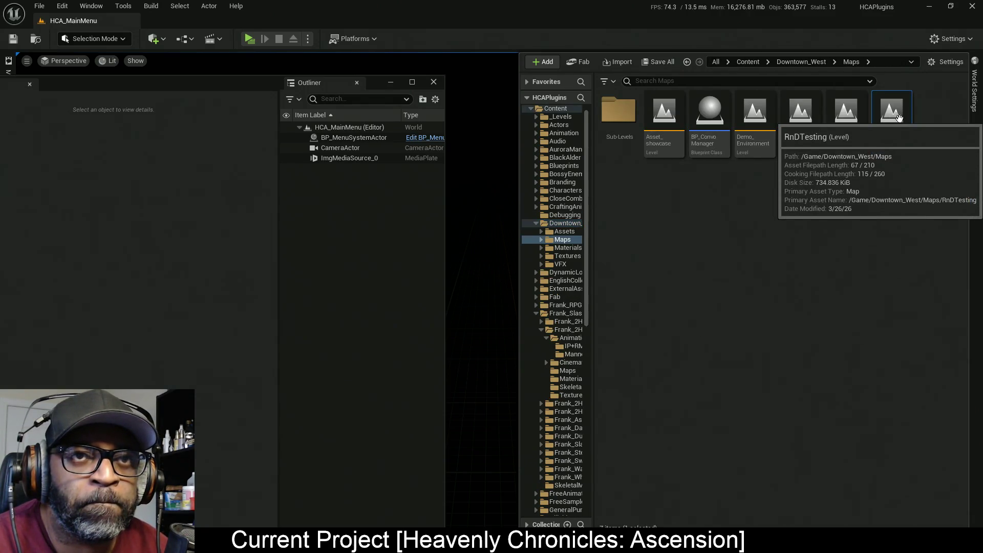
double_click(891, 115)
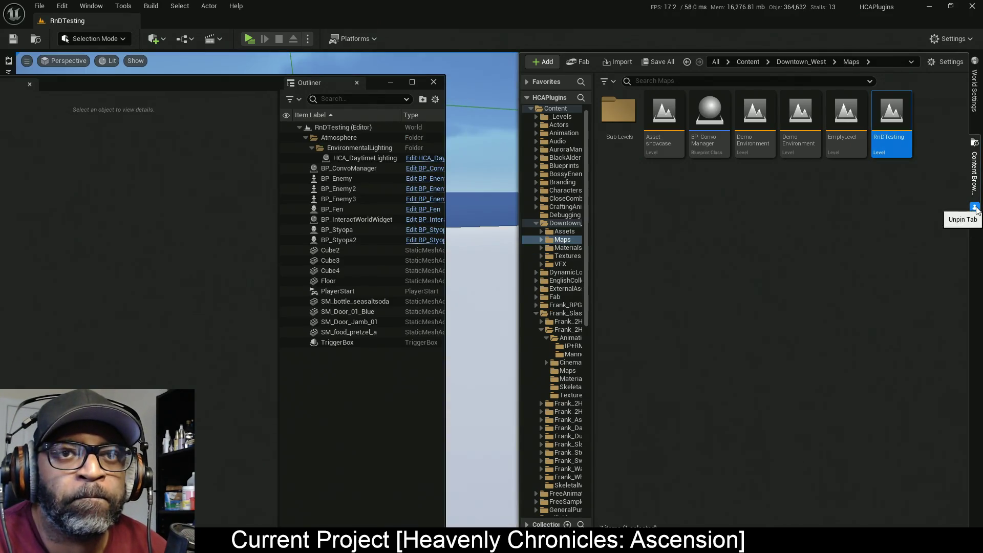
click(478, 149)
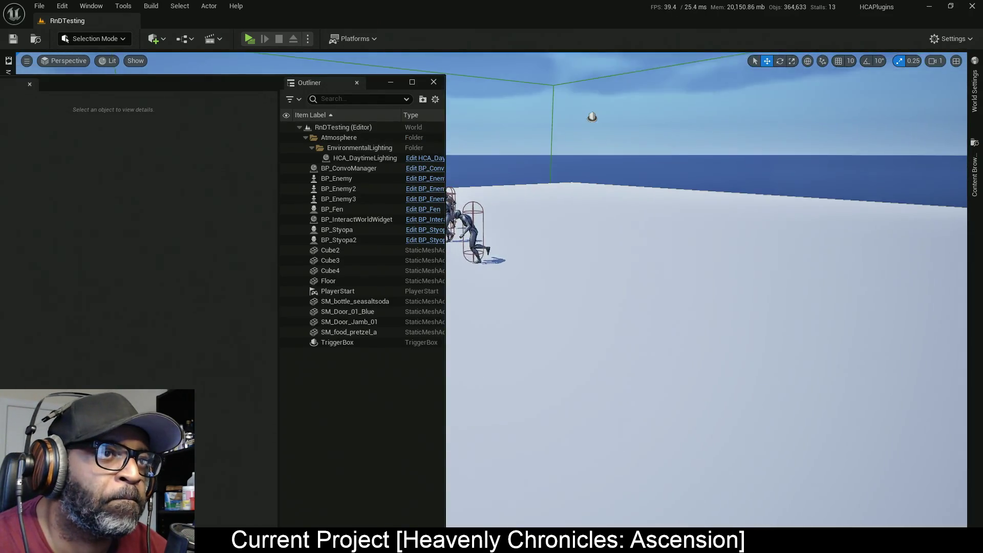
key(alt+p)
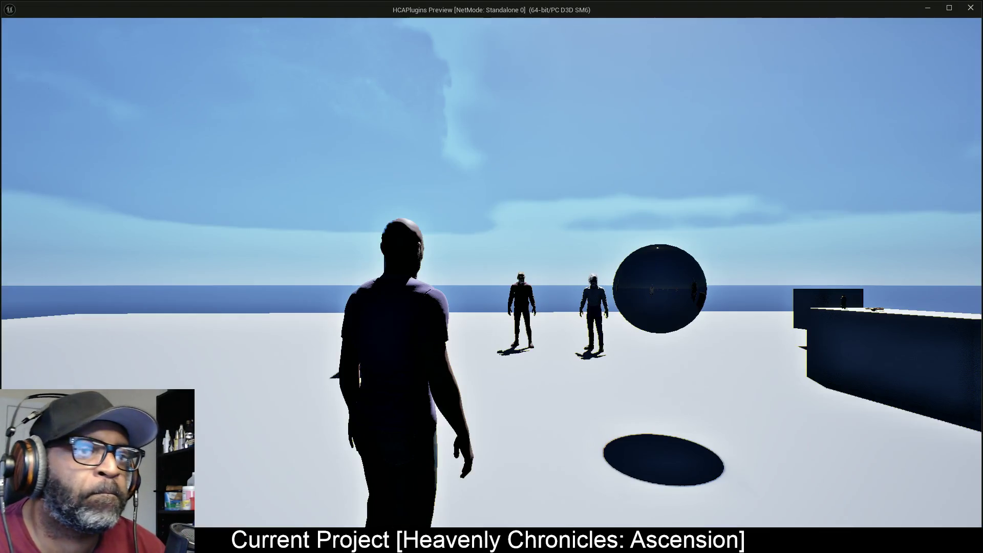
key(w)
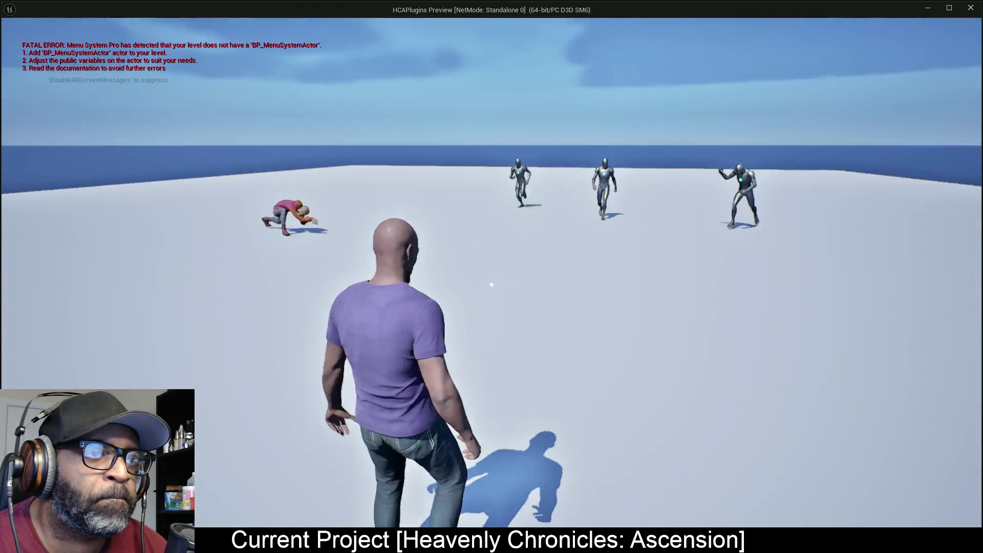
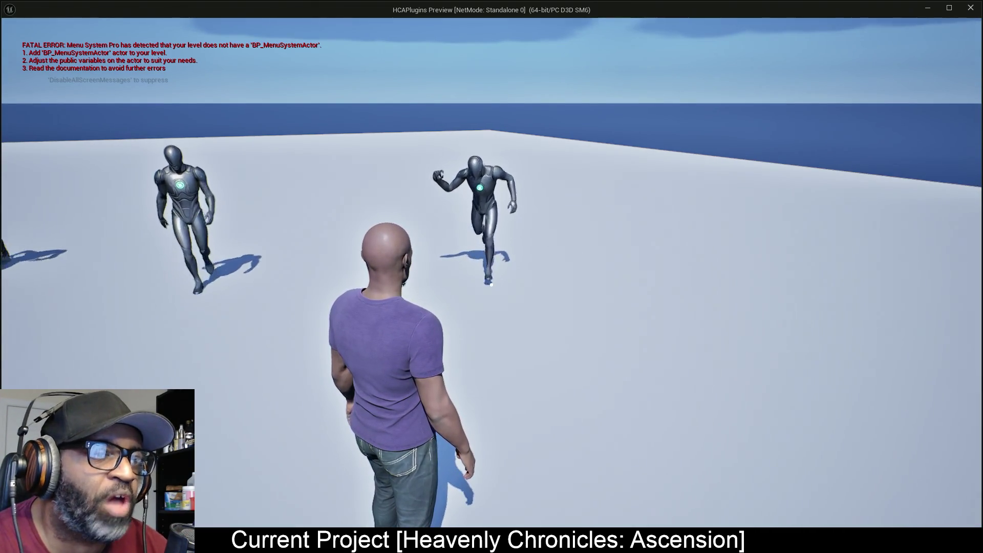
Return from the game to the Unreal Editor and maximize the AC_Combat_Lance blueprint window
key(alt+Tab)
key(alt+Tab)
key(alt+Tab)
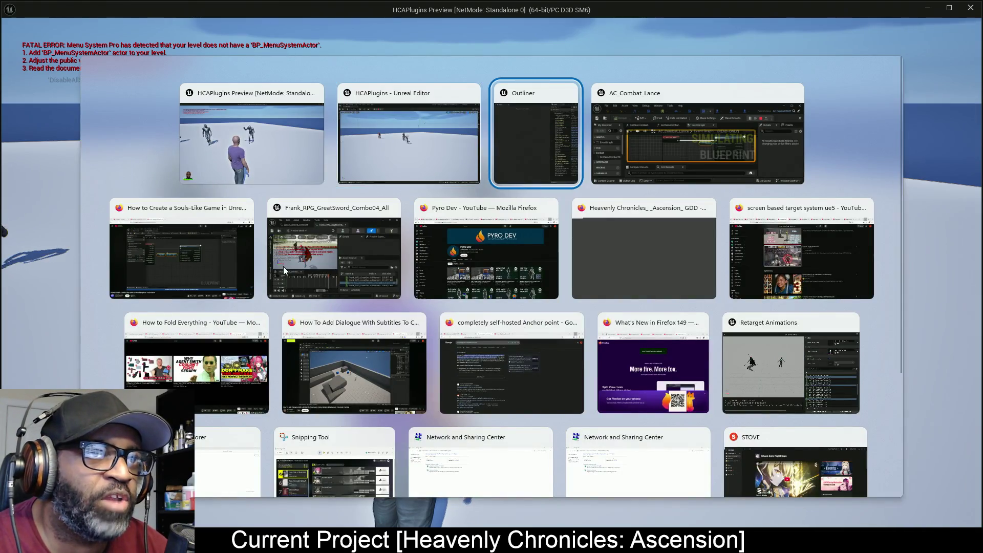
click(544, 124)
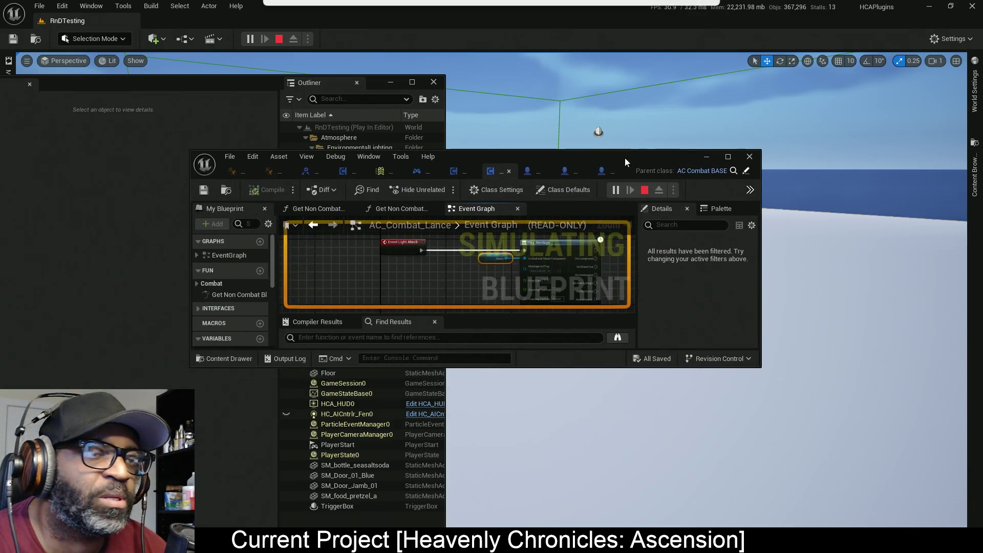
key(alt+Tab)
key(alt+Tab)
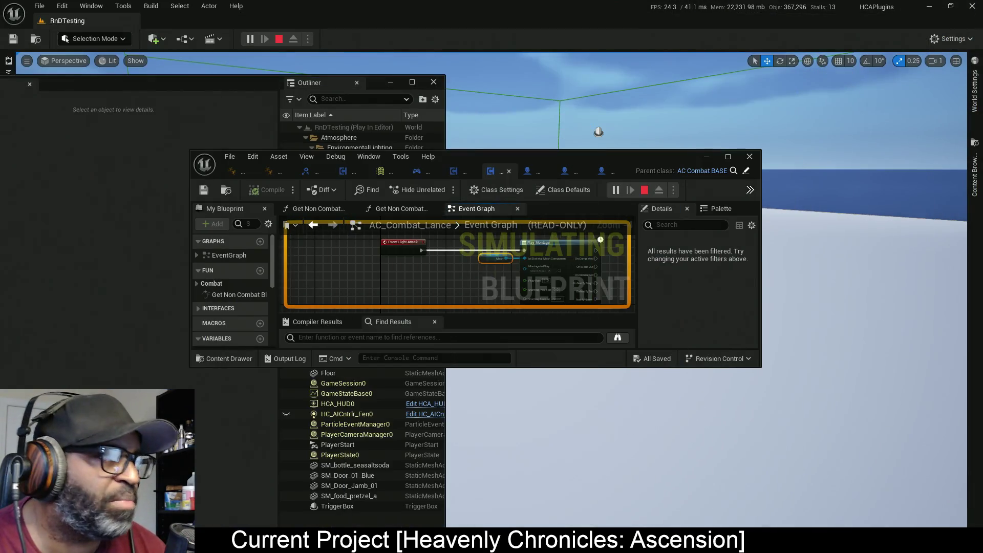
click(727, 156)
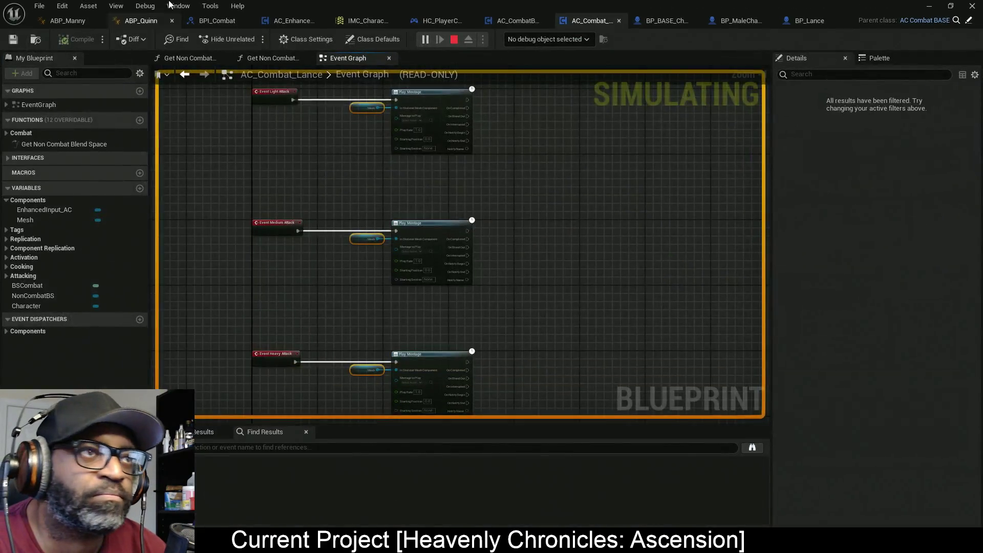
Show AC_EnhancedInput's event graph, debugging its spawned AC_EnhancedInput instance
click(302, 20)
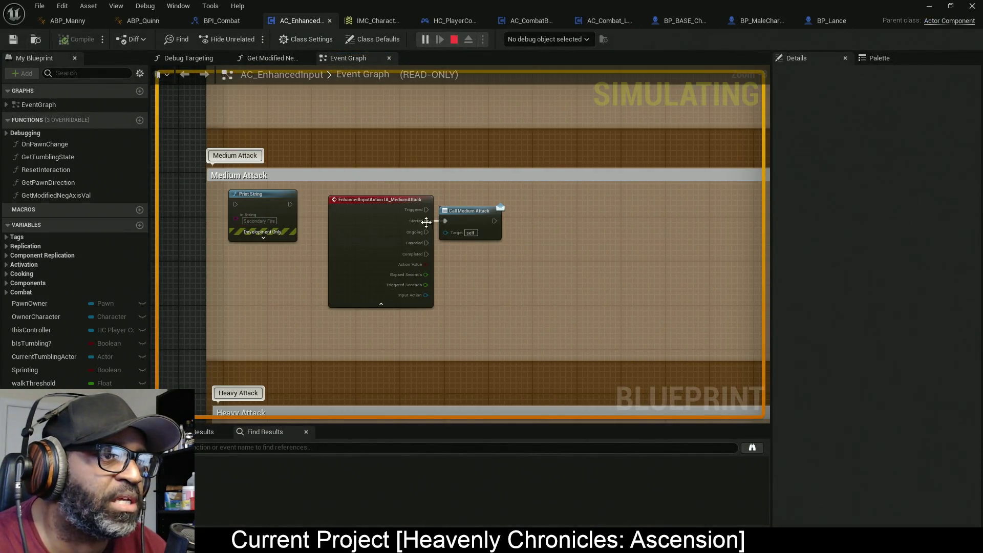
scroll(369, 161, down, 2)
click(547, 39)
click(580, 62)
scroll(456, 166, up, 3)
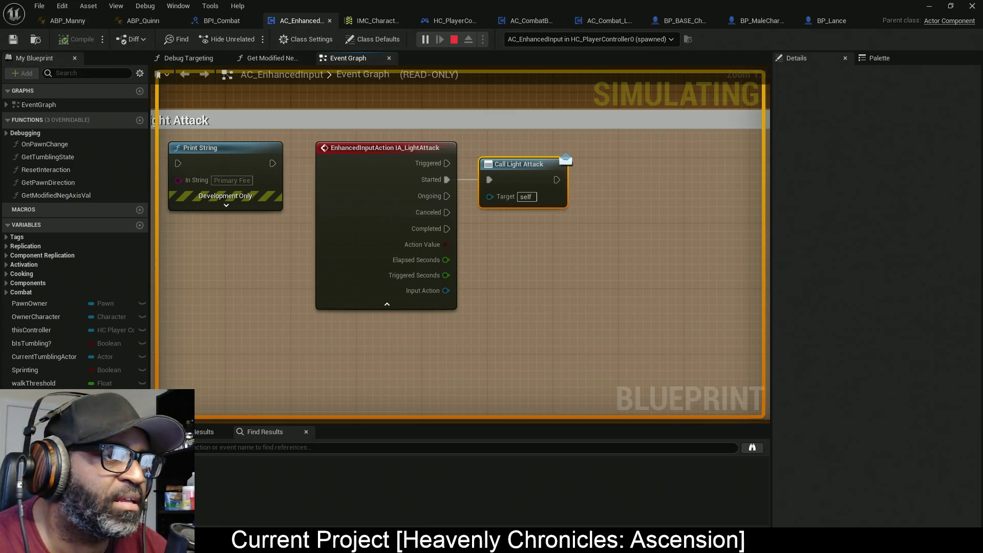
Switch windows and bring up the AC_CombatBASE blueprint
key(alt+Tab)
click(315, 112)
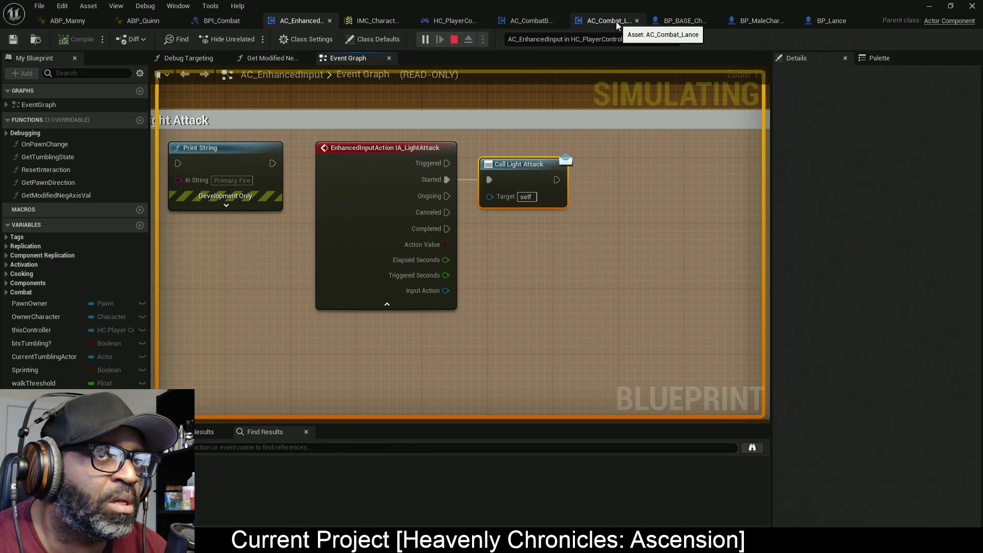
click(542, 22)
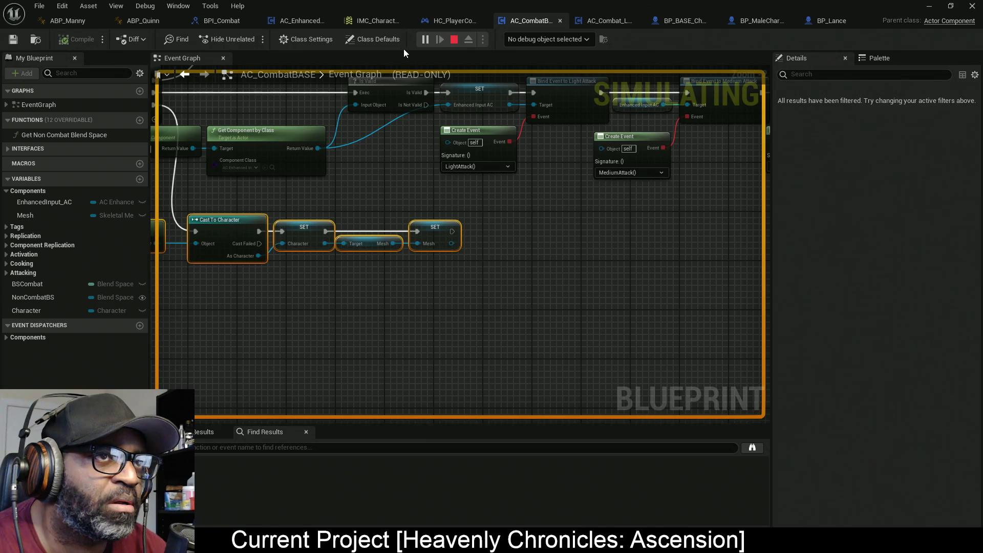
Debug the Lance's spawned combat component in AC_CombatBASE and pan to its Begin Play bind events
click(578, 41)
click(576, 60)
scroll(419, 168, down, 2)
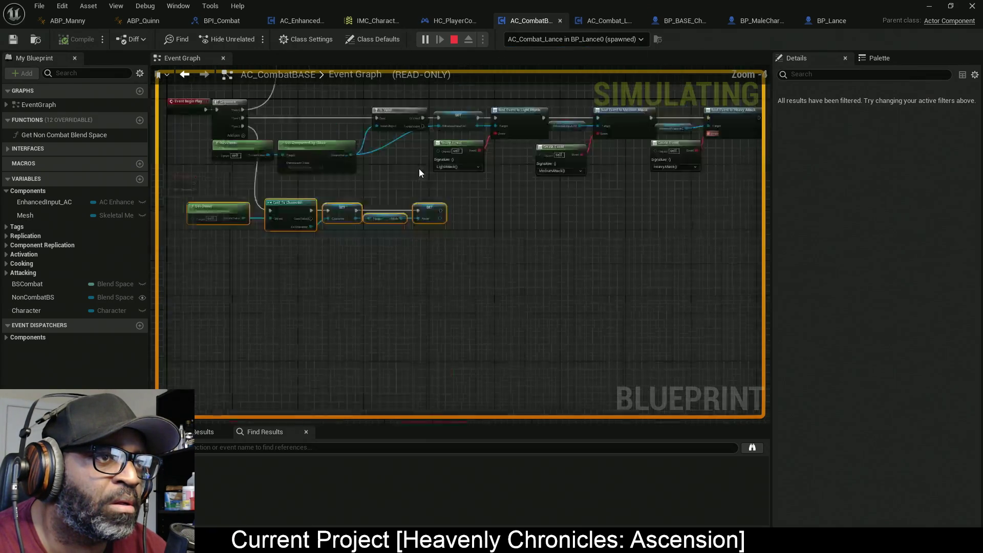
scroll(419, 173, down, 3)
scroll(460, 168, up, 4)
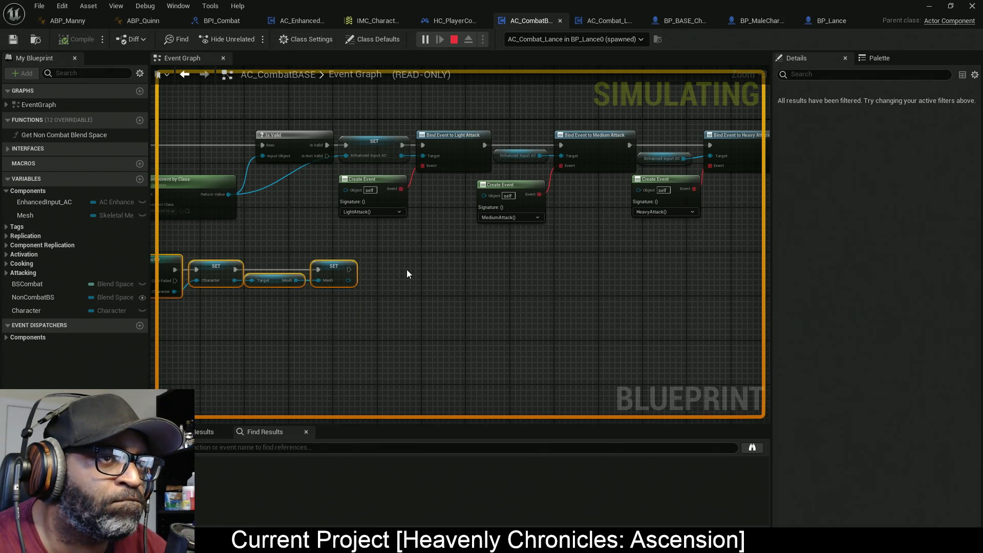
drag(406, 269, 609, 261)
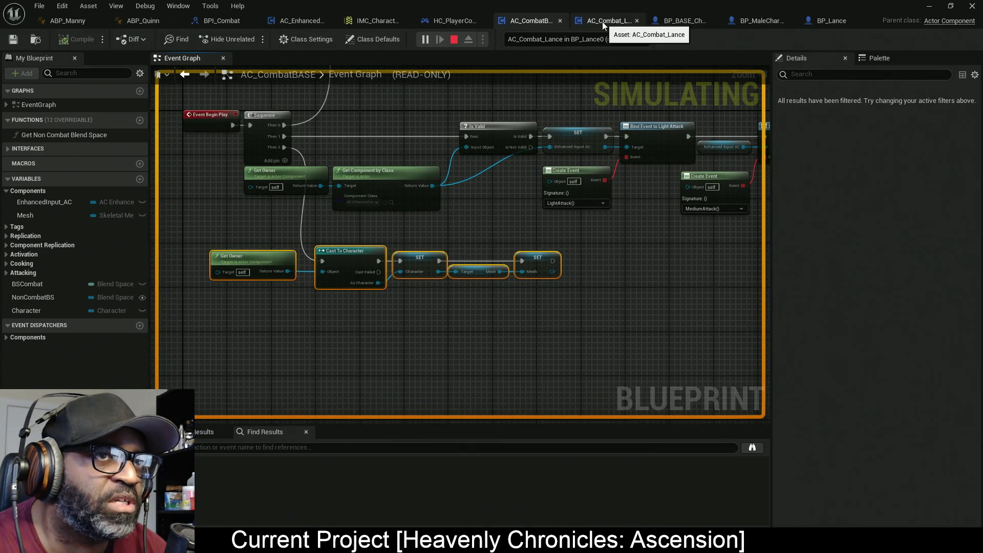
In AC_Combat_Lance, debug the spawned component, check Light Attack's montage list, then stop the simulation
click(609, 20)
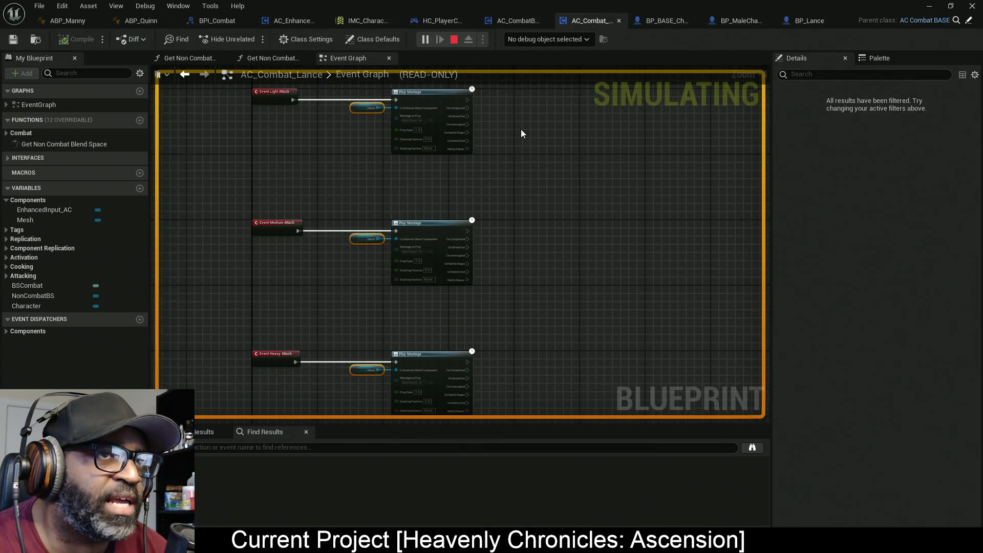
drag(504, 102, 543, 164)
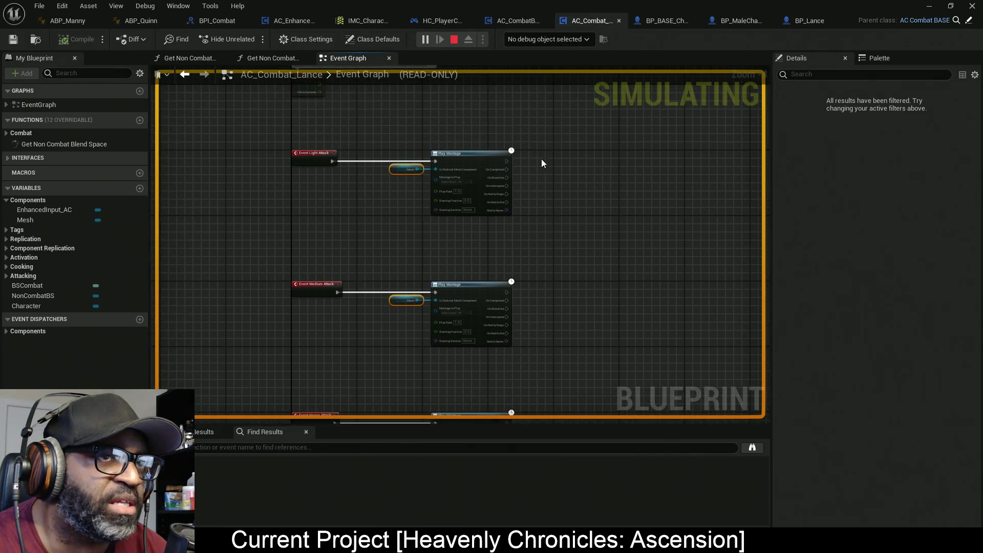
click(574, 39)
click(558, 64)
scroll(420, 190, up, 1)
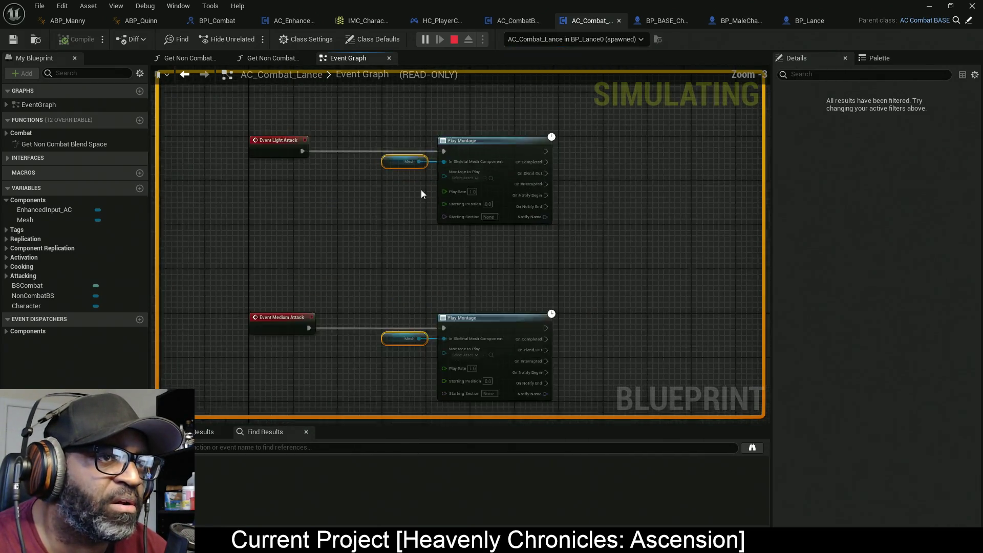
scroll(420, 190, up, 1)
click(499, 177)
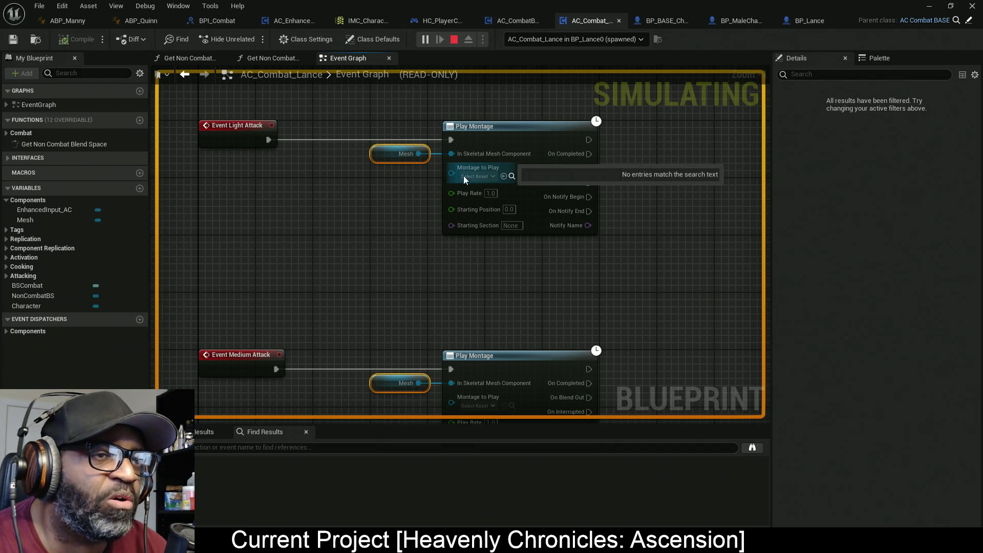
click(476, 177)
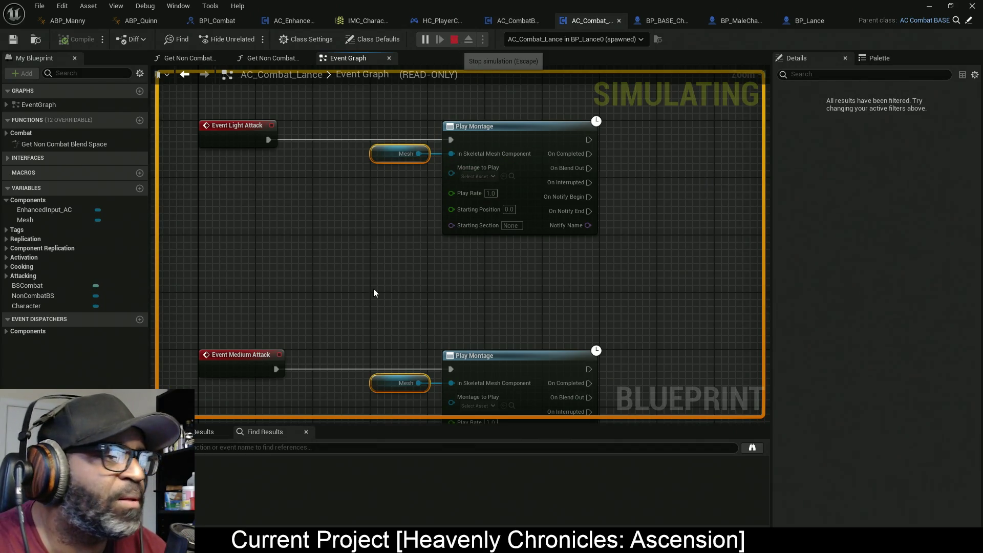
key(Escape)
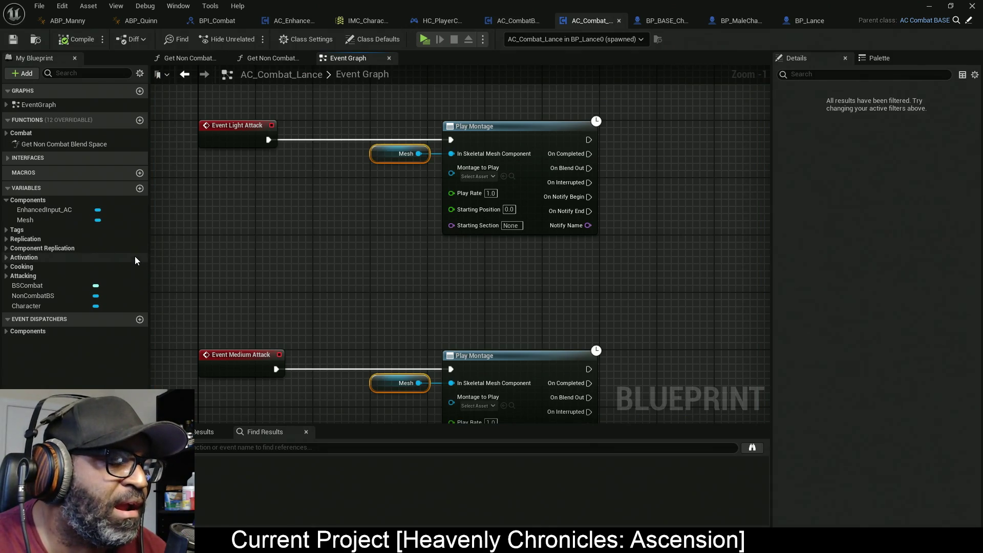
Feed LightAtkCombo through a Resolve Soft Reference into Light Attack's Montage to Play
click(7, 276)
mouse_move(36, 288)
mouse_down()
mouse_move(166, 269)
mouse_move(318, 185)
mouse_move(469, 177)
mouse_move(454, 184)
mouse_up()
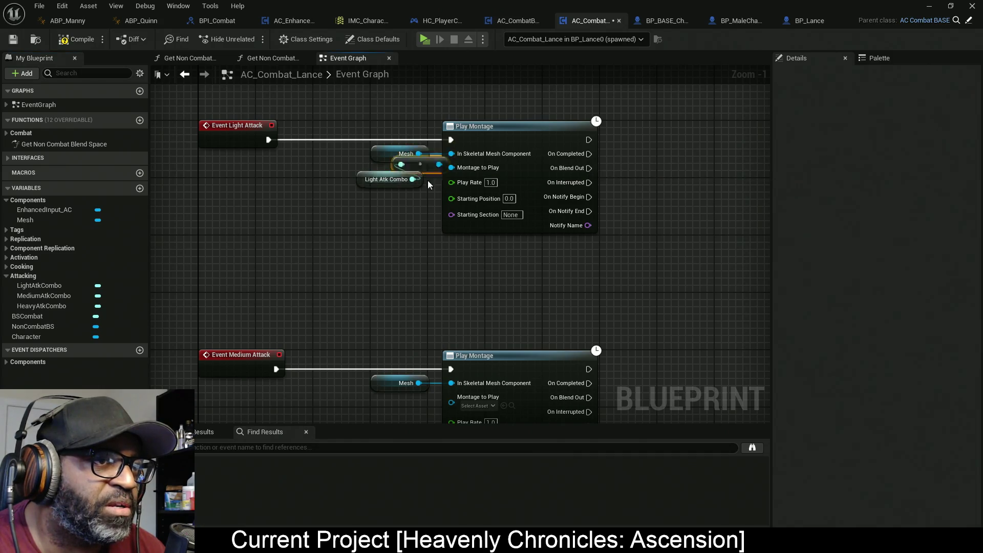
drag(362, 181, 305, 188)
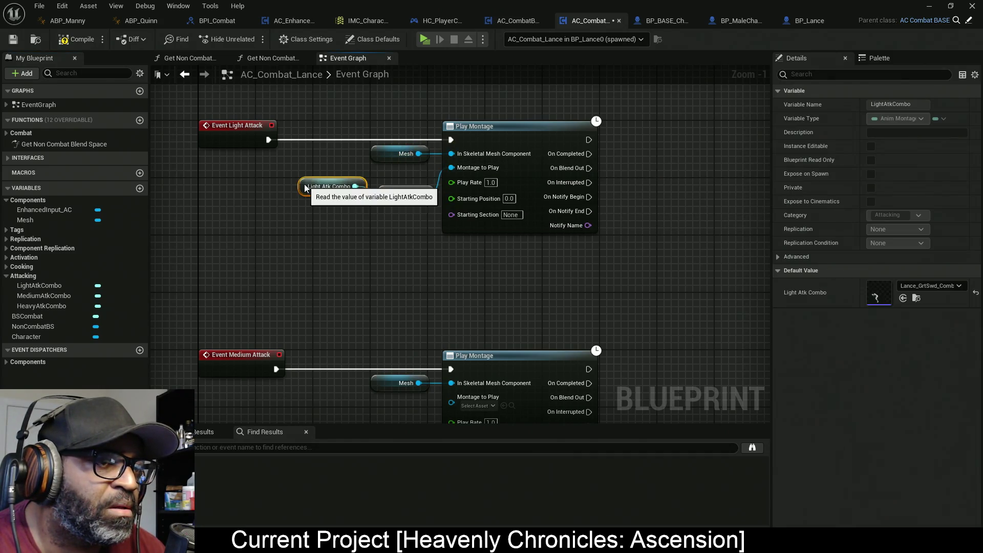
shift+click(407, 191)
drag(407, 191, 403, 184)
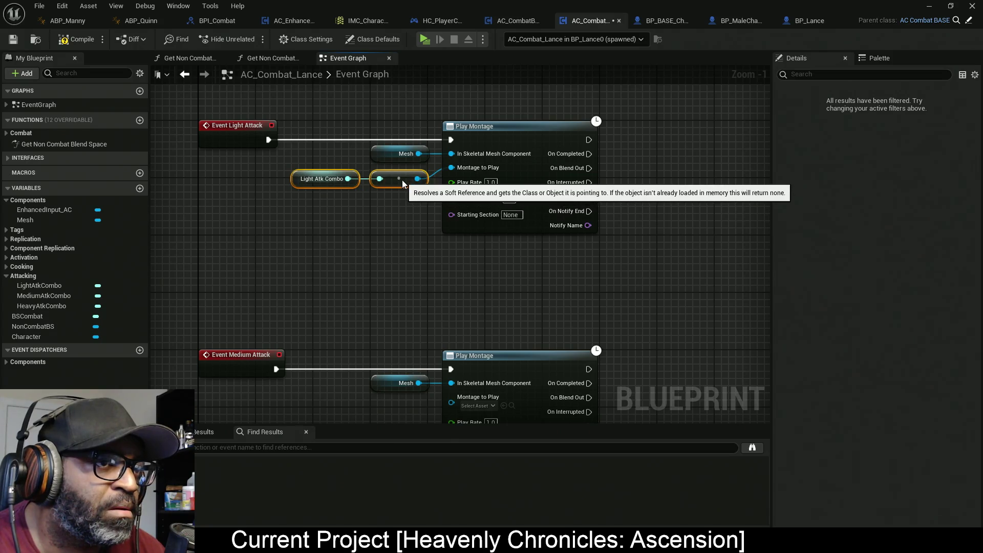
Wire MediumAtkCombo through a pasted Resolve Soft Reference into Medium Attack's Montage to Play
drag(391, 259, 392, 146)
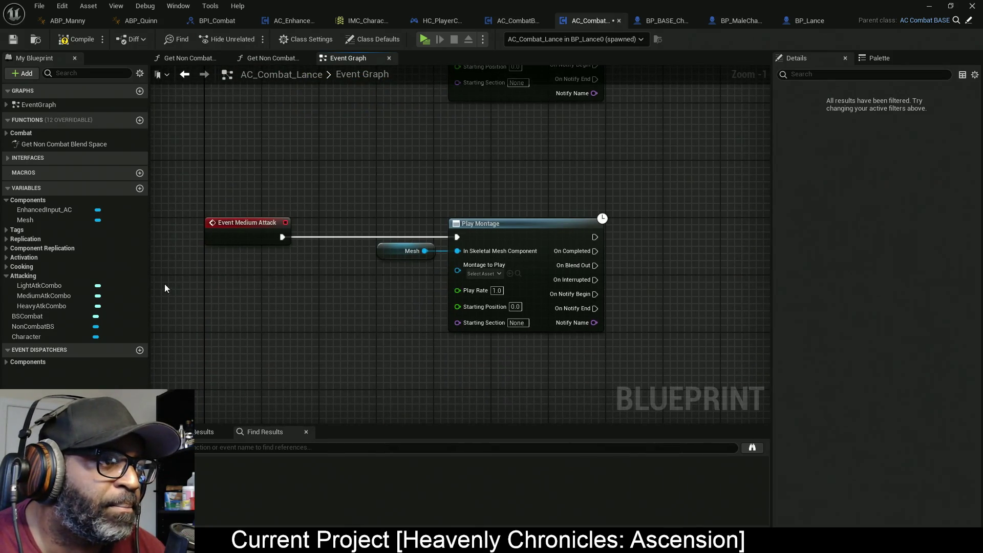
drag(364, 201, 348, 261)
drag(396, 178, 381, 108)
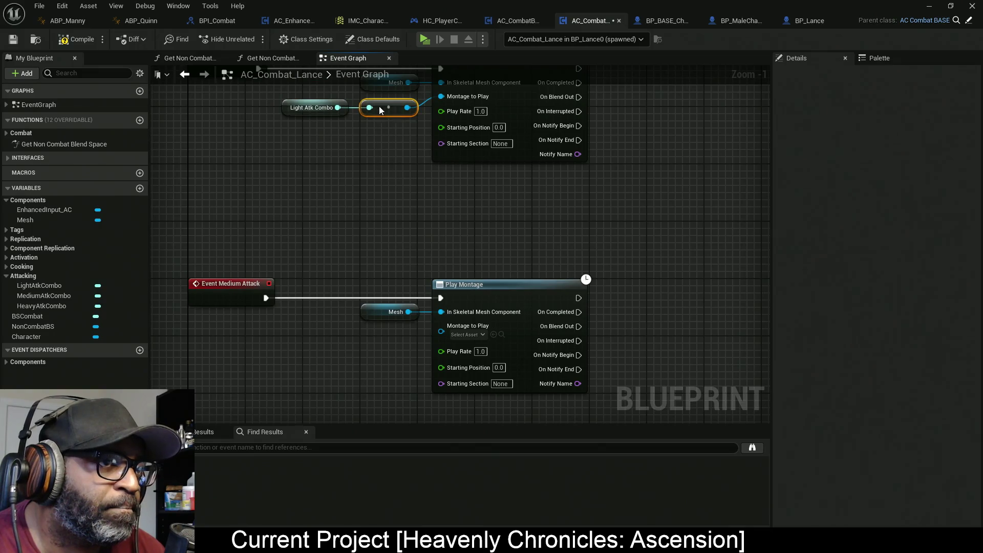
drag(362, 255, 358, 191)
key(ctrl+v)
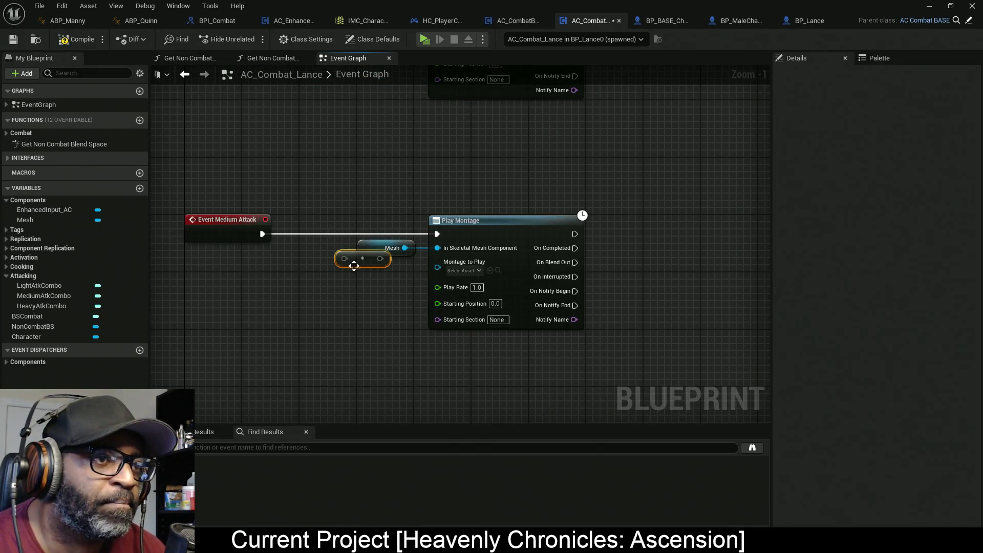
drag(386, 274, 437, 261)
mouse_move(61, 295)
mouse_down()
mouse_move(312, 290)
mouse_move(363, 273)
mouse_up()
Connect HeavyAtkCombo through a copied Resolve Soft Reference into Heavy Attack's Montage to Play
mouse_move(335, 303)
mouse_down()
mouse_move(325, 149)
mouse_move(363, 248)
mouse_move(340, 228)
mouse_move(345, 325)
mouse_move(275, 305)
mouse_up()
key(ctrl+v)
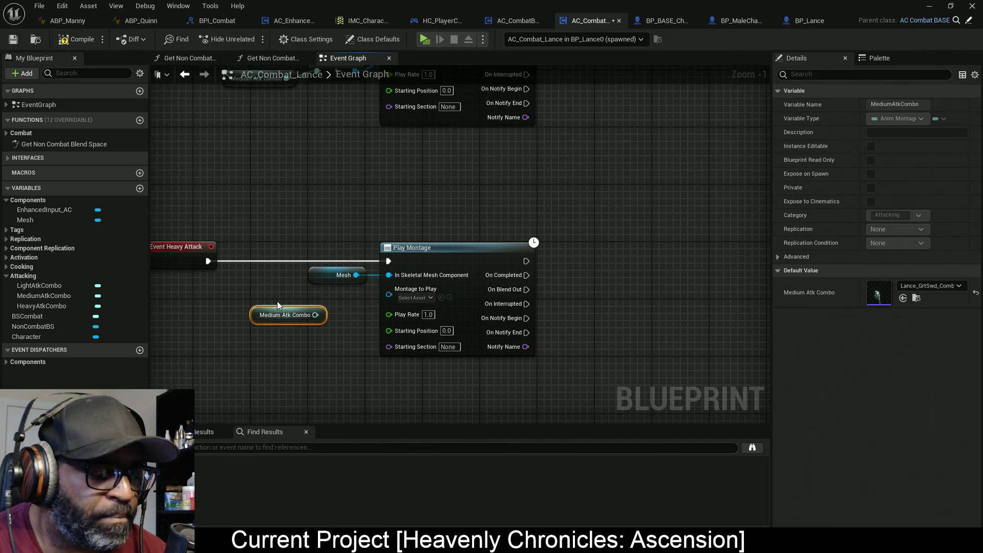
key(Delete)
click(326, 108)
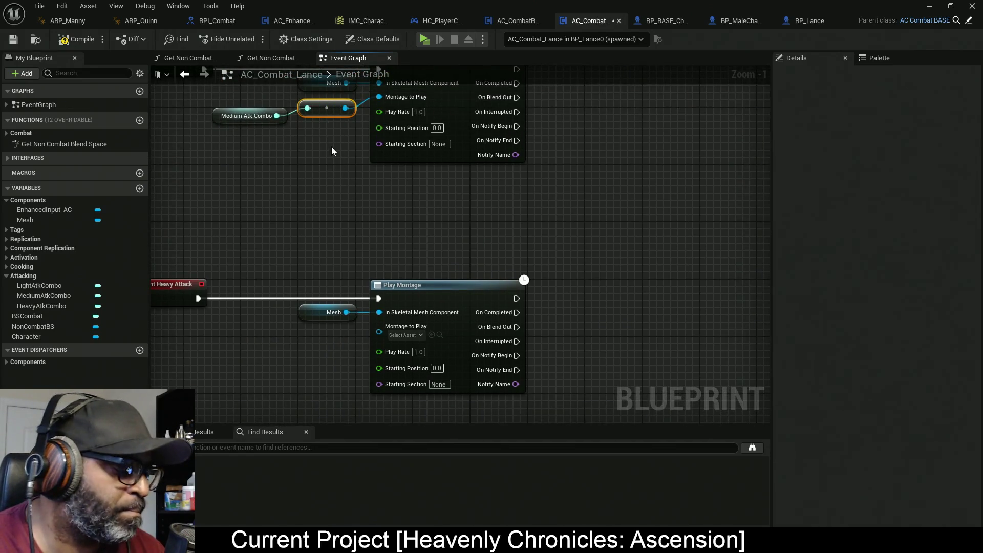
key(ctrl+c)
key(ctrl+v)
mouse_move(325, 345)
mouse_down()
mouse_move(325, 279)
mouse_move(375, 259)
mouse_up()
mouse_move(51, 306)
mouse_down()
mouse_move(234, 302)
mouse_move(310, 272)
mouse_up()
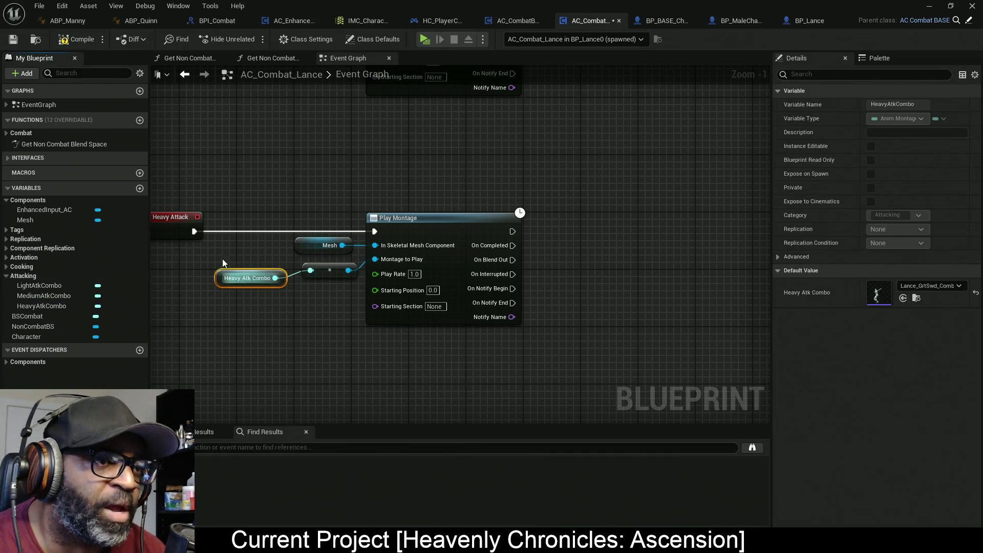
Compile and save the combat blueprint, then launch the game to test the attacks
click(68, 44)
key(ctrl+s)
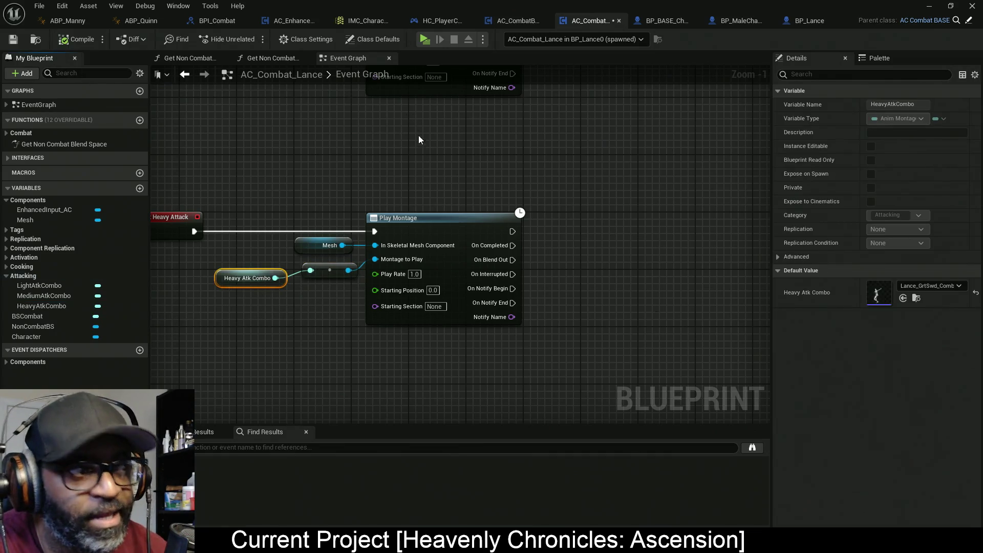
click(424, 39)
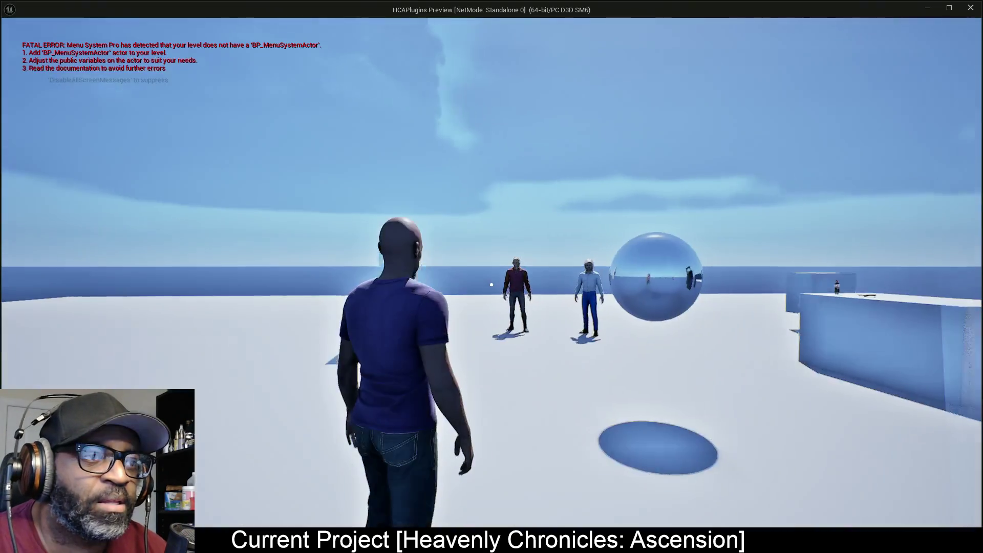
Walk the character toward the three mannequins, then bring up the Alt+Tab window switcher
key(w)
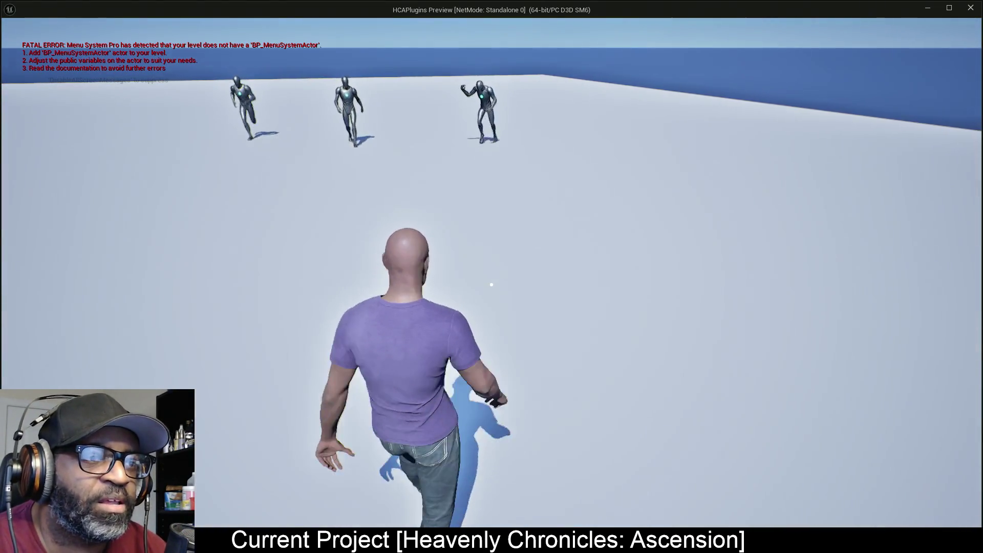
mouse_move(492, 277)
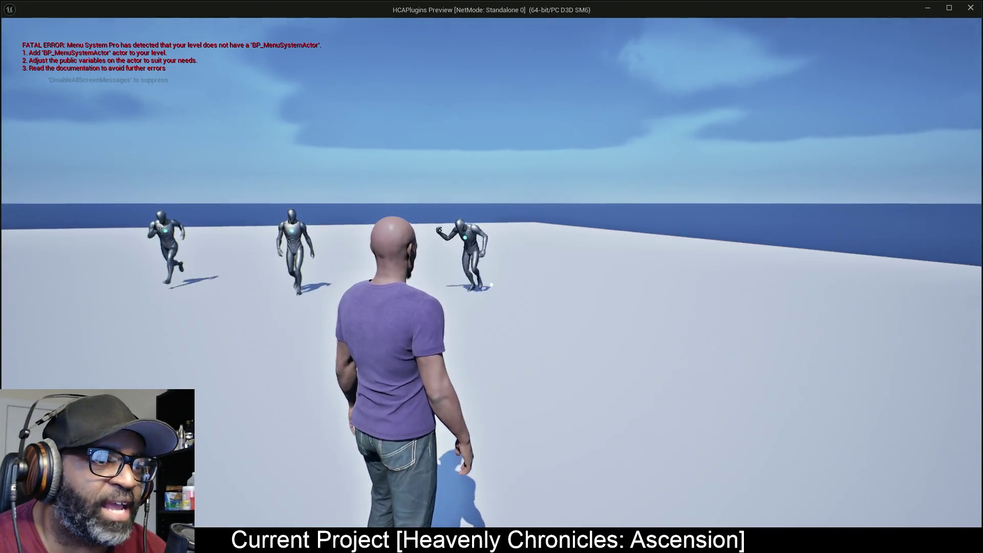
key(alt+Tab)
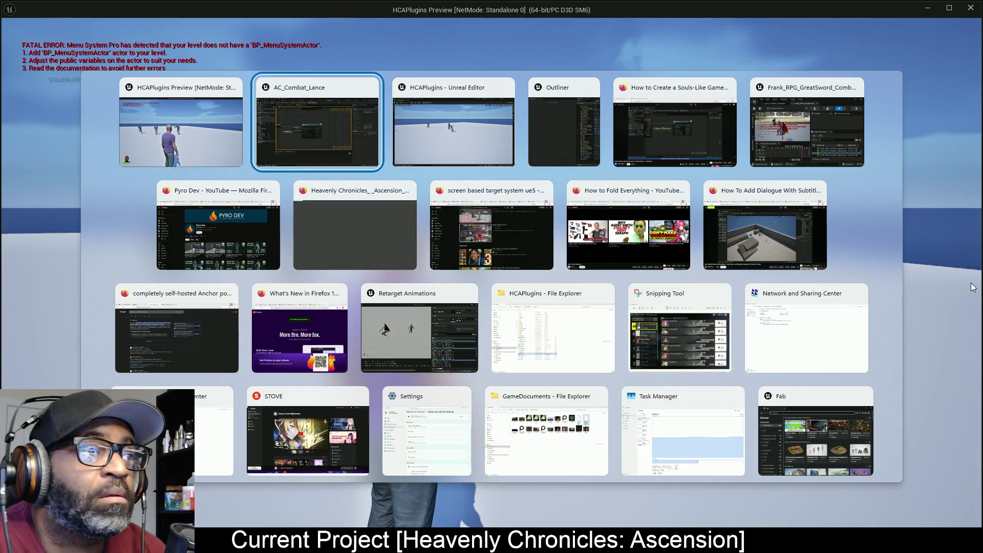
Back in AC_Combat_Lance, review Heavy and Light Attack montages and Begin Play's parent call
click(275, 112)
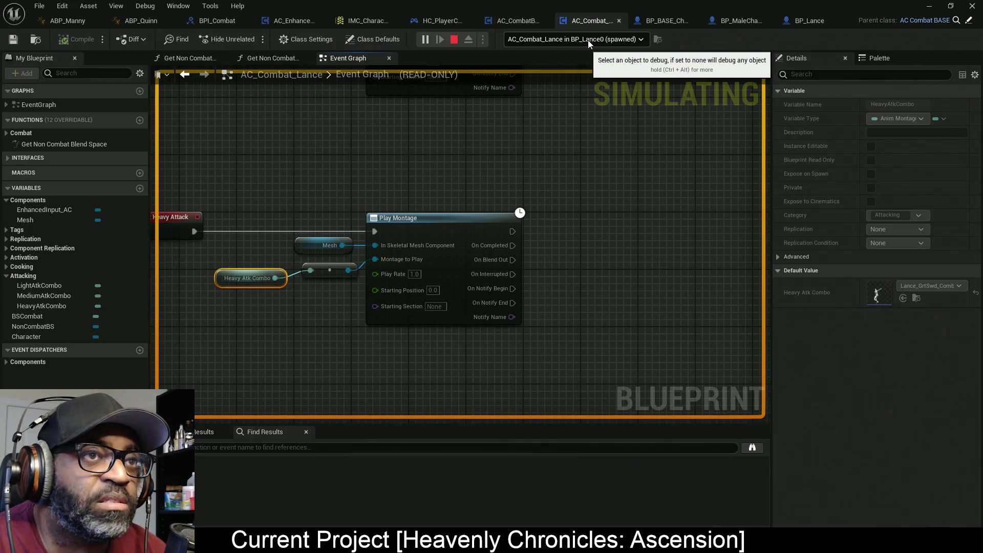
key(alt+Tab)
key(alt+Tab)
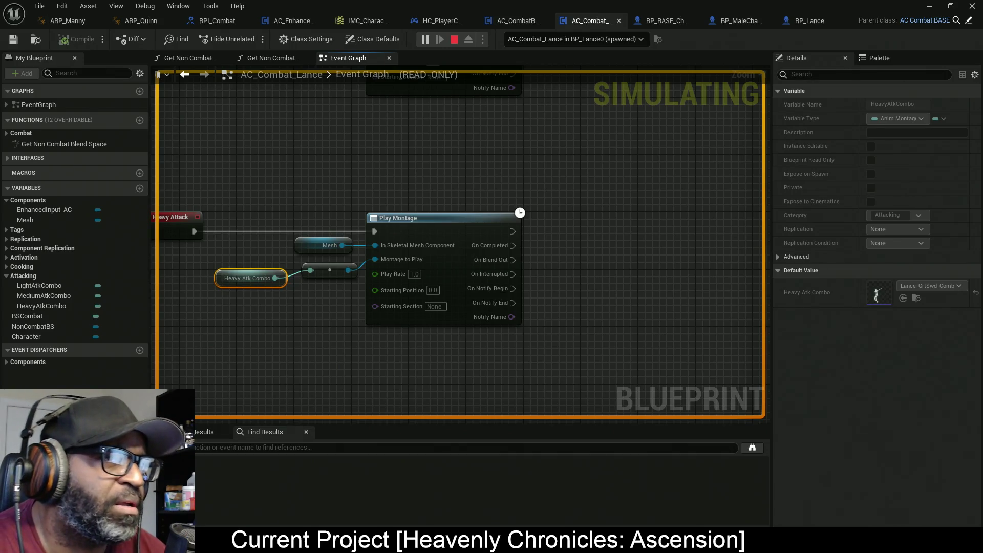
key(alt+Tab)
drag(164, 204, 344, 215)
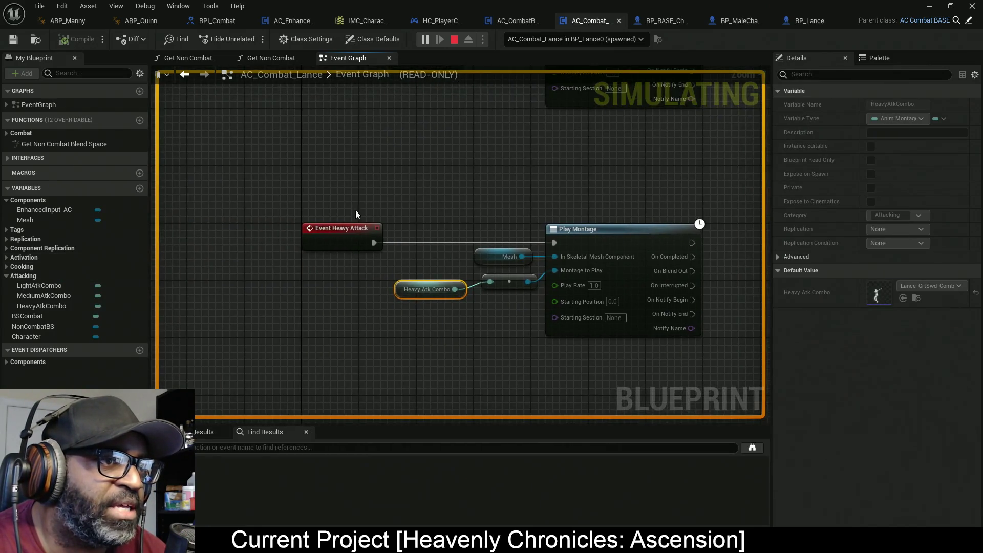
mouse_move(395, 190)
mouse_down()
mouse_move(349, 242)
mouse_move(358, 227)
mouse_move(373, 270)
mouse_move(246, 127)
mouse_up()
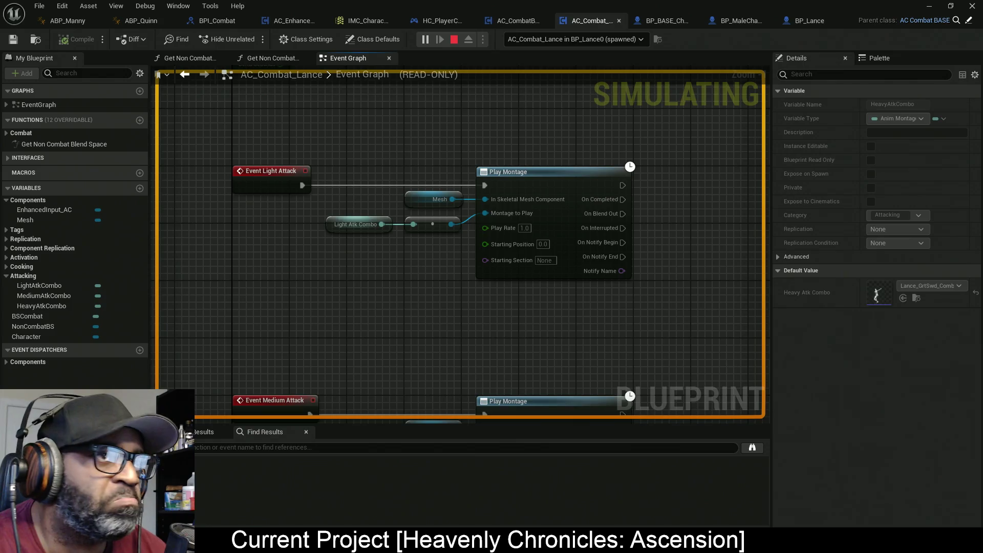
key(alt+Tab)
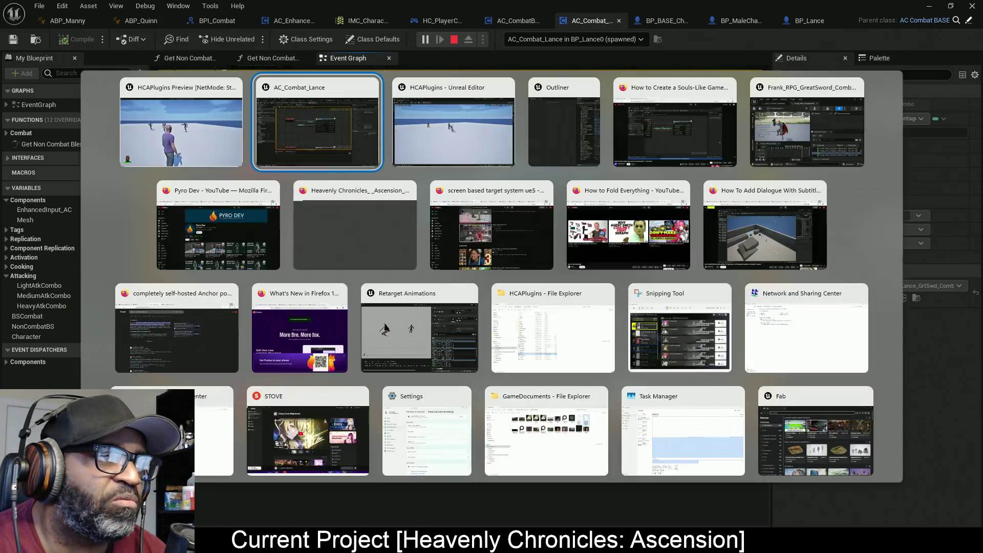
mouse_move(494, 108)
mouse_down()
mouse_move(517, 191)
mouse_move(523, 180)
mouse_move(474, 204)
mouse_move(481, 301)
mouse_move(489, 256)
mouse_up()
drag(492, 167, 266, 277)
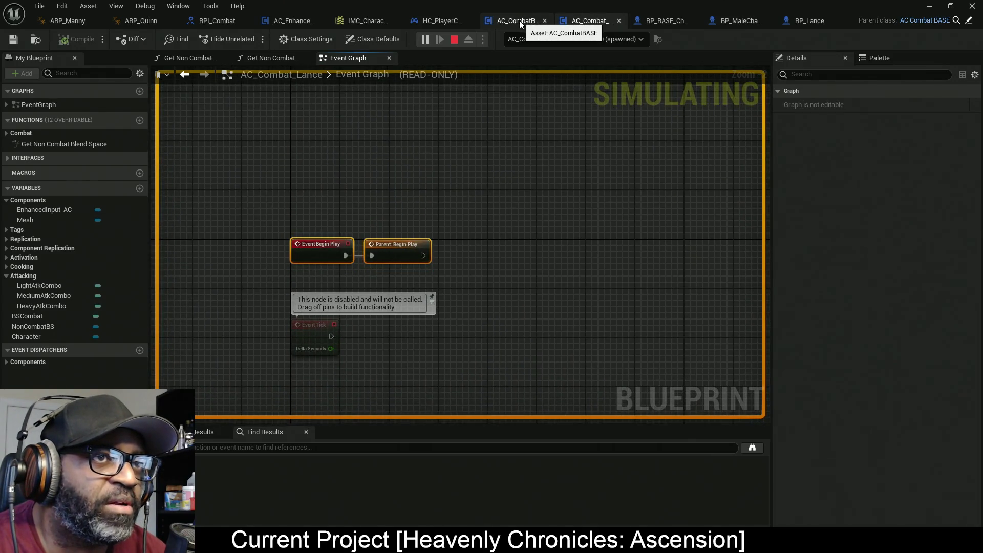
Pan AC_CombatBASE's Begin Play to the Is Valid node and put a breakpoint on it
click(519, 20)
mouse_move(321, 186)
drag(321, 186, 418, 226)
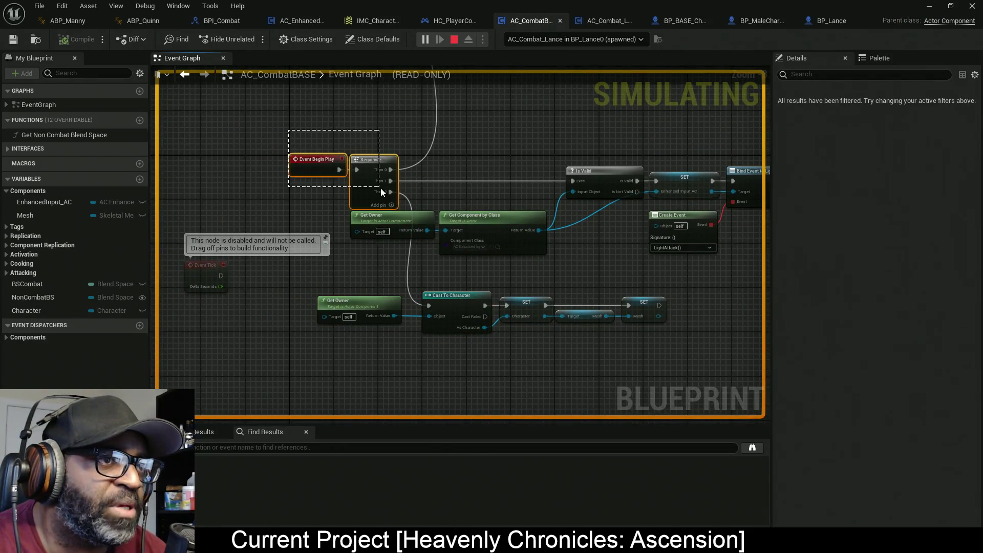
drag(487, 177, 401, 169)
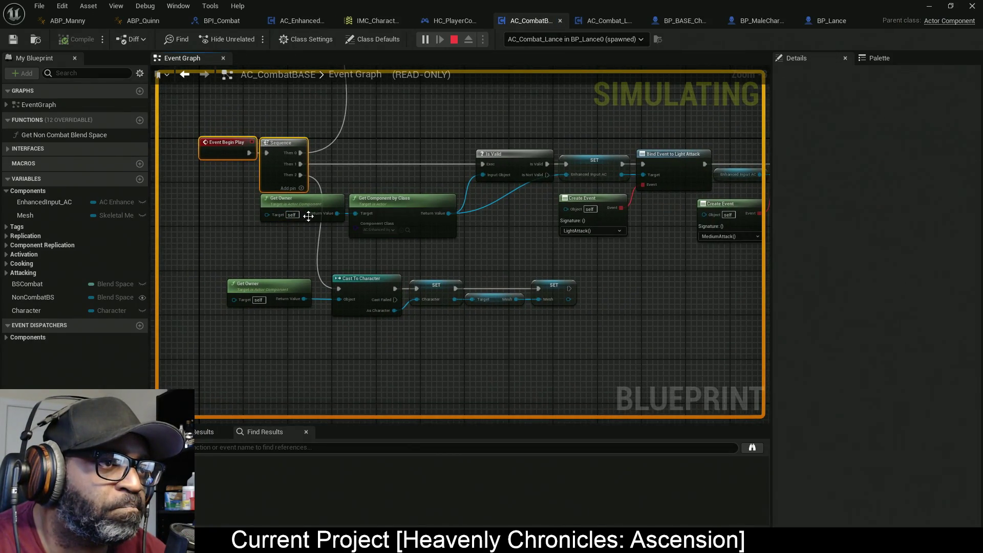
mouse_move(512, 220)
mouse_down()
mouse_move(410, 226)
mouse_move(420, 223)
mouse_up()
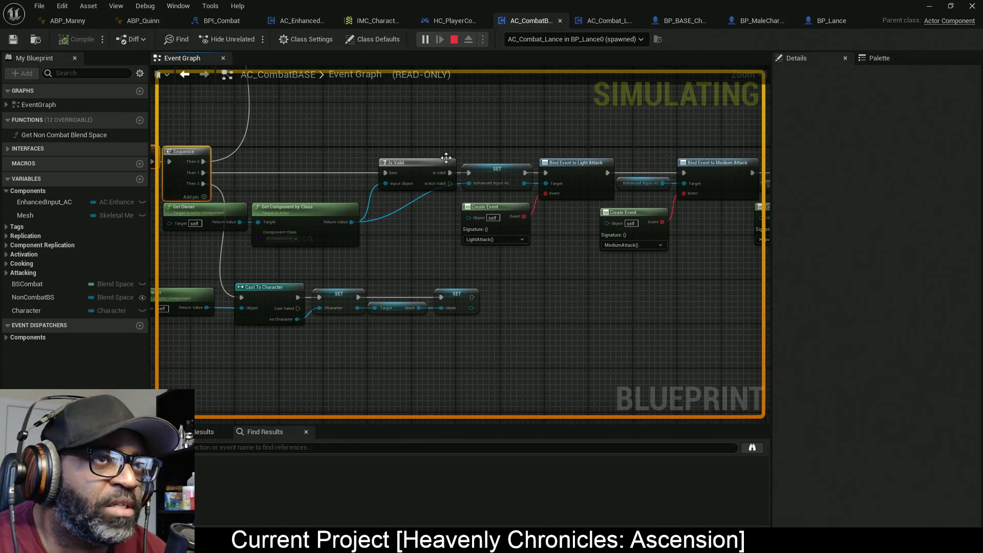
mouse_move(425, 139)
mouse_down()
mouse_move(447, 127)
mouse_move(386, 172)
mouse_up()
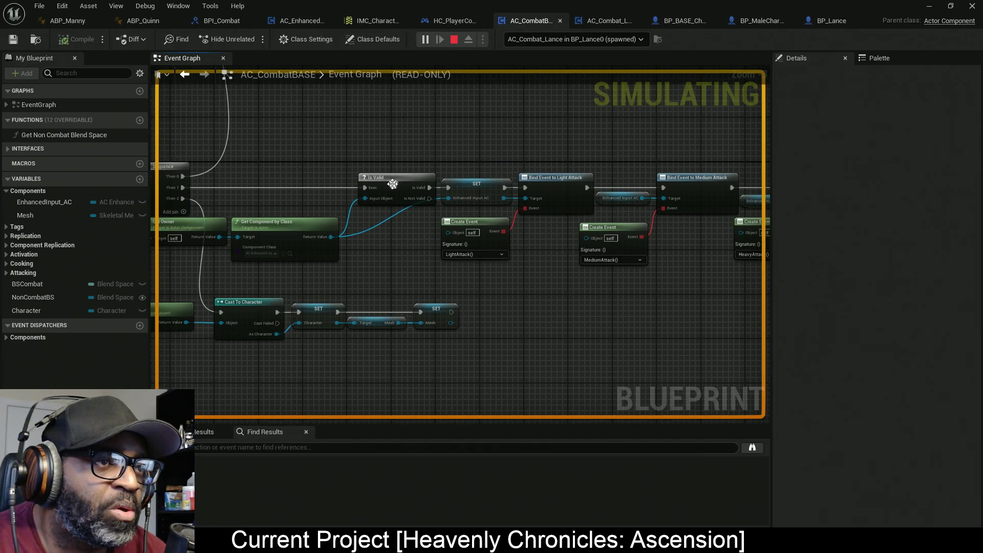
right_click(393, 175)
click(423, 261)
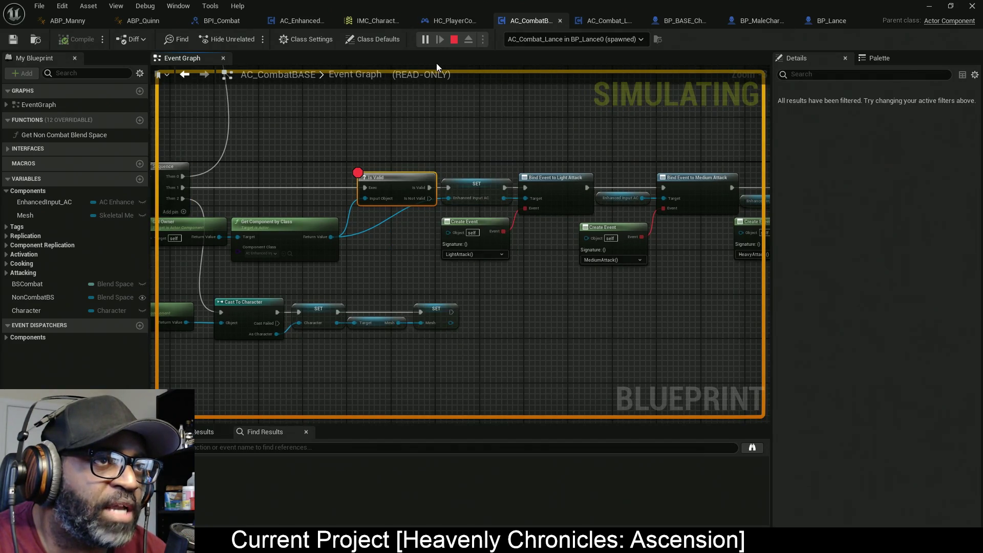
Restart the simulation, move the breakpoint from Is Valid to the SET node, and resume
click(452, 40)
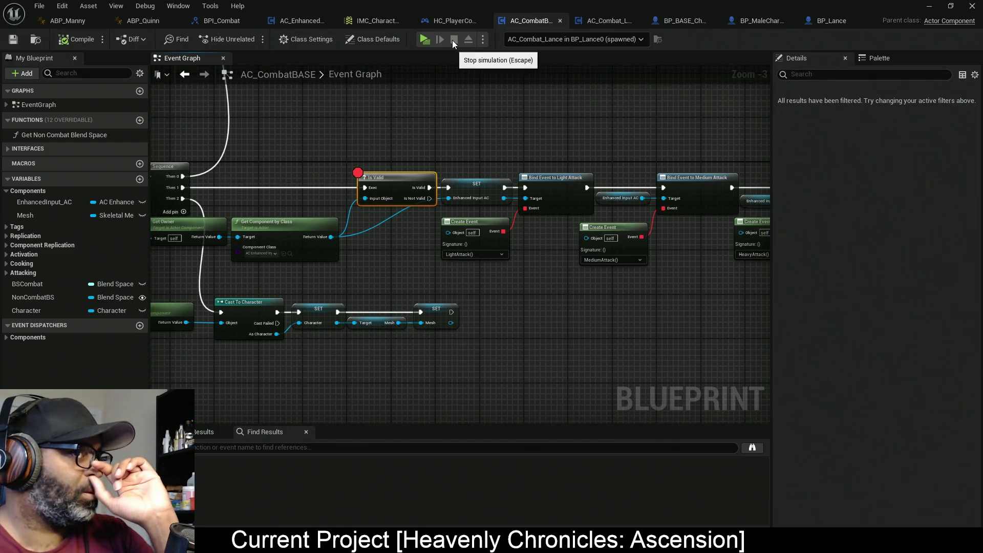
click(428, 42)
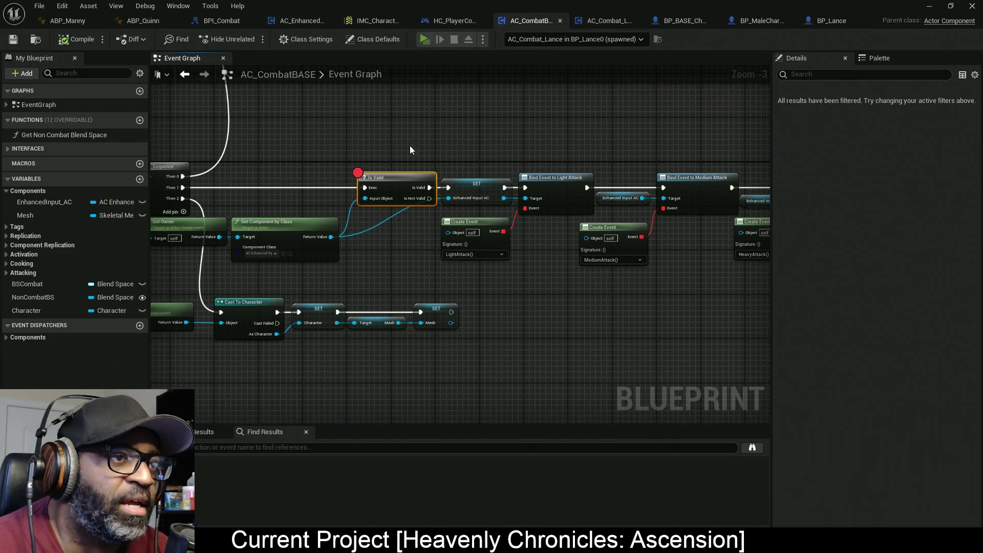
mouse_move(354, 244)
drag(407, 236, 292, 244)
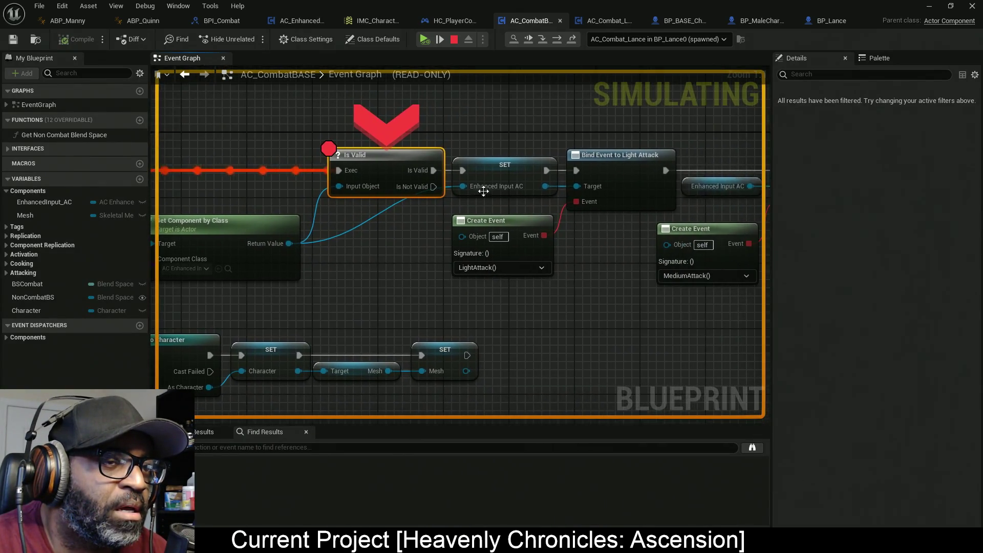
right_click(503, 174)
click(547, 224)
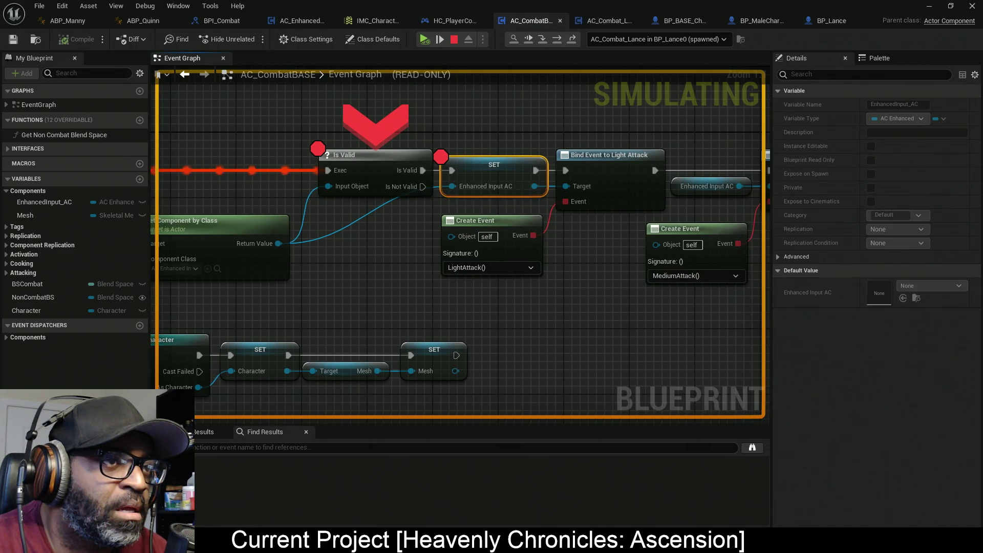
right_click(379, 169)
click(445, 241)
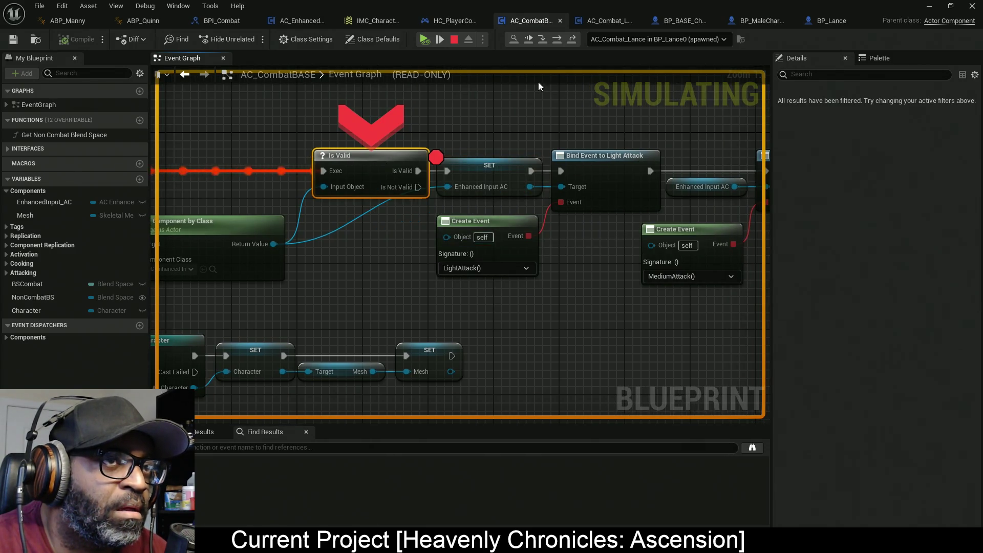
click(558, 39)
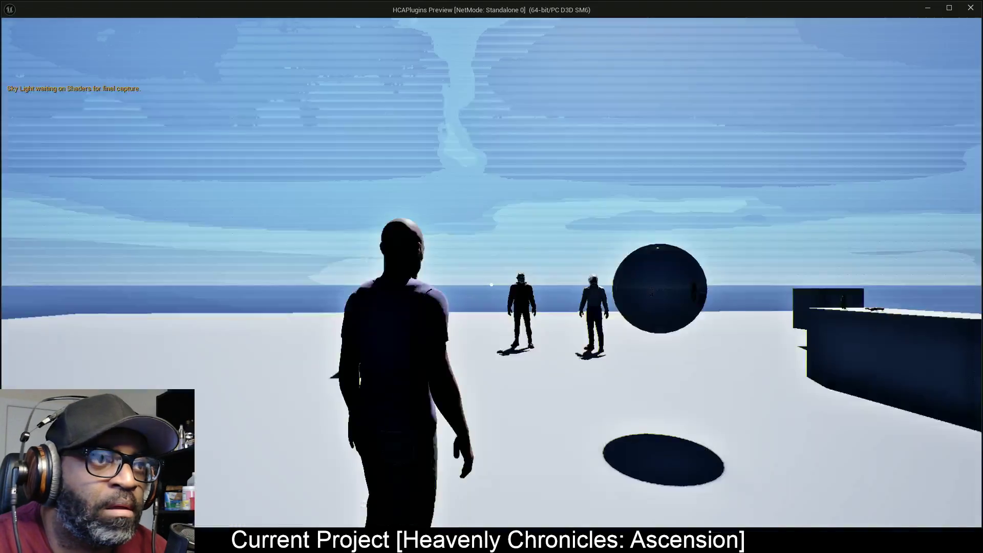
Stop the simulation, launch a standalone play session, then close it
key(alt+Tab)
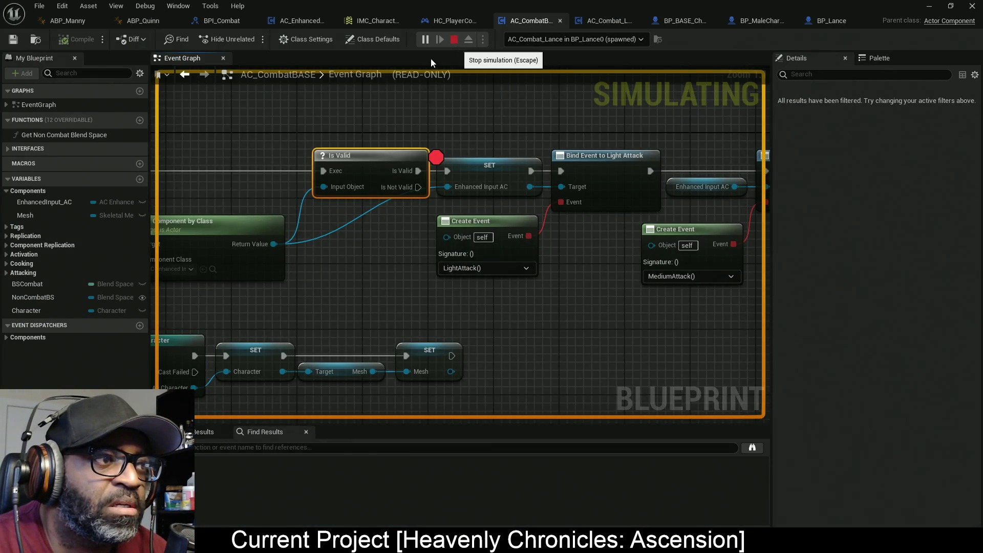
key(Escape)
click(424, 39)
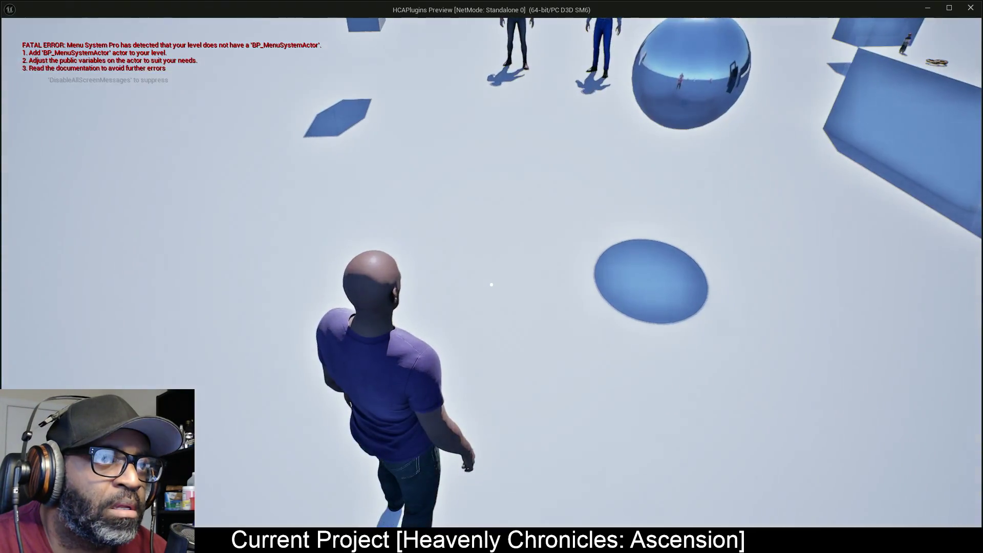
key(Escape)
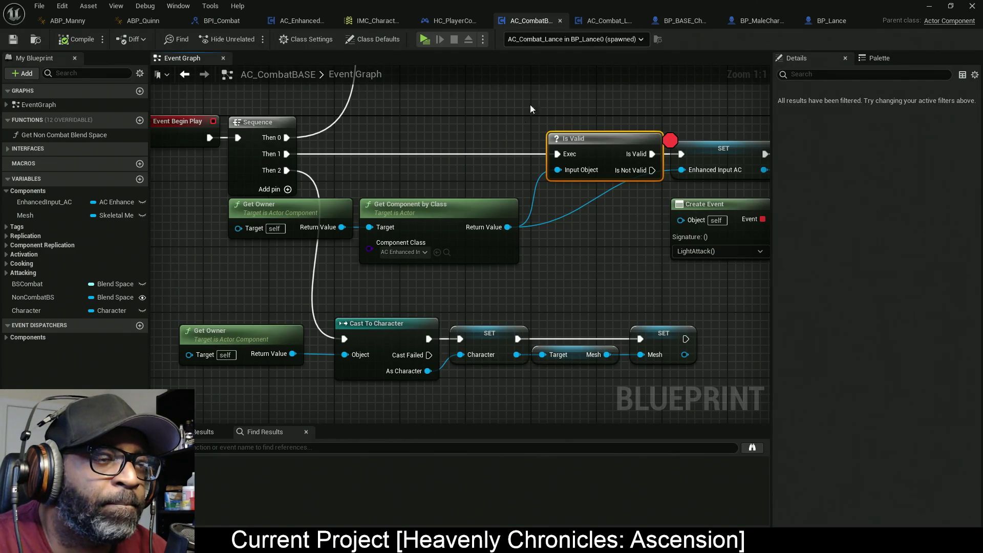
Shift the Is Valid chain right and drag a new node from Get Owner's return value
drag(366, 263, 334, 219)
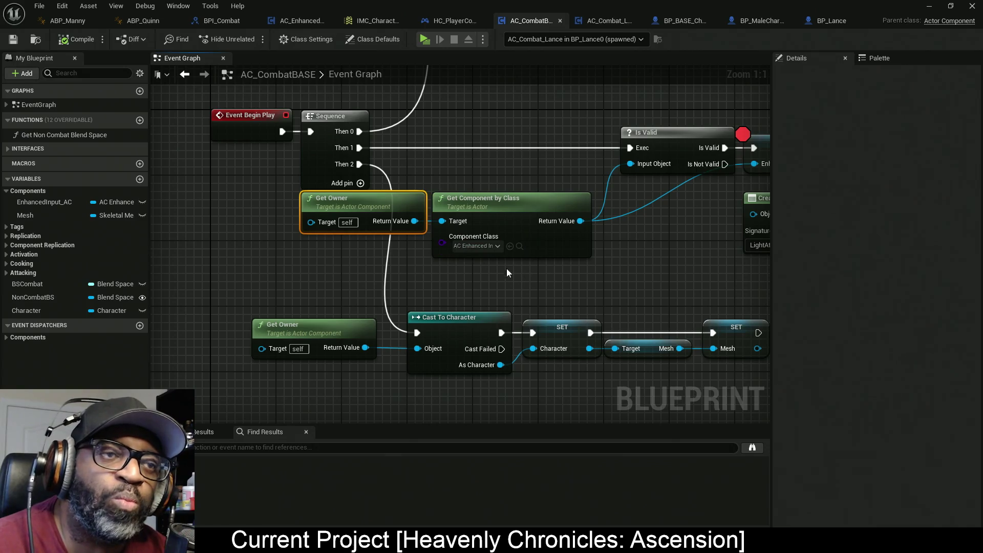
scroll(439, 229, down, 1)
mouse_move(439, 229)
mouse_down()
mouse_move(394, 220)
mouse_move(402, 229)
mouse_up()
scroll(442, 226, down, 4)
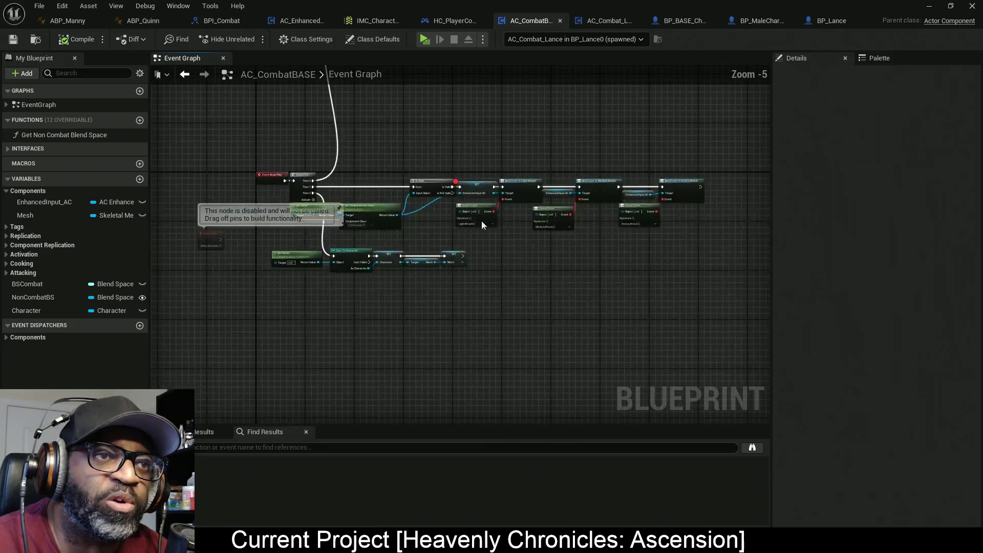
mouse_move(713, 150)
mouse_down()
mouse_move(663, 219)
mouse_move(389, 300)
mouse_move(373, 291)
mouse_up()
scroll(370, 233, up, 4)
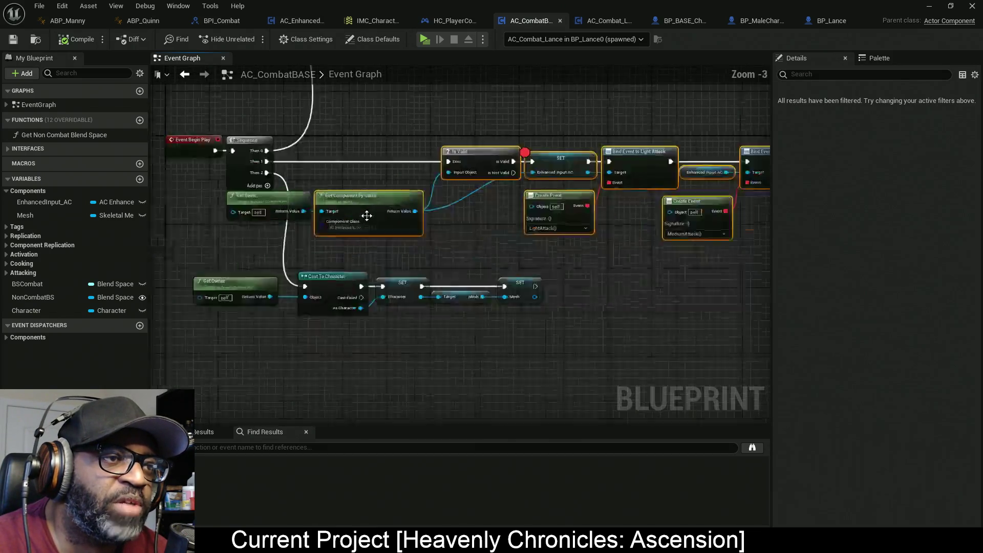
drag(361, 202, 548, 201)
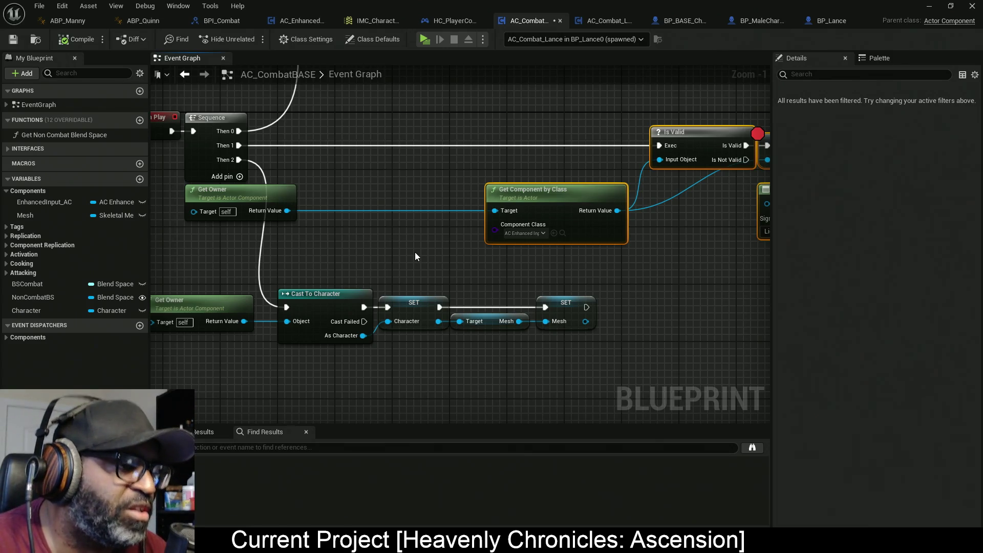
scroll(333, 244, up, 1)
drag(304, 204, 354, 210)
text(cas)
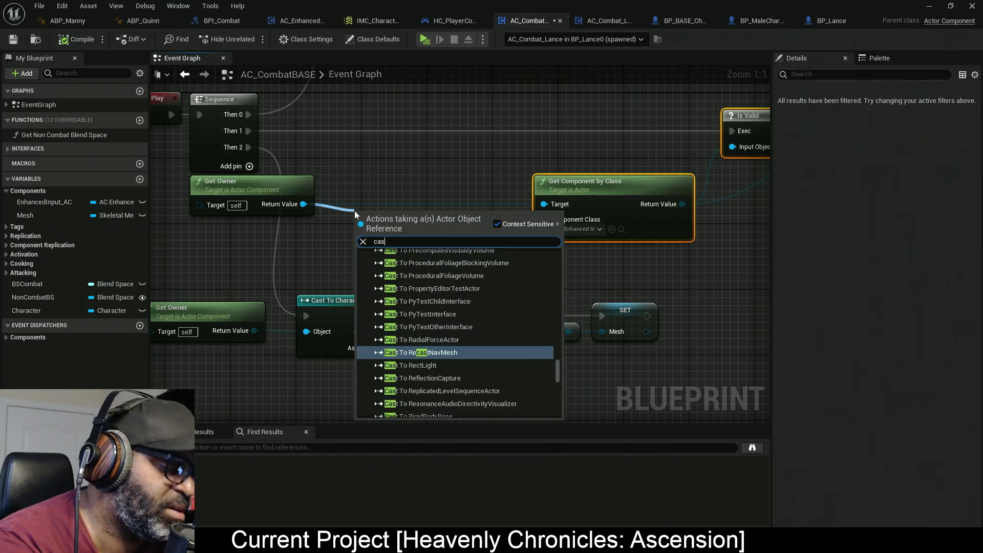
text(ttoc)
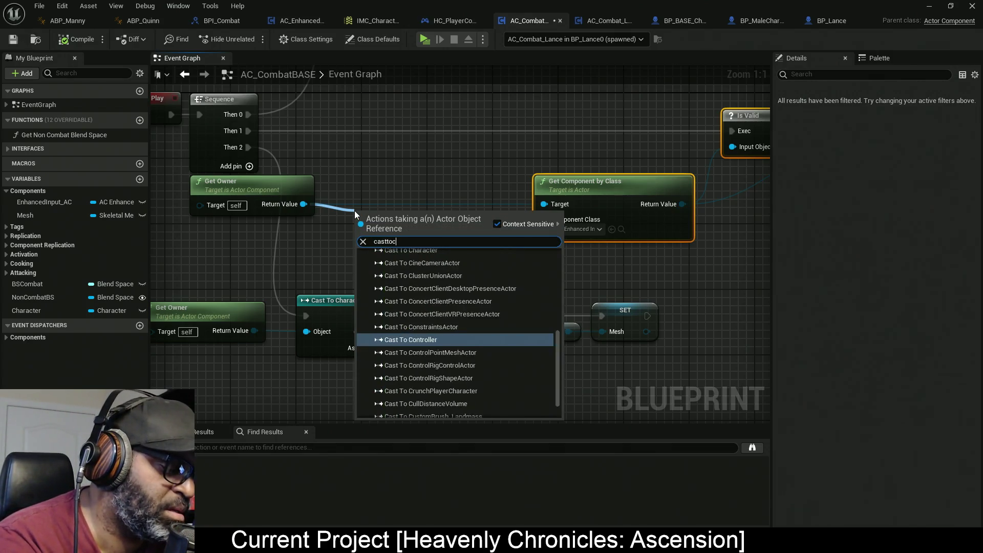
text(haracter)
key(Return)
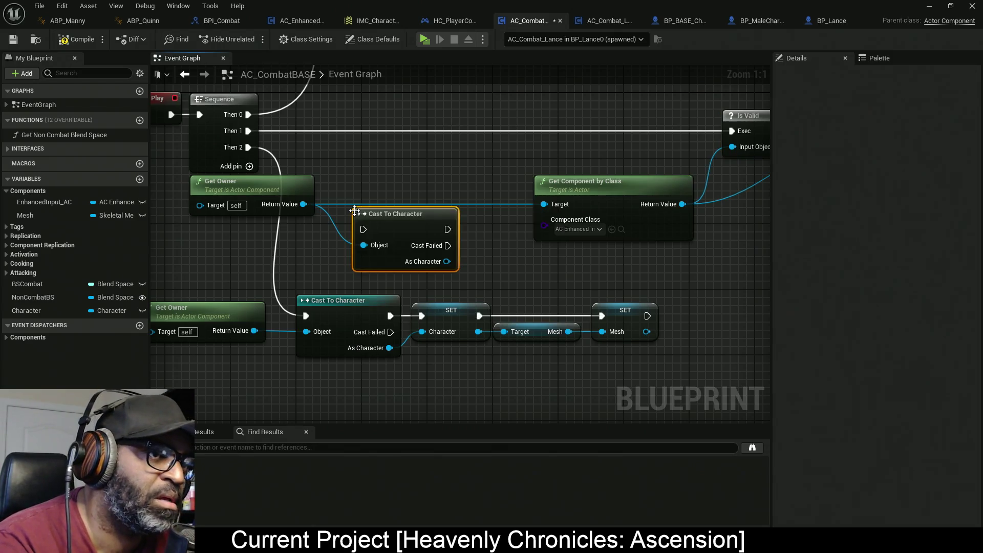
drag(364, 230, 249, 131)
drag(410, 234, 377, 136)
drag(414, 163, 438, 217)
text(get c)
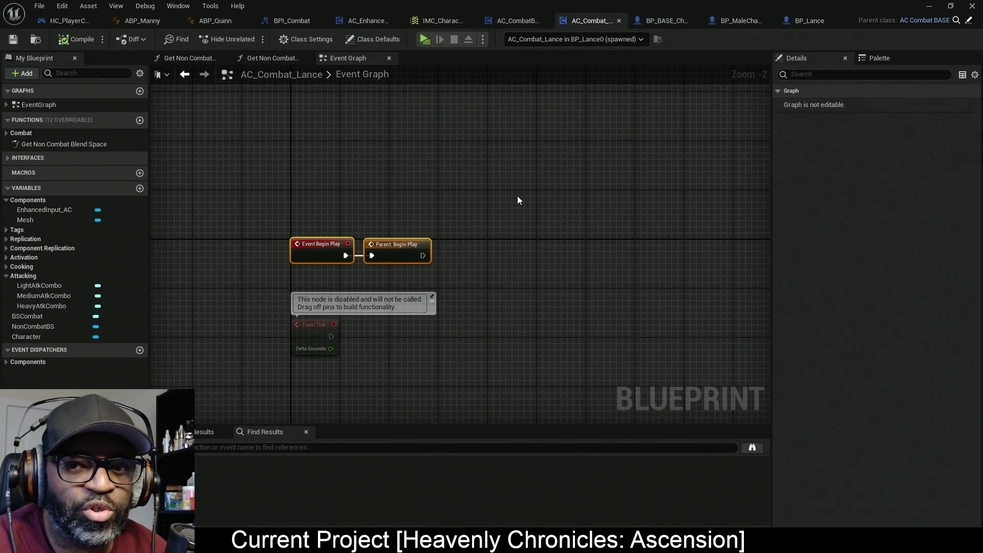
mouse_move(462, 253)
mouse_down()
mouse_move(465, 49)
mouse_move(473, 244)
mouse_up()
scroll(461, 241, down, 2)
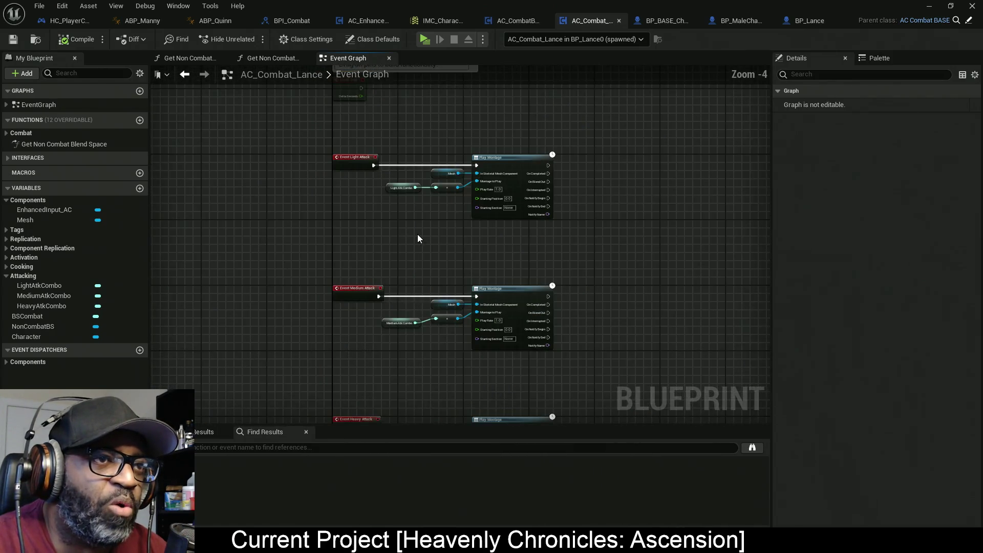
drag(396, 184, 378, 173)
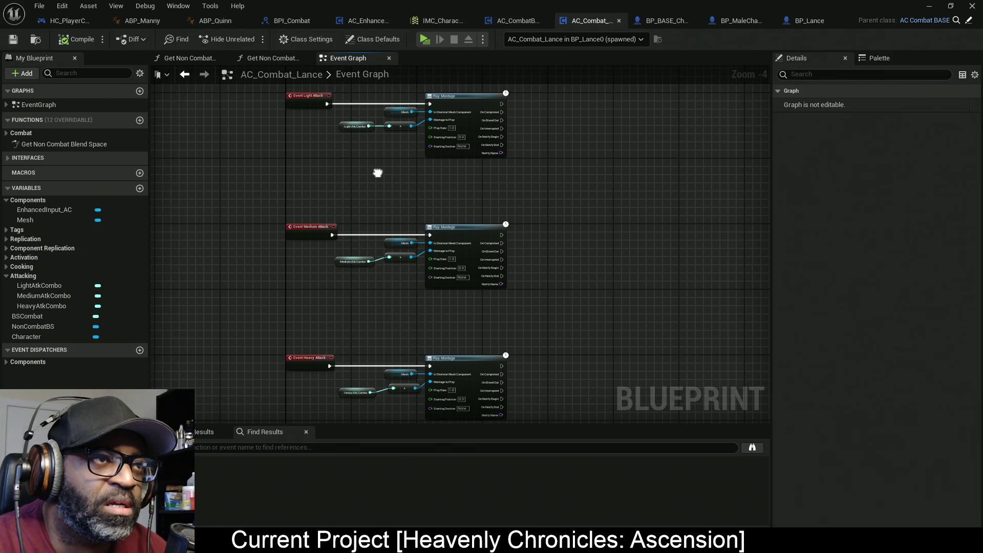
mouse_move(536, 124)
mouse_down()
mouse_move(508, 140)
mouse_move(432, 140)
mouse_move(438, 134)
mouse_up()
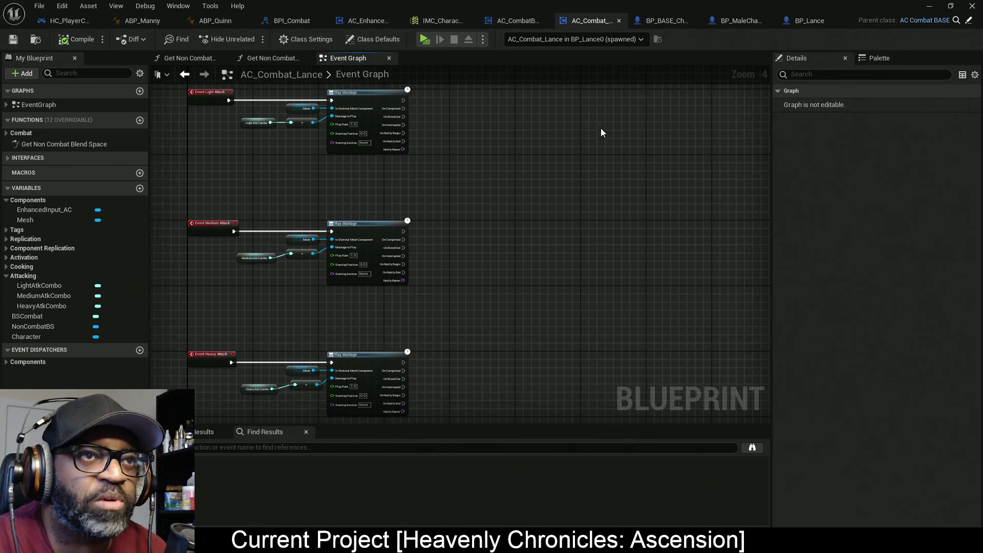
click(428, 43)
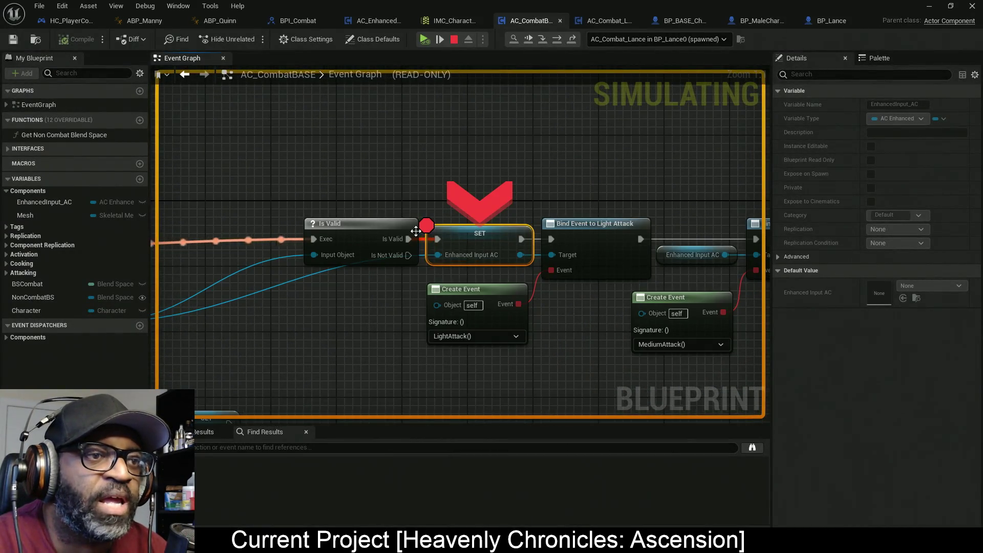
Remove the breakpoint from the SET node assigning EnhancedInput_AC and resume execution
mouse_move(462, 261)
mouse_down()
mouse_move(440, 245)
mouse_move(561, 199)
mouse_move(636, 193)
mouse_up()
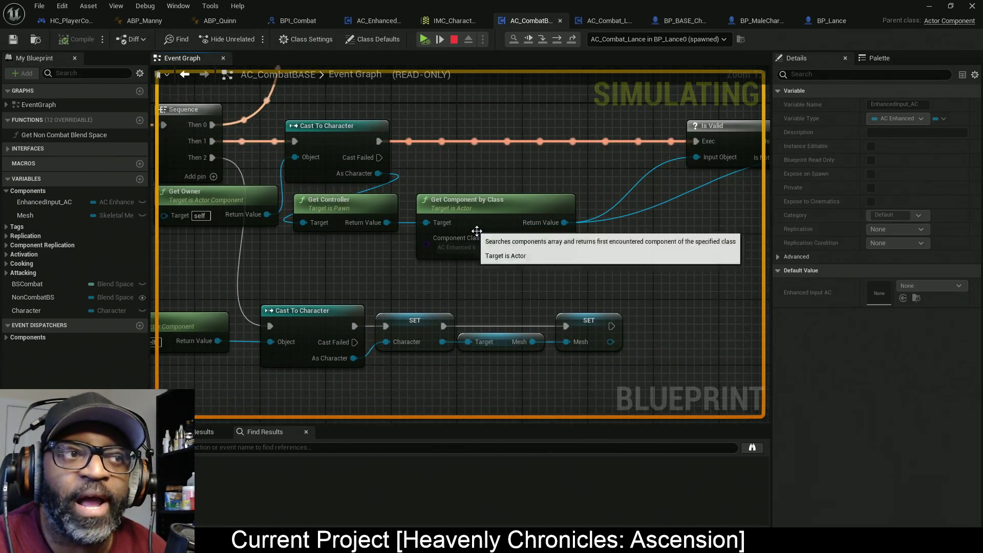
mouse_move(376, 222)
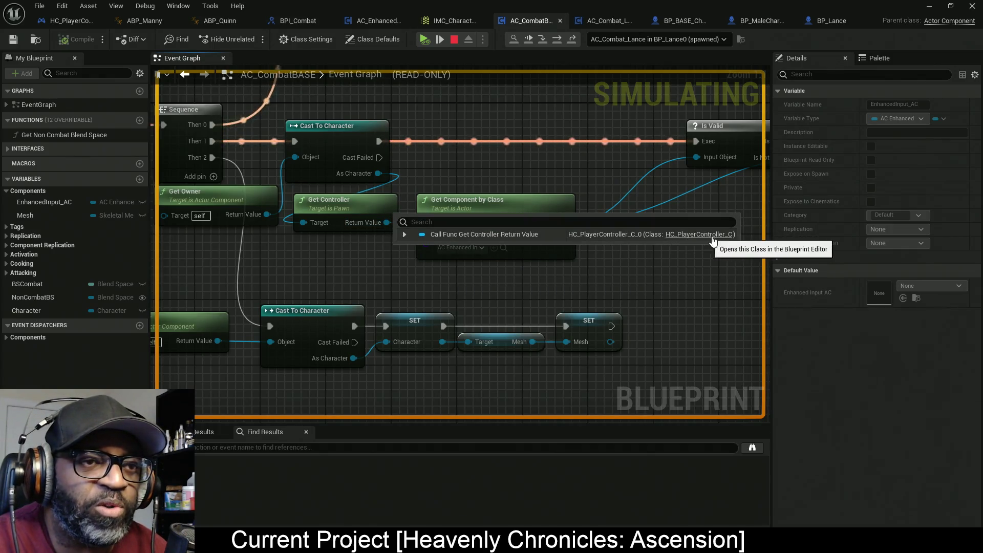
mouse_move(610, 156)
mouse_down()
mouse_move(628, 150)
mouse_move(639, 120)
mouse_move(575, 210)
mouse_move(599, 233)
mouse_move(484, 232)
mouse_move(426, 156)
mouse_up()
right_click(426, 153)
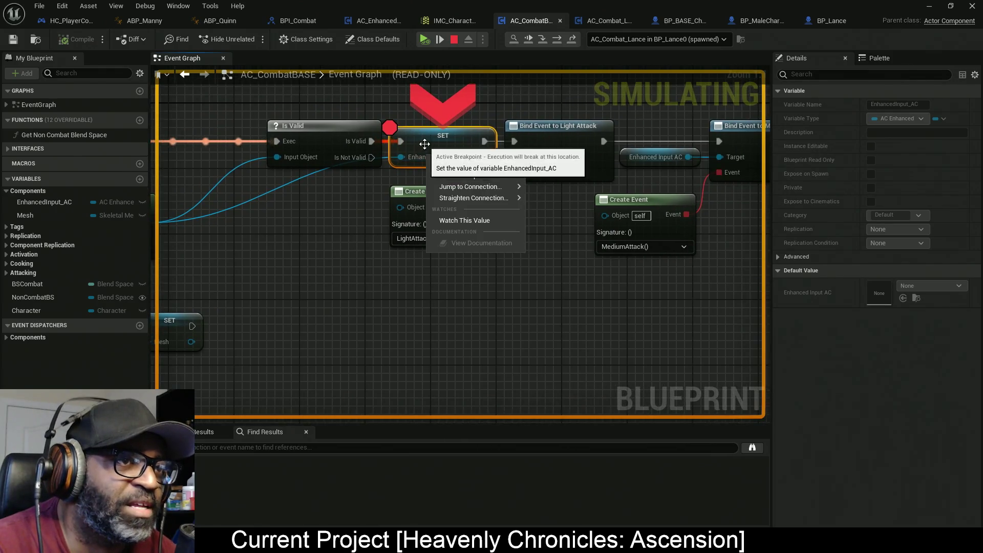
click(475, 198)
drag(536, 232, 393, 262)
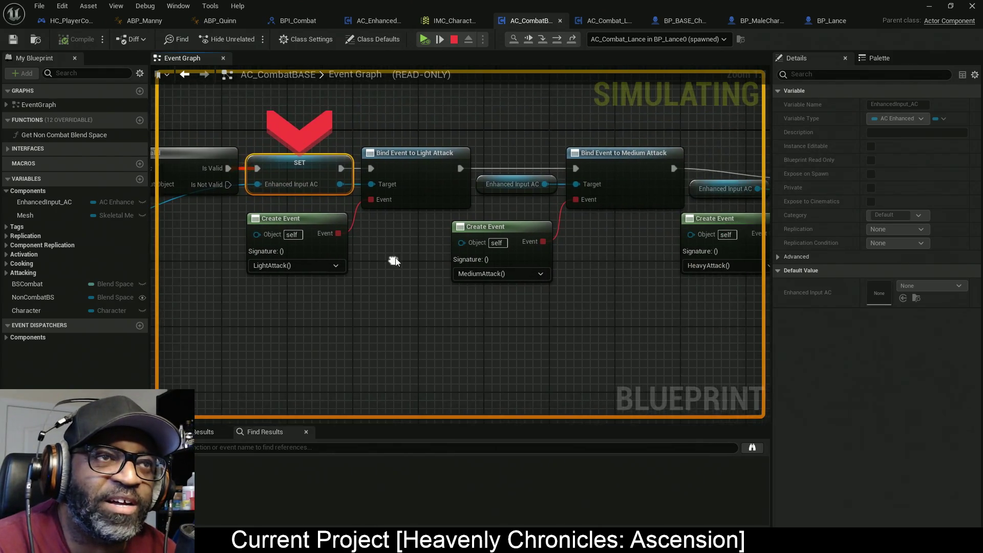
click(529, 39)
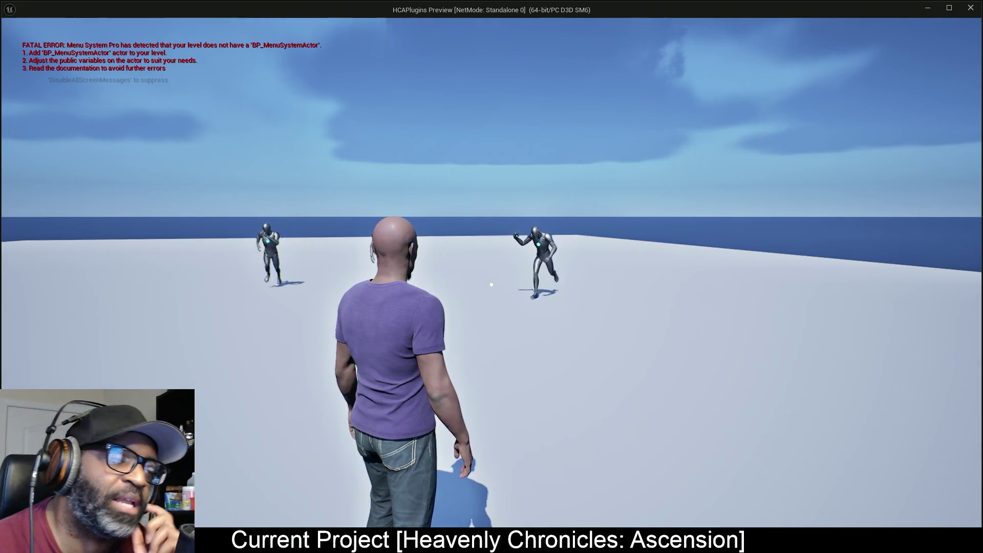
Chain a three-hit attack combo, then toggle aim and fighting stance while walking forward
click(491, 284)
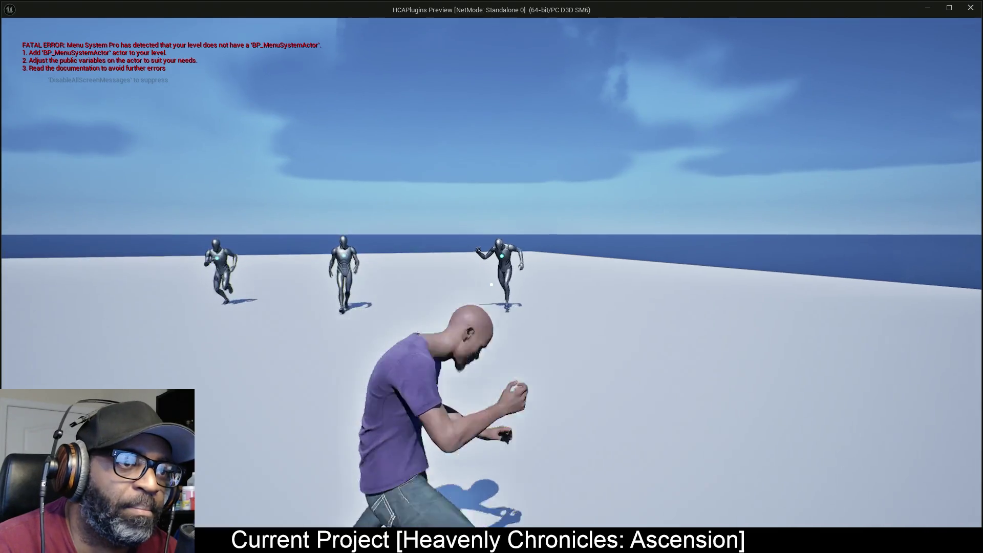
click(491, 285)
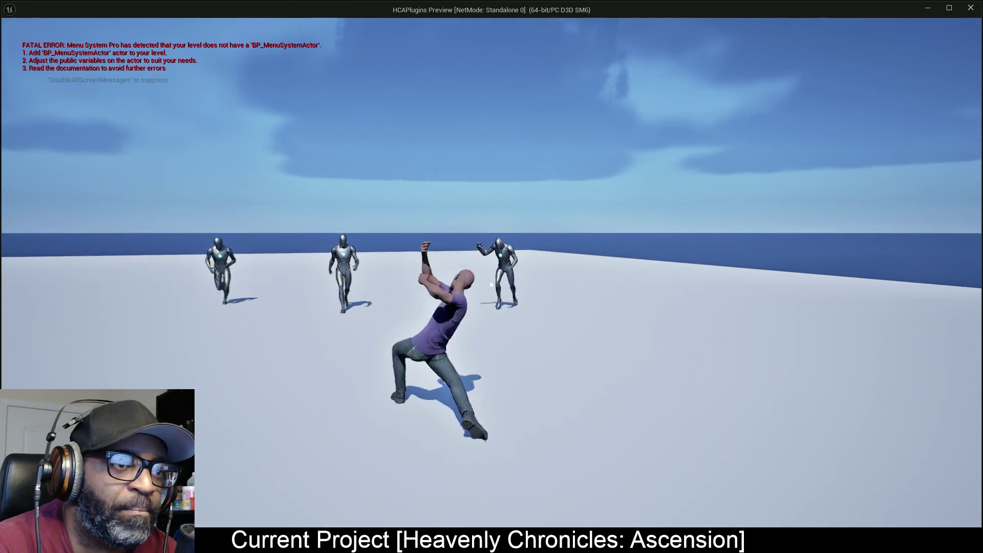
click(491, 284)
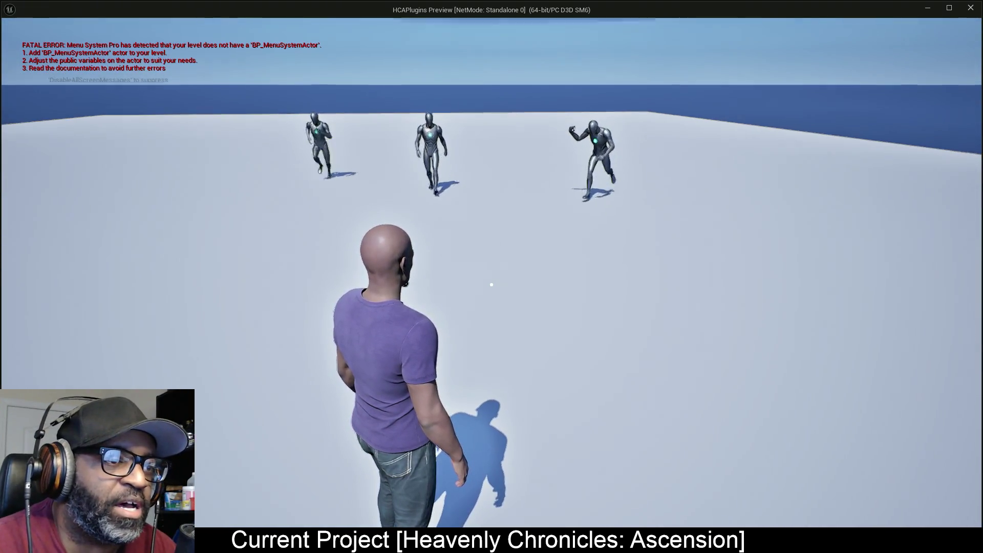
right_click(491, 284)
key(w)
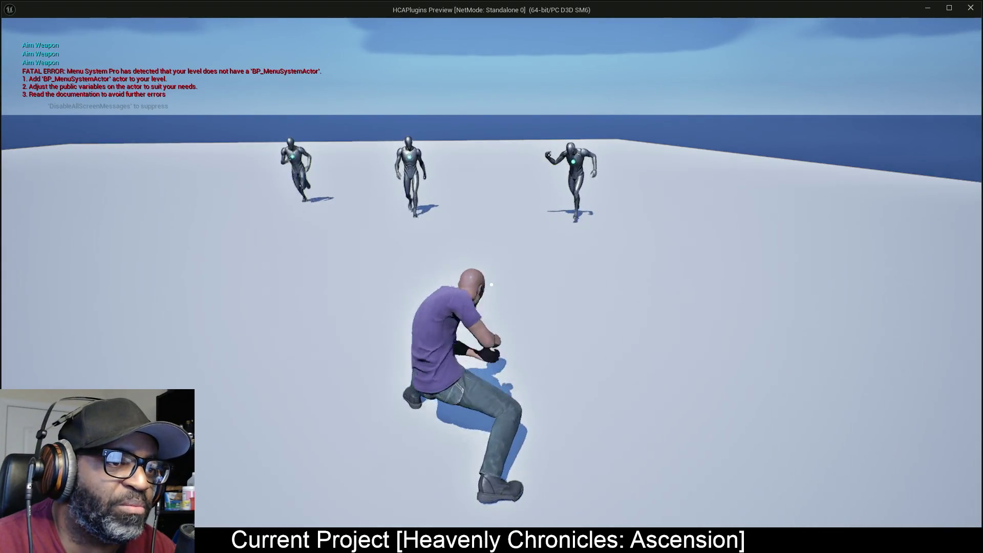
right_click(491, 284)
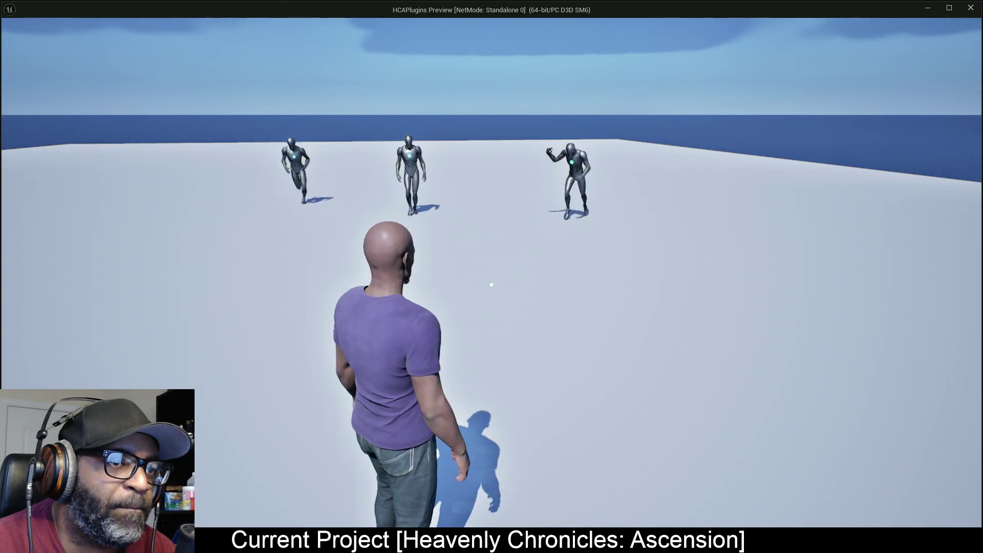
right_click(491, 284)
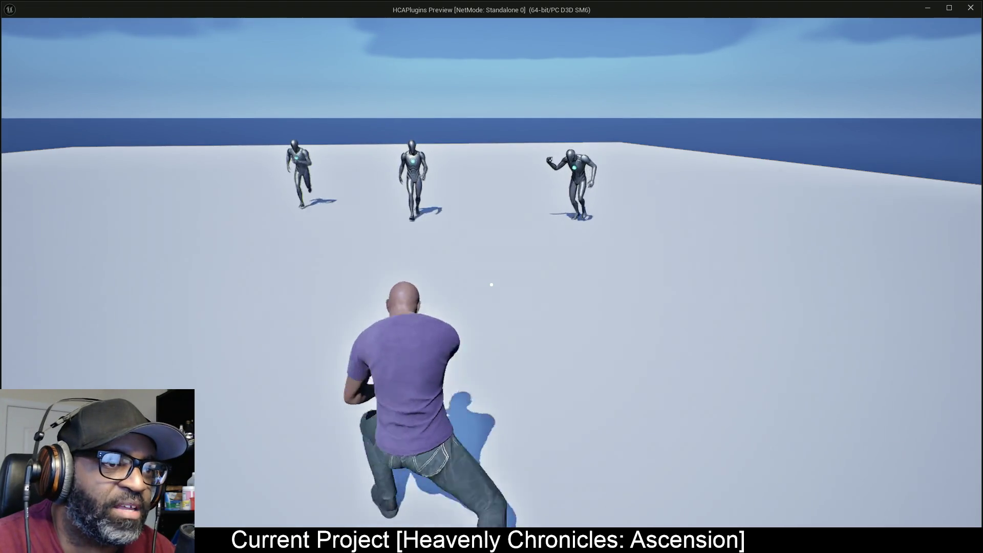
Advance on the three NPCs, throw a two-punch combo, leave the stance and stop the game
key(w)
click(491, 285)
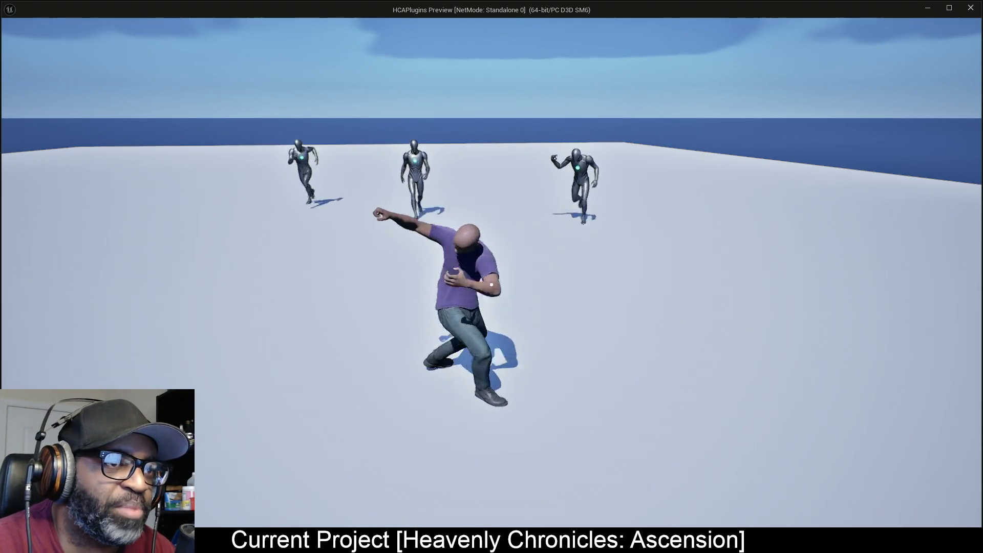
click(491, 284)
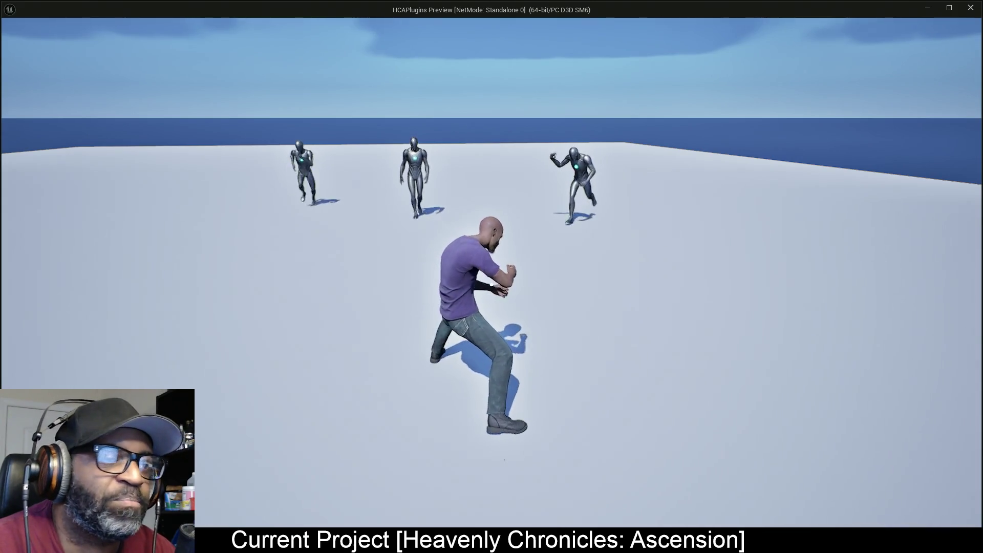
right_click(491, 284)
key(Escape)
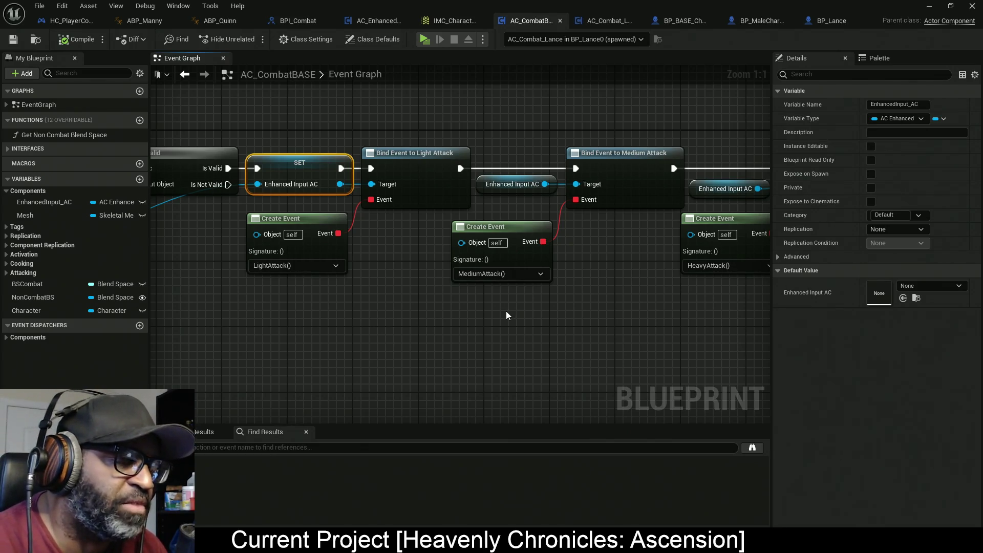
scroll(364, 314, down, 6)
From the Lance_GrtSwd_Combo04 editor, open Lance_GrtSwd_Combo01 from the Asset Browser for preview
mouse_move(365, 314)
mouse_down()
mouse_move(407, 336)
mouse_move(434, 174)
mouse_up()
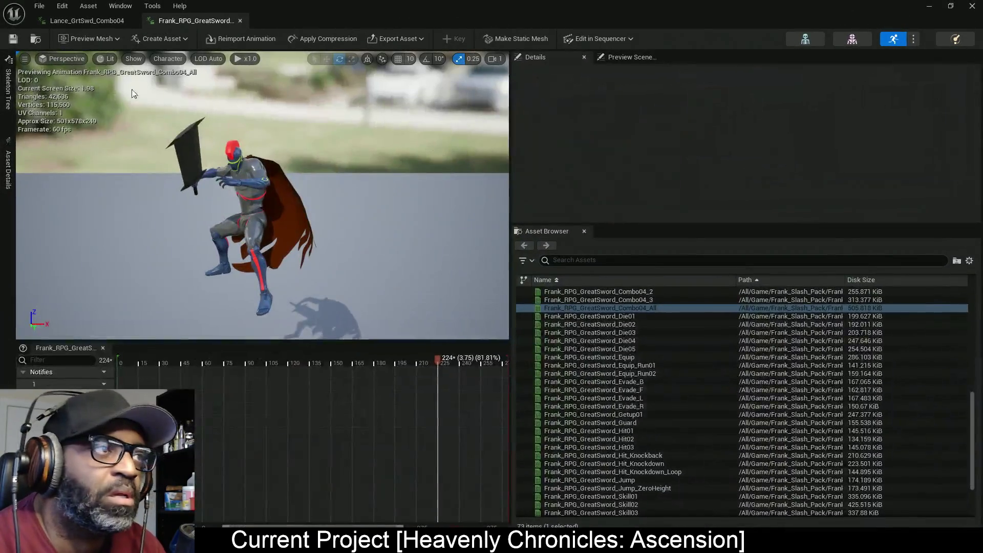
click(95, 22)
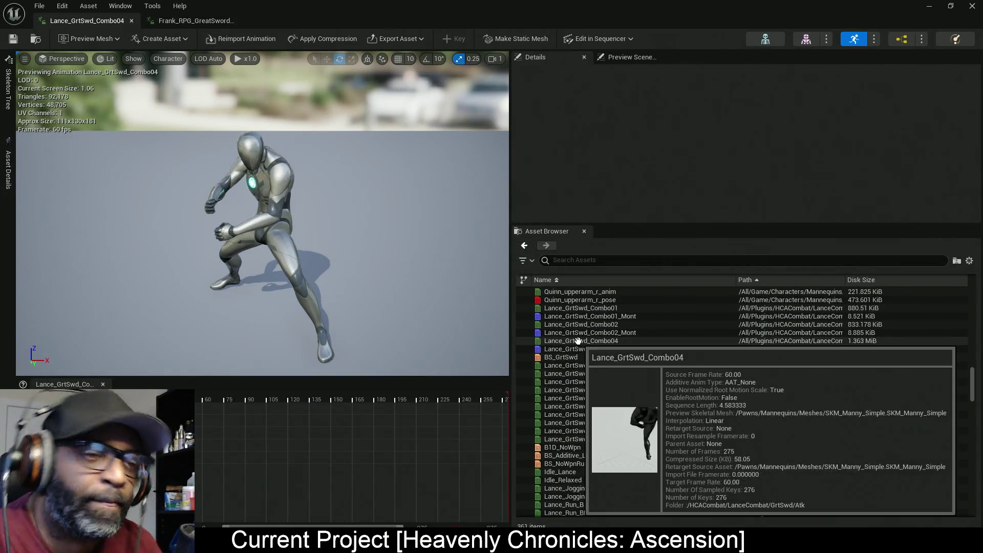
mouse_move(666, 375)
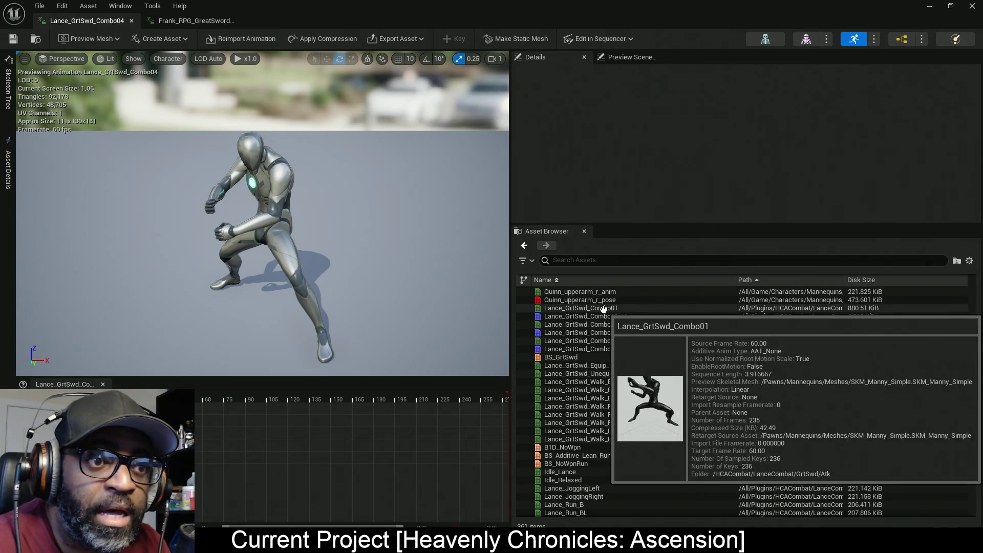
click(603, 309)
mouse_move(631, 391)
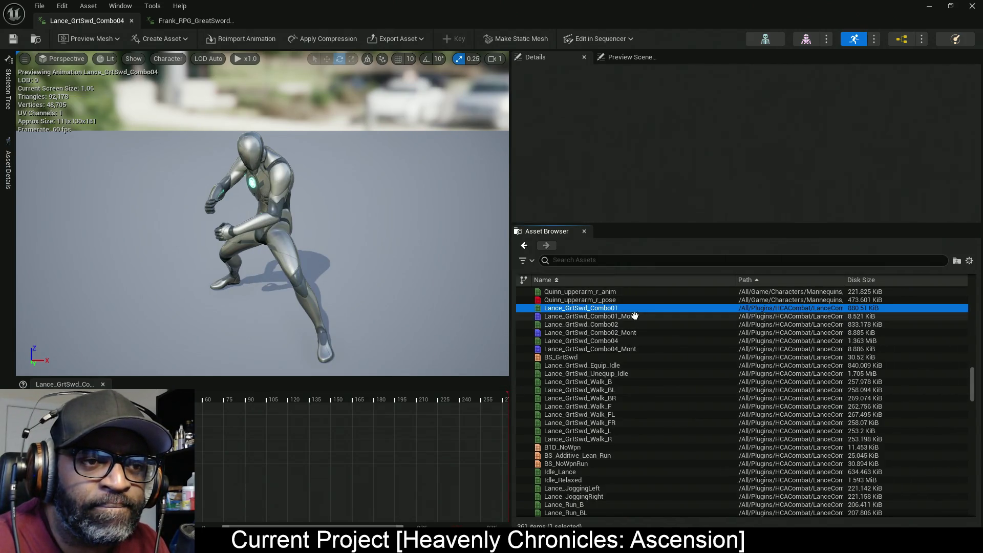
double_click(629, 309)
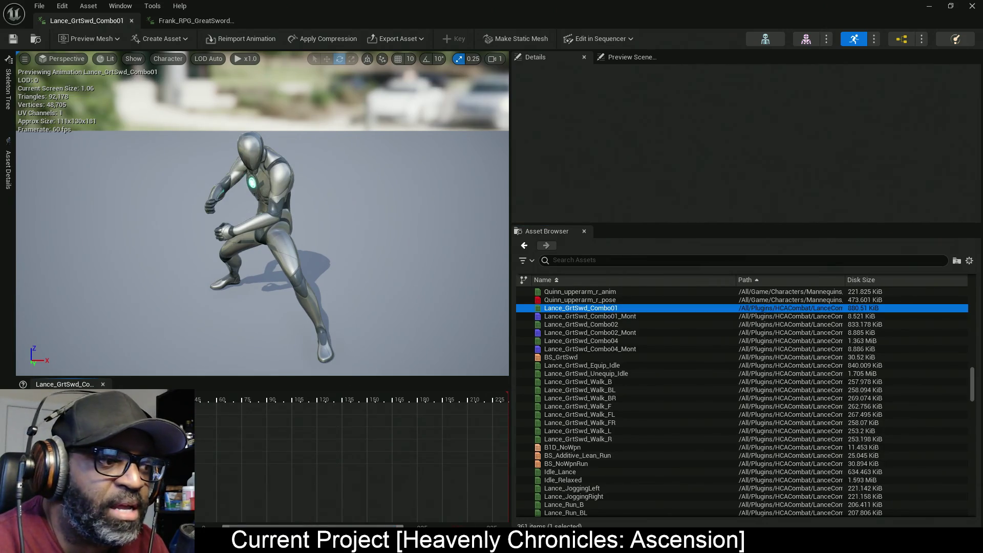
click(530, 136)
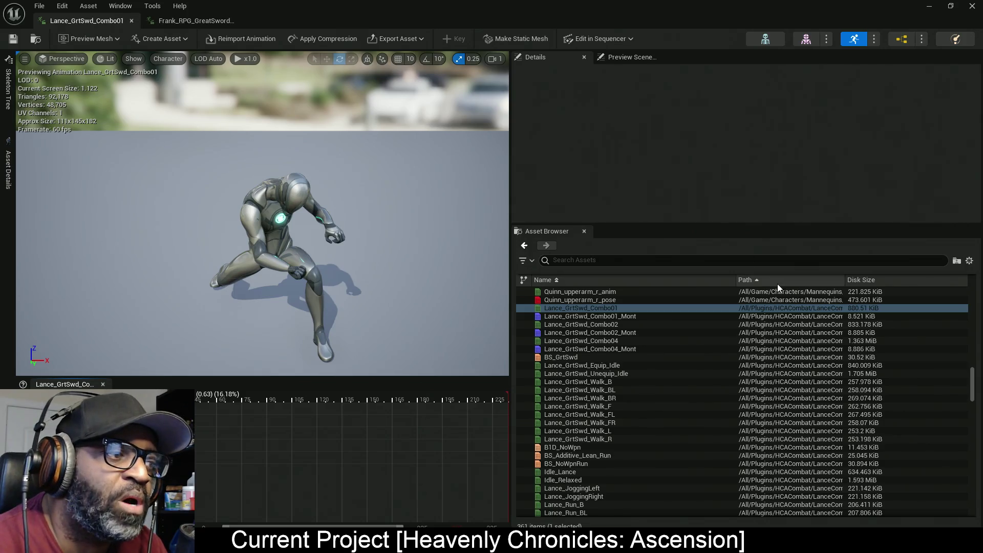
Use Browse to Asset on Lance_GrtSwd_Combo01 to reveal it in the project's content
click(112, 7)
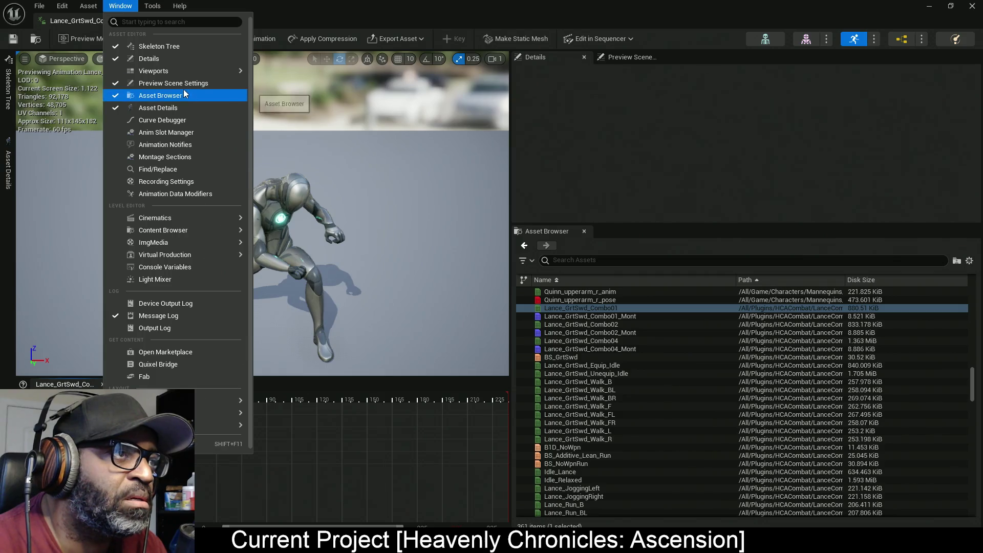
mouse_move(182, 72)
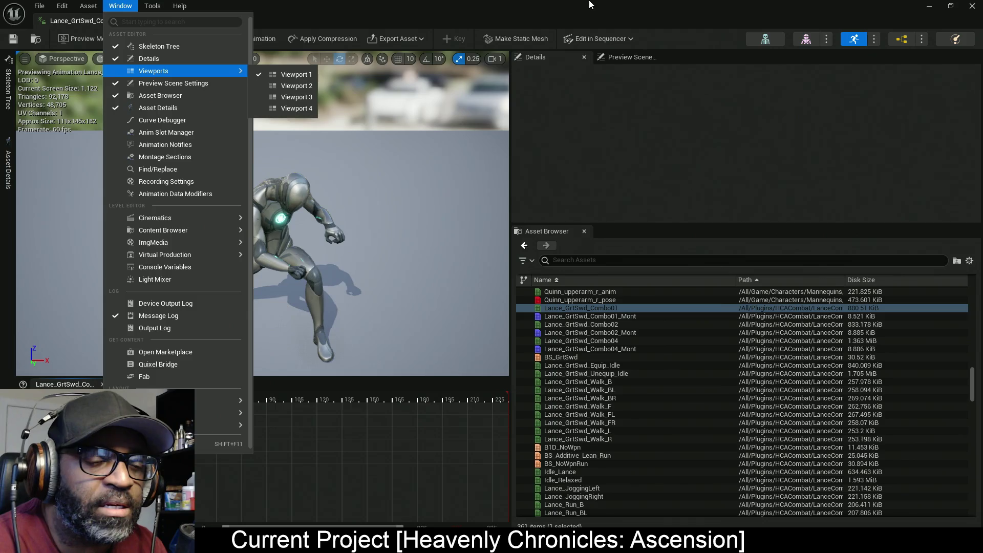
right_click(588, 316)
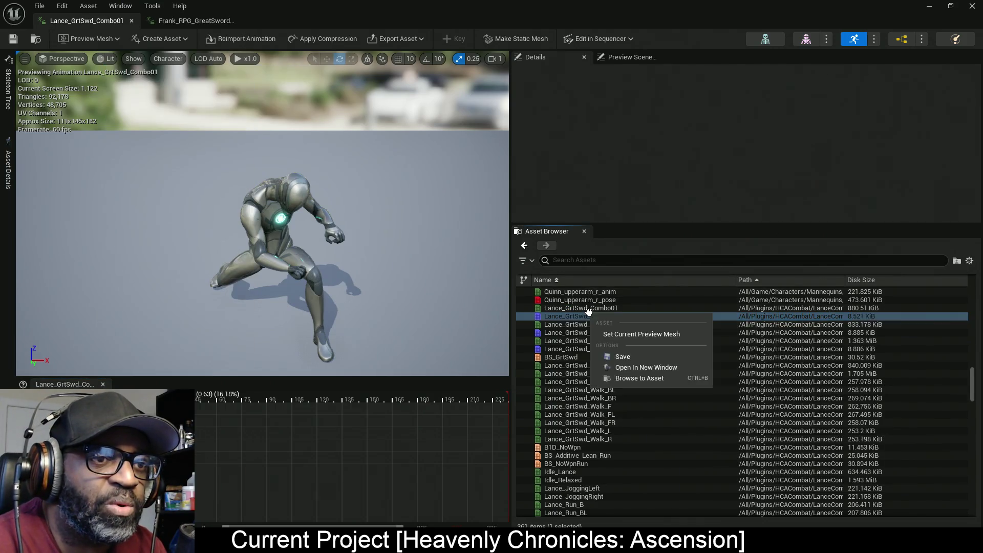
click(580, 307)
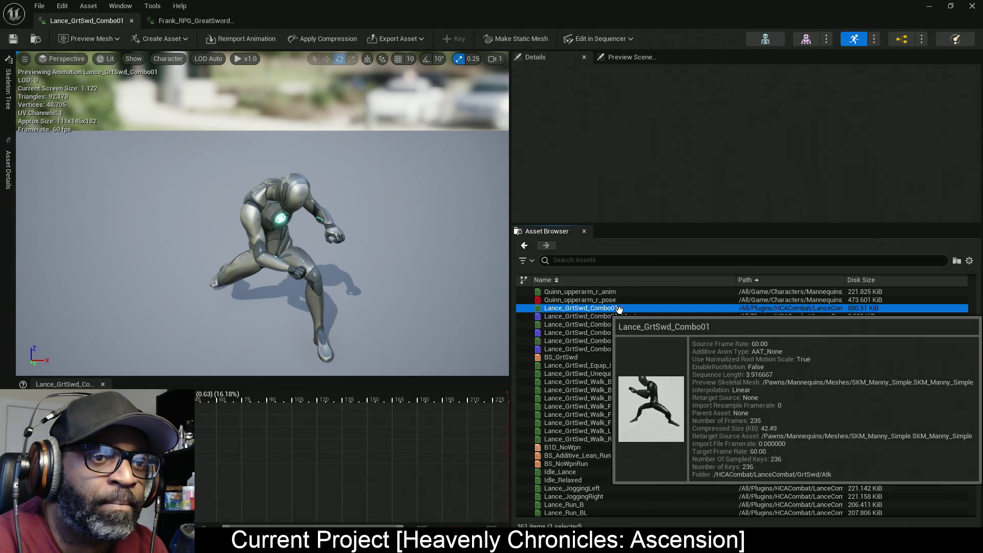
right_click(619, 308)
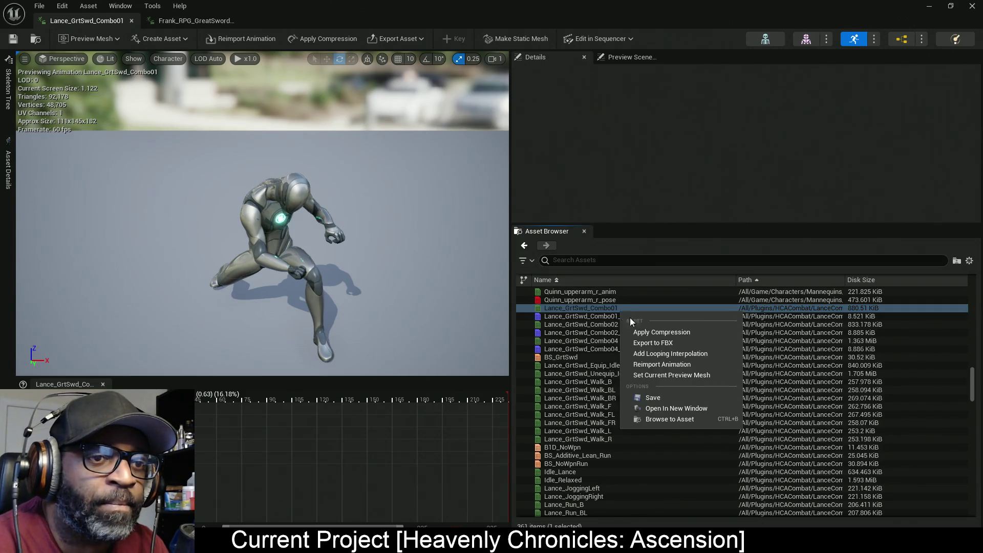
click(681, 421)
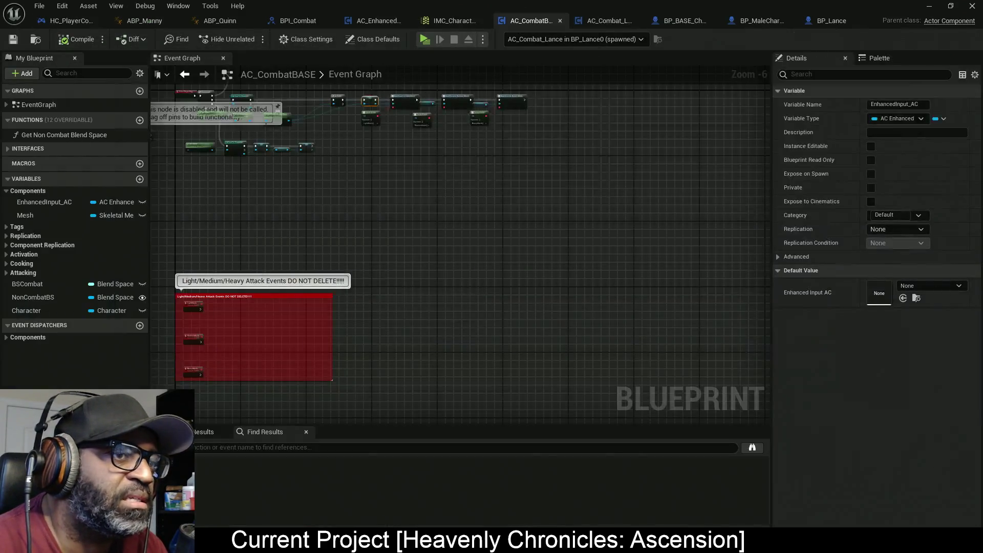
Open Lance_GrtSwd_Combo01 in a new window, maximize it and make its asset list taller
drag(554, 5, 260, 73)
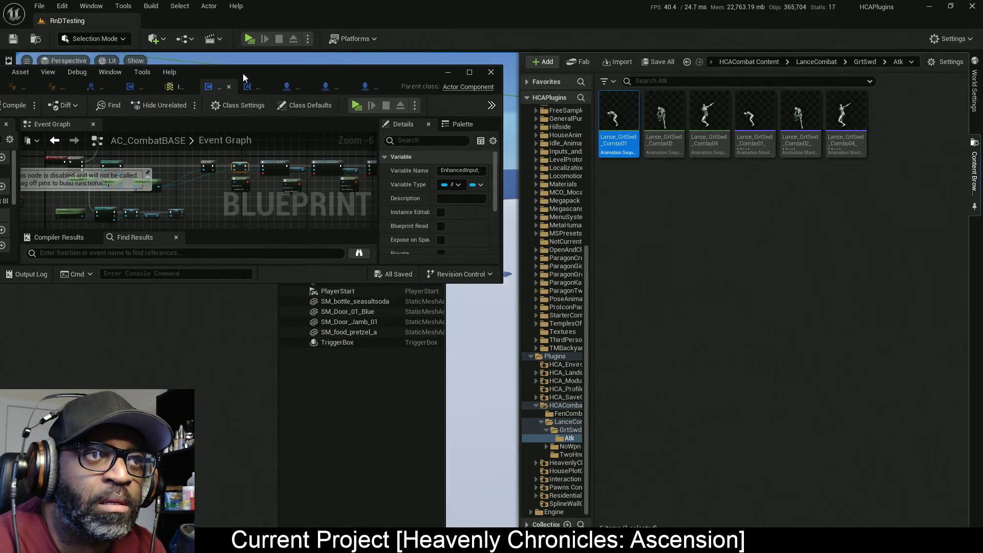
right_click(610, 122)
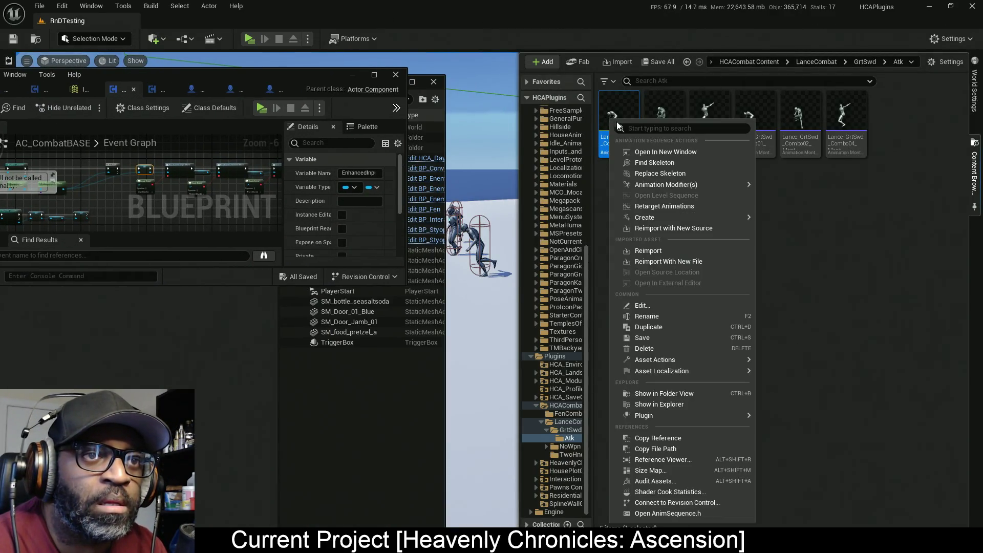
click(680, 153)
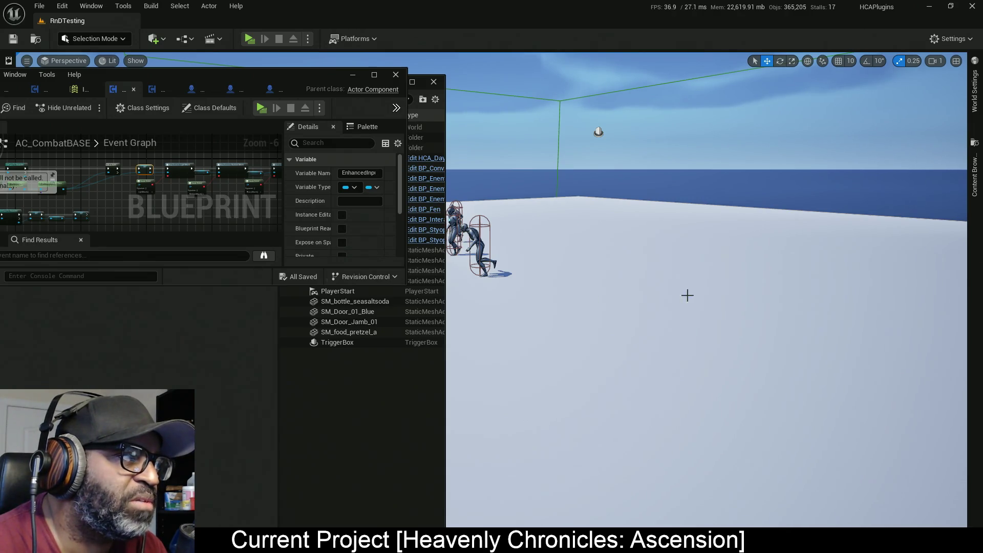
click(970, 190)
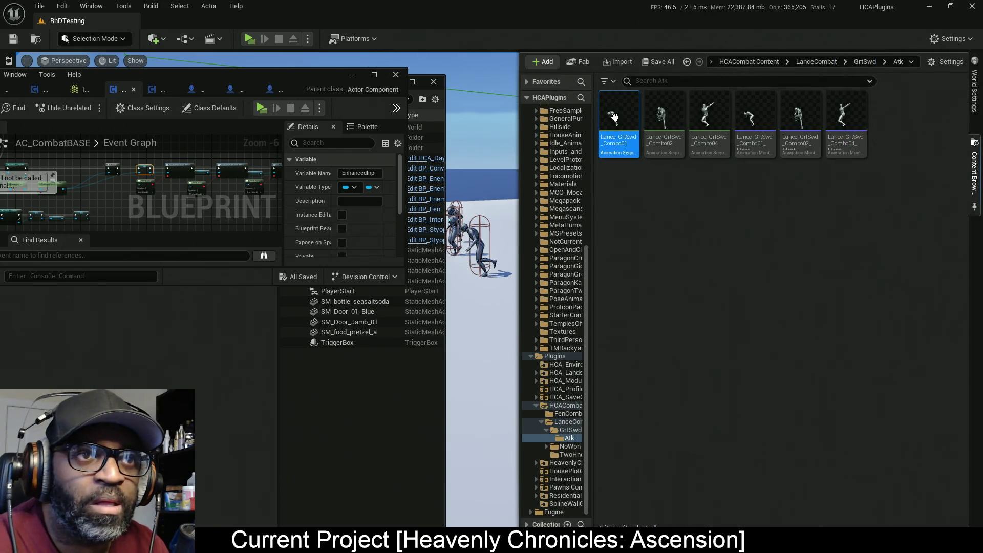
right_click(612, 135)
click(648, 147)
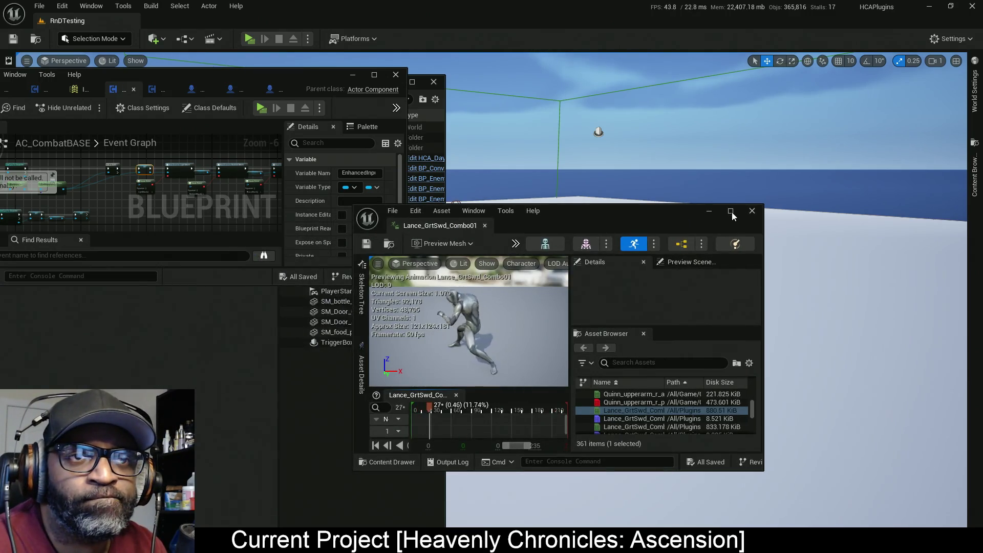
click(731, 212)
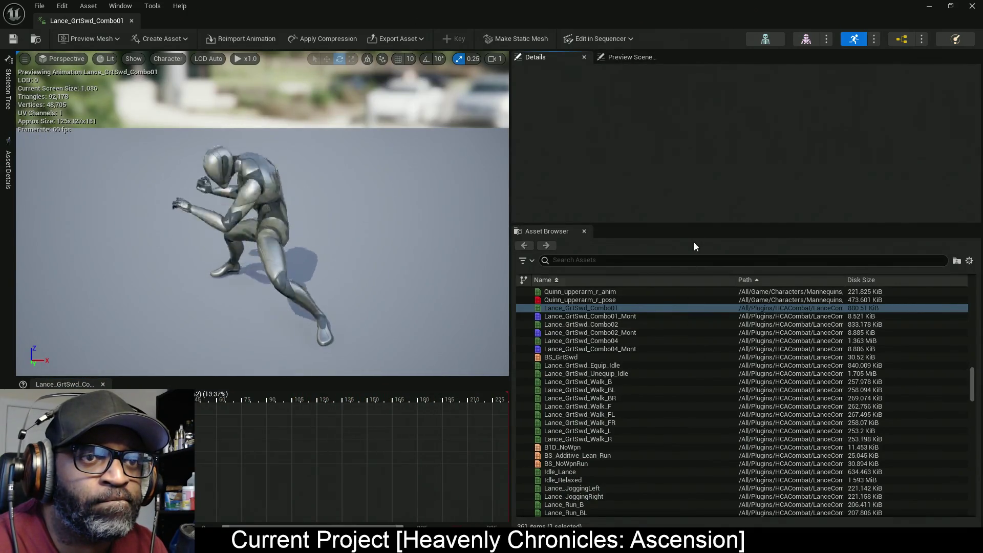
drag(666, 225, 665, 189)
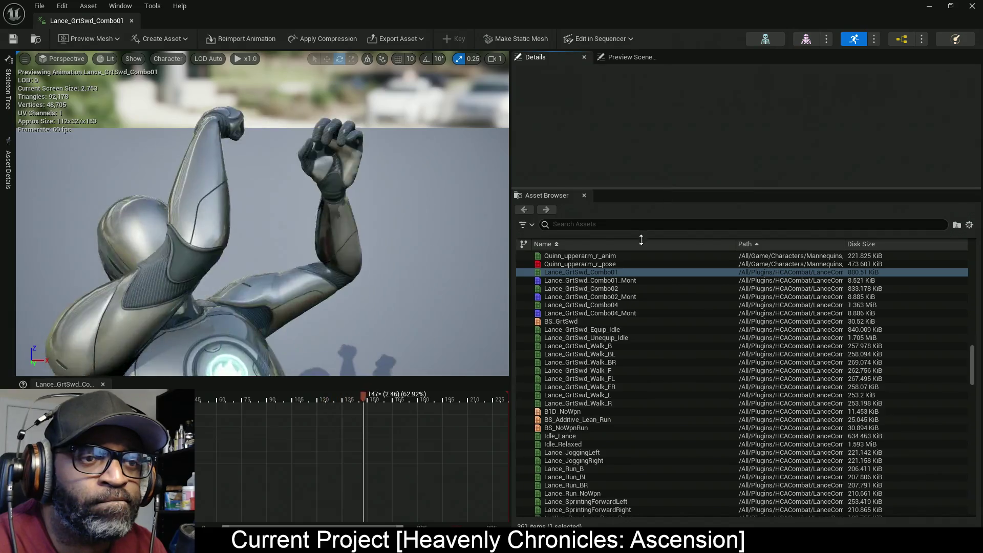
Open Lance_GrtSwd_Combo01's asset details, widened, and scroll down to its Root Motion settings
click(597, 273)
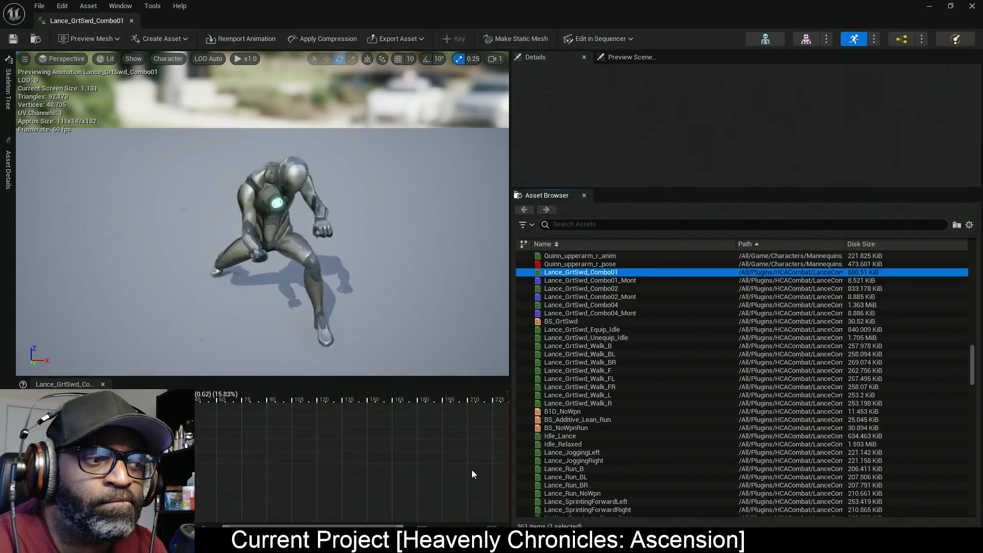
click(7, 169)
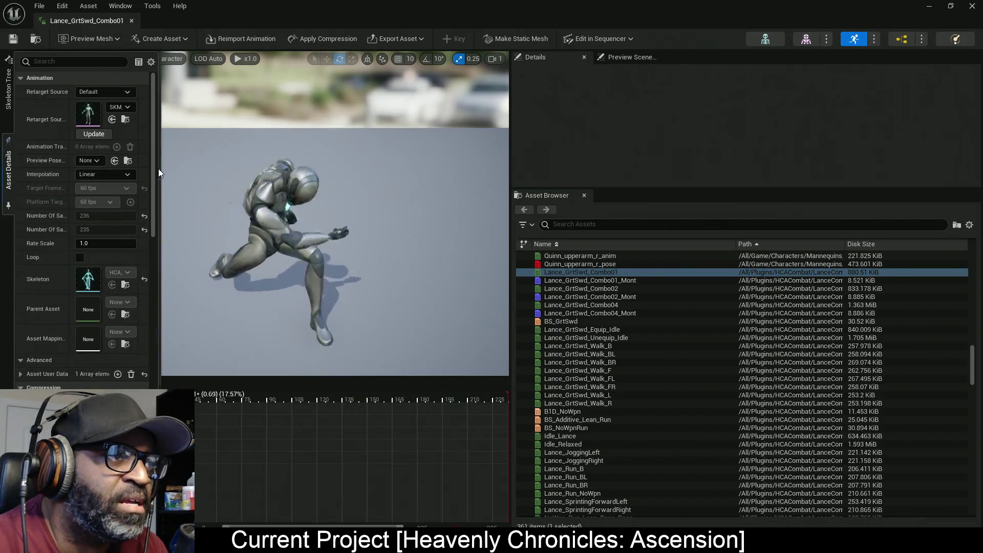
mouse_move(161, 169)
mouse_down()
mouse_move(305, 167)
mouse_move(291, 167)
mouse_up()
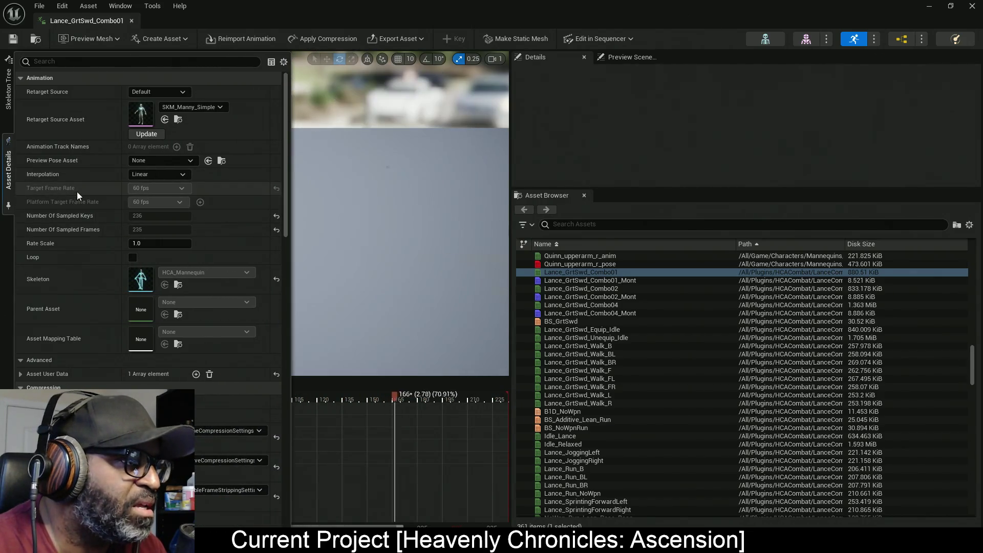
scroll(92, 220, down, 2)
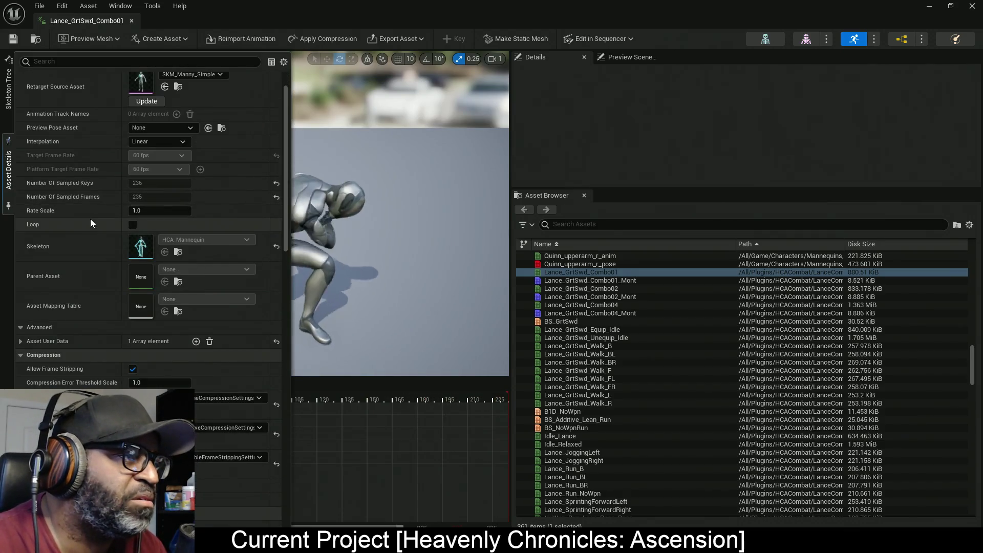
scroll(71, 297, down, 1)
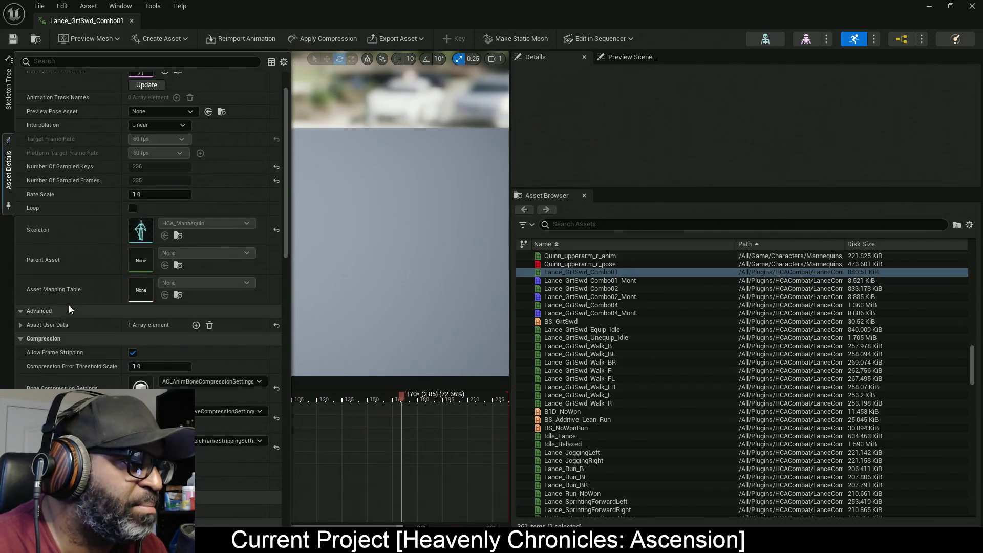
scroll(69, 290, down, 1)
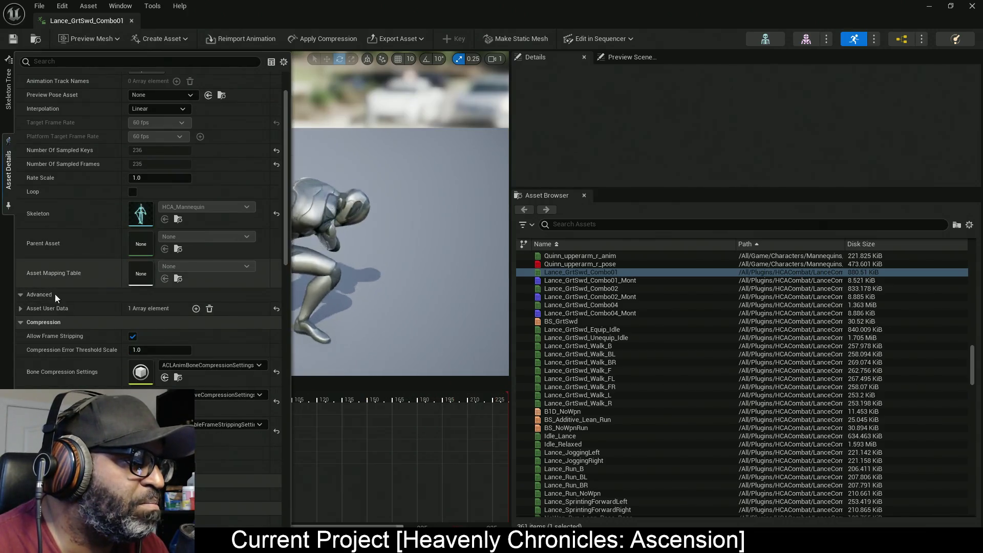
scroll(102, 314, down, 14)
Enable Root Motion and Force Root Lock, keep Root Lock at Ref Pose, and save
click(133, 292)
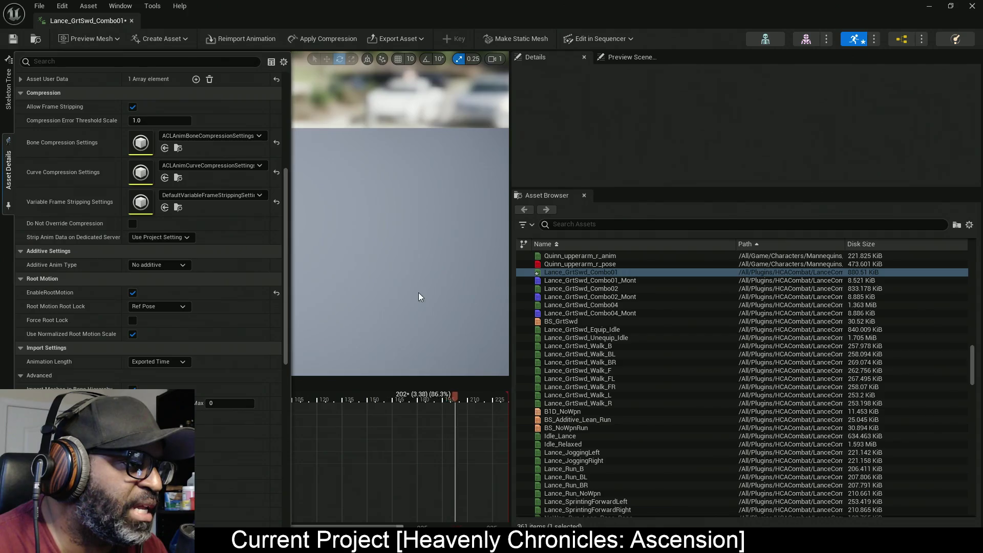
click(132, 322)
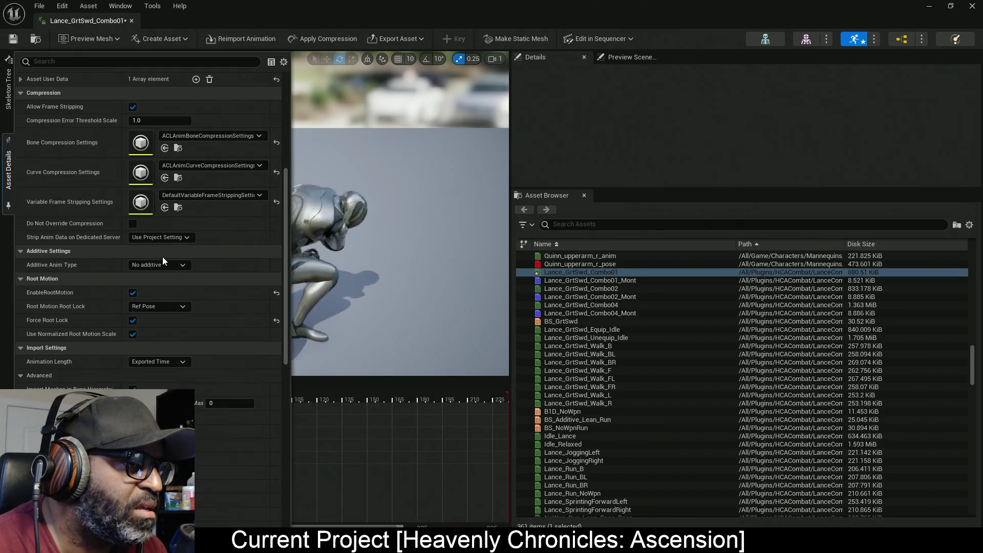
click(166, 306)
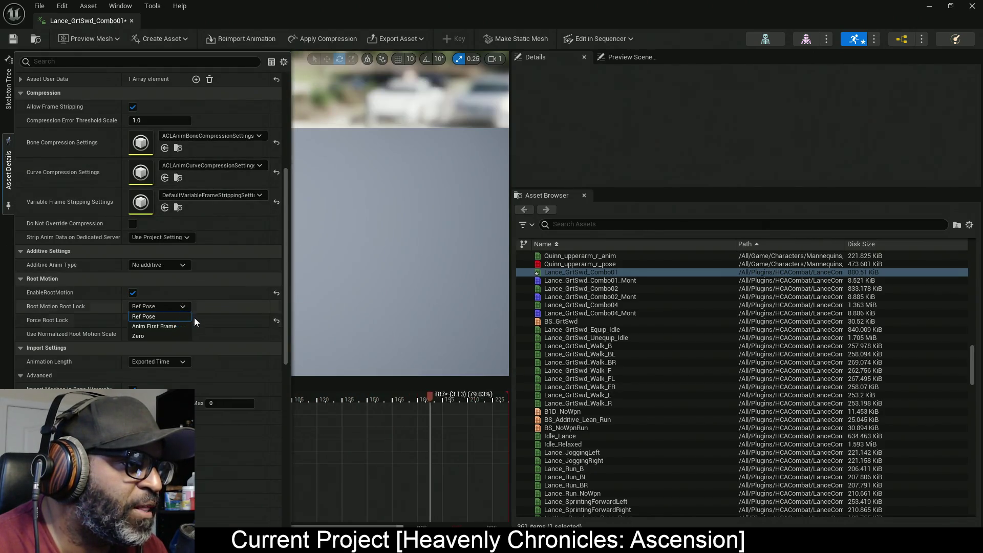
key(Escape)
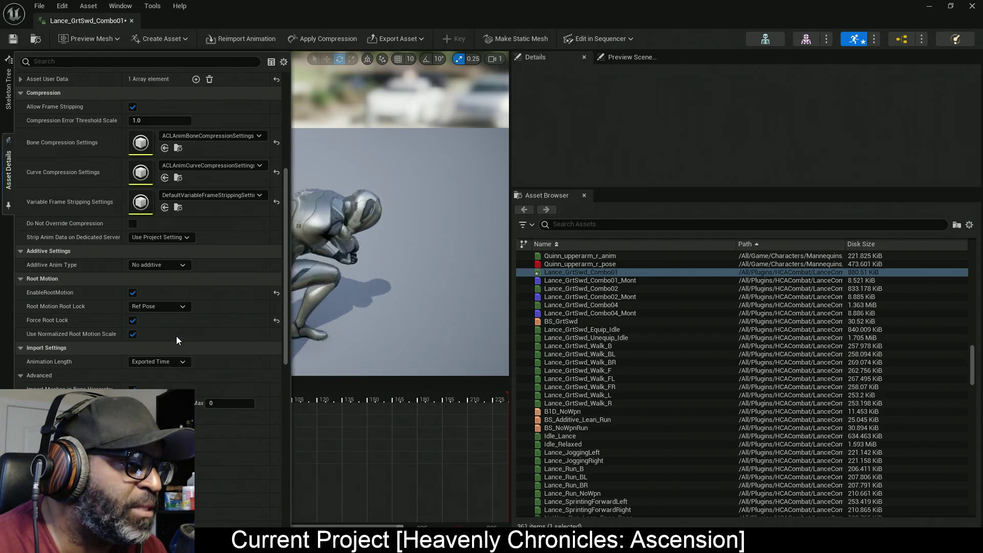
click(22, 50)
key(ctrl+s)
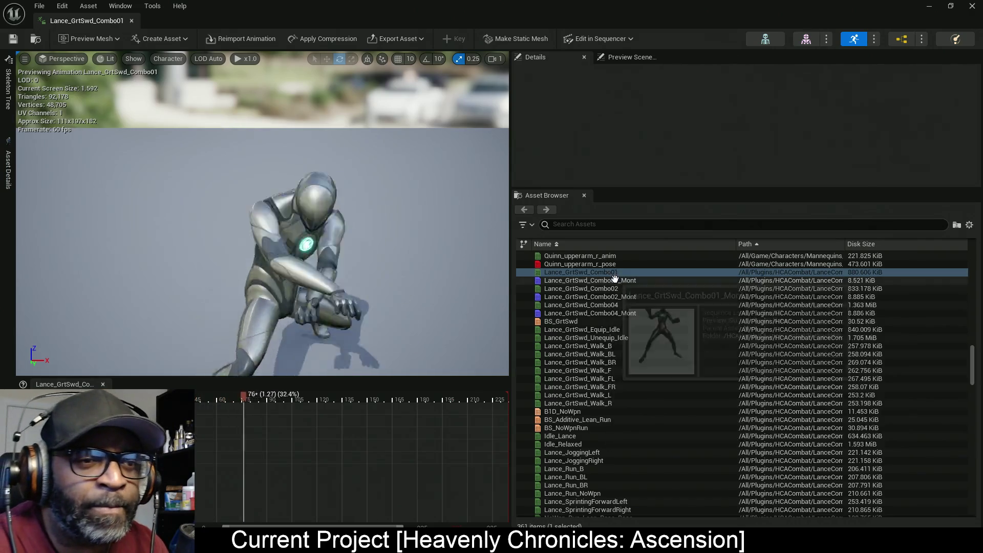
Select Lance_GrtSwd_Combo01_Mont and show its asset properties
click(614, 279)
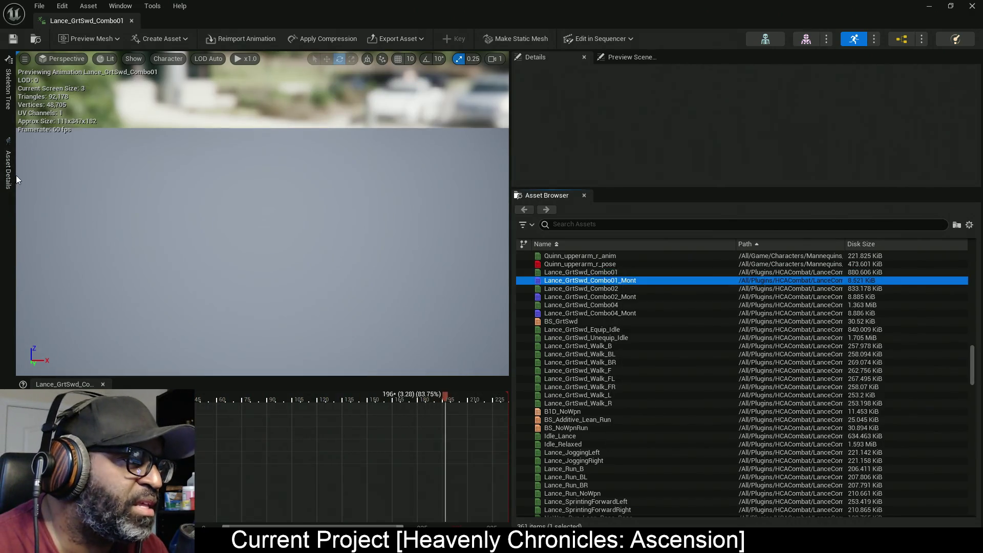
click(9, 208)
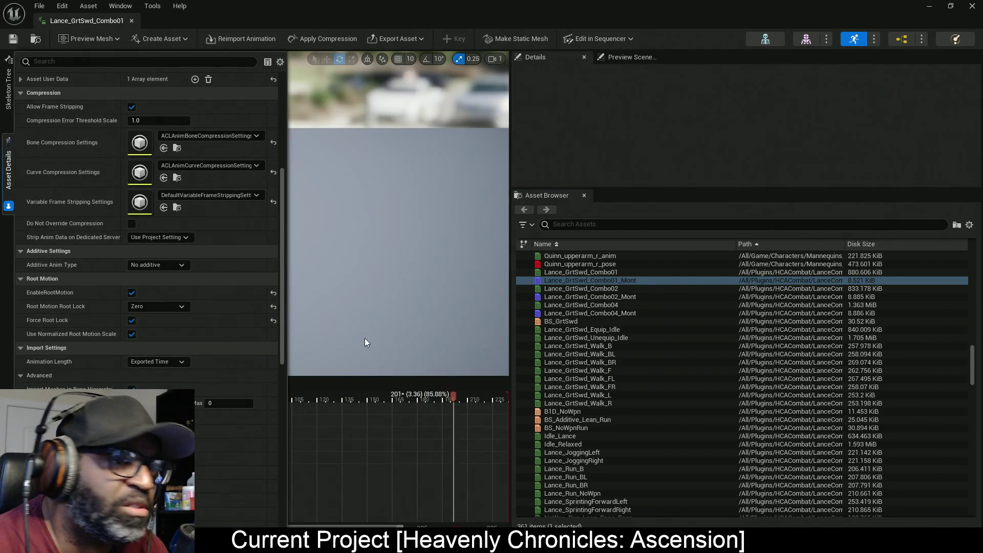
mouse_move(617, 291)
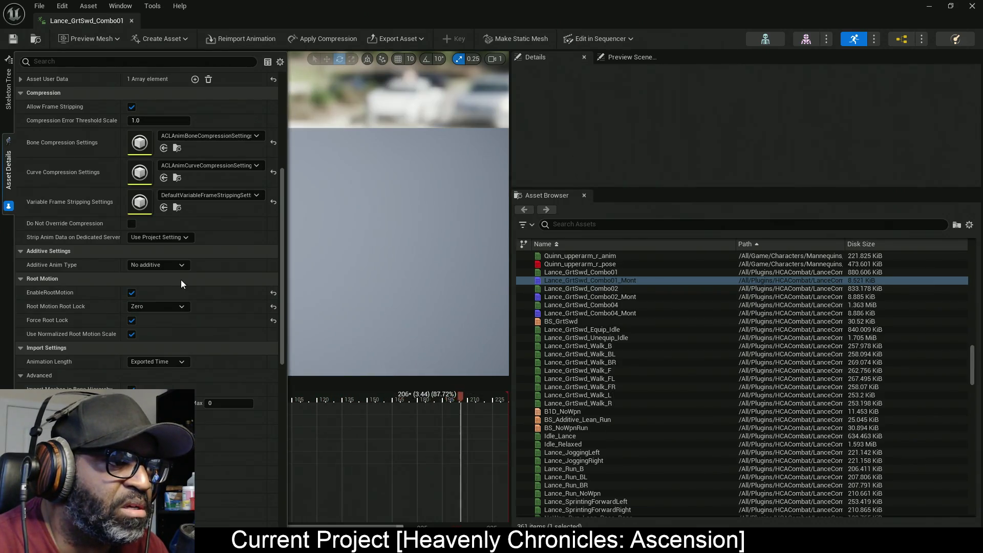
right_click(181, 280)
Preview Combo02, Combo02_Mont, Combo04, Combo04_Mont, Equip_Idle and Unequip_Idle Lance animations
mouse_move(647, 274)
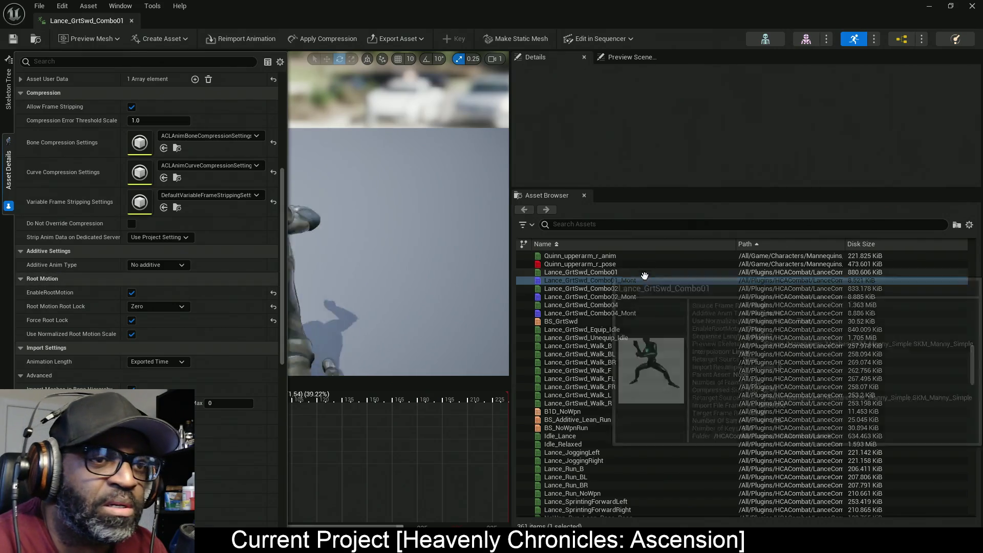
click(623, 289)
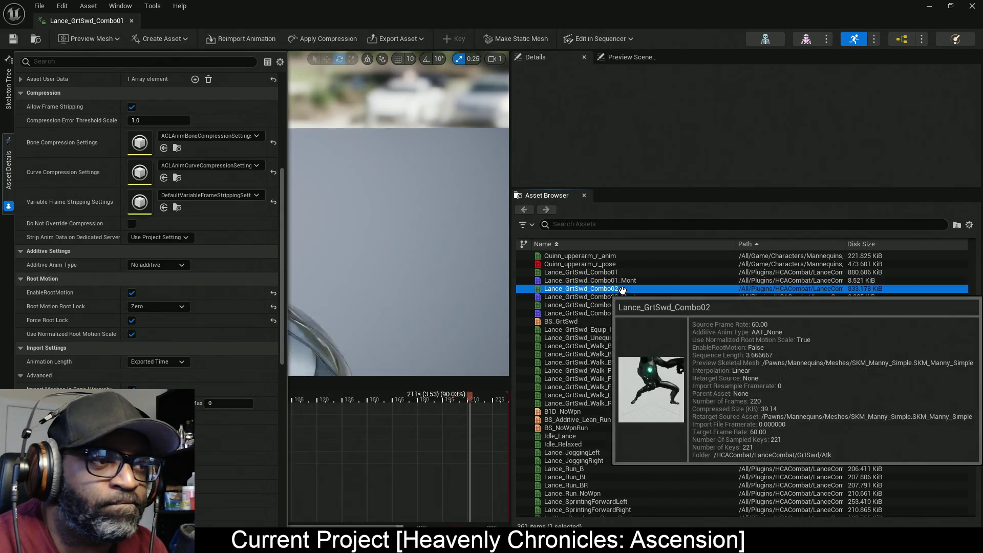
click(614, 297)
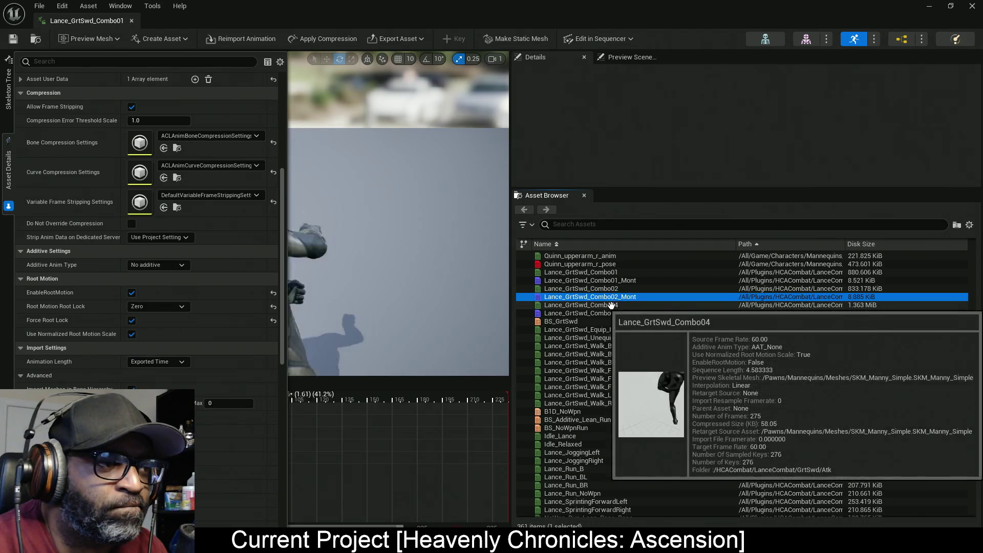
click(612, 305)
click(621, 313)
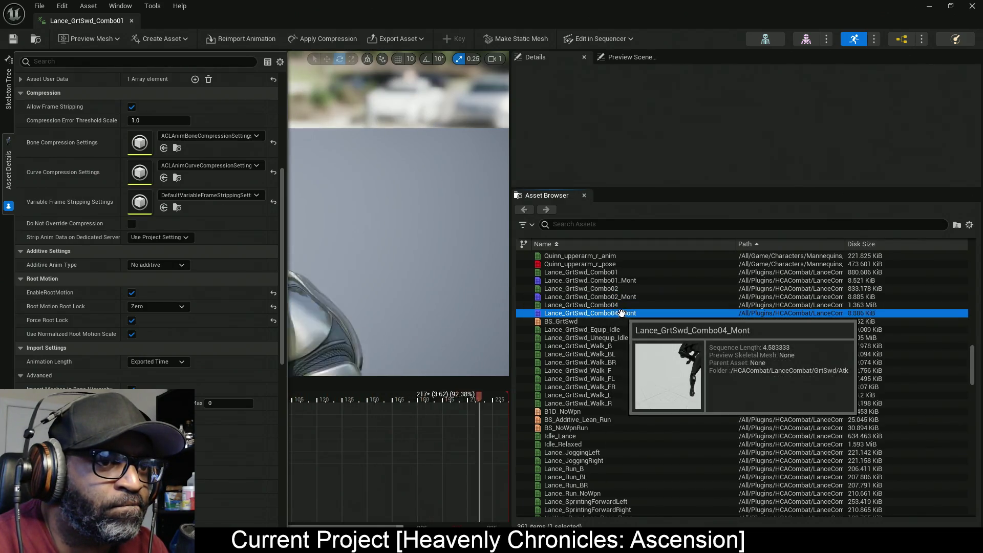
click(614, 329)
click(615, 338)
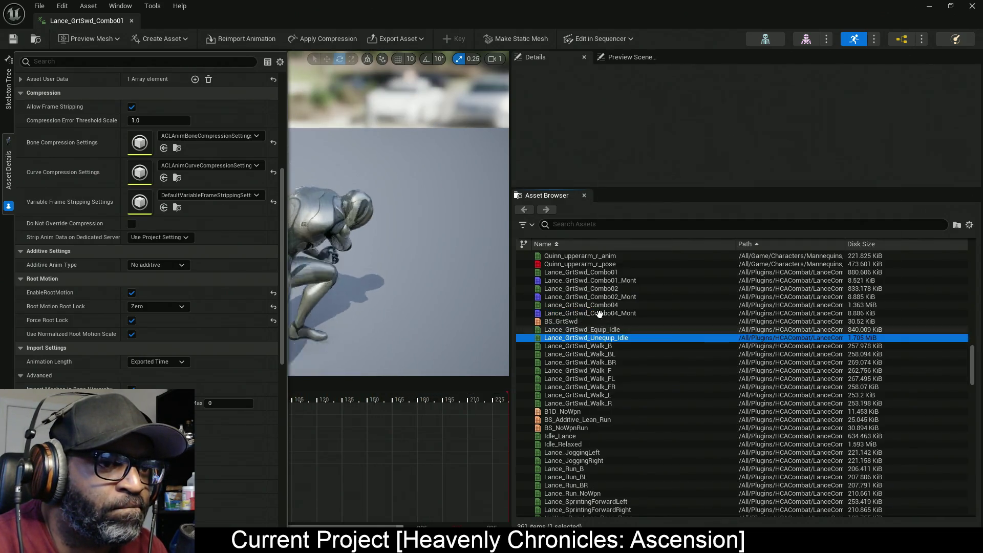
Open the Lance_GrtSwd_Combo01_Mont montage in the montage editor
click(619, 280)
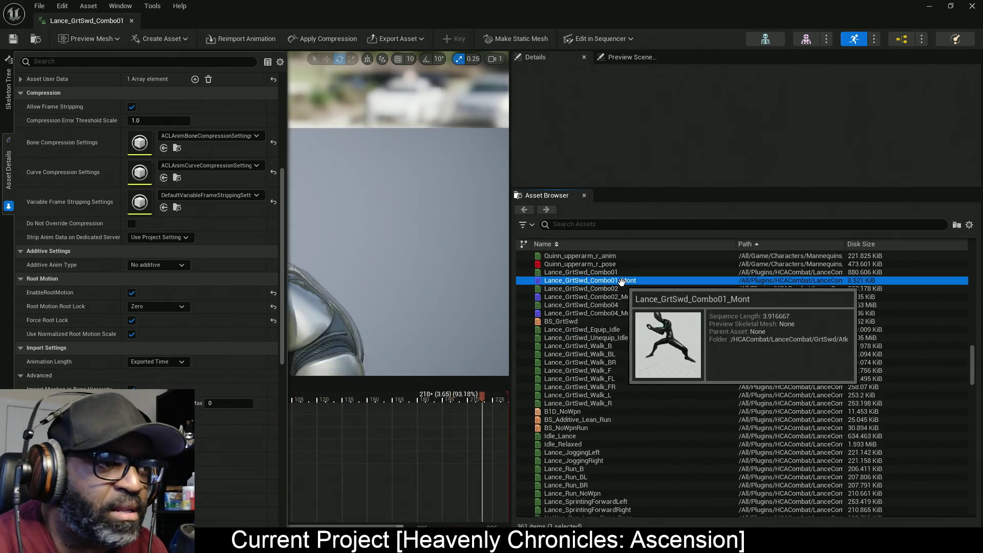
double_click(621, 281)
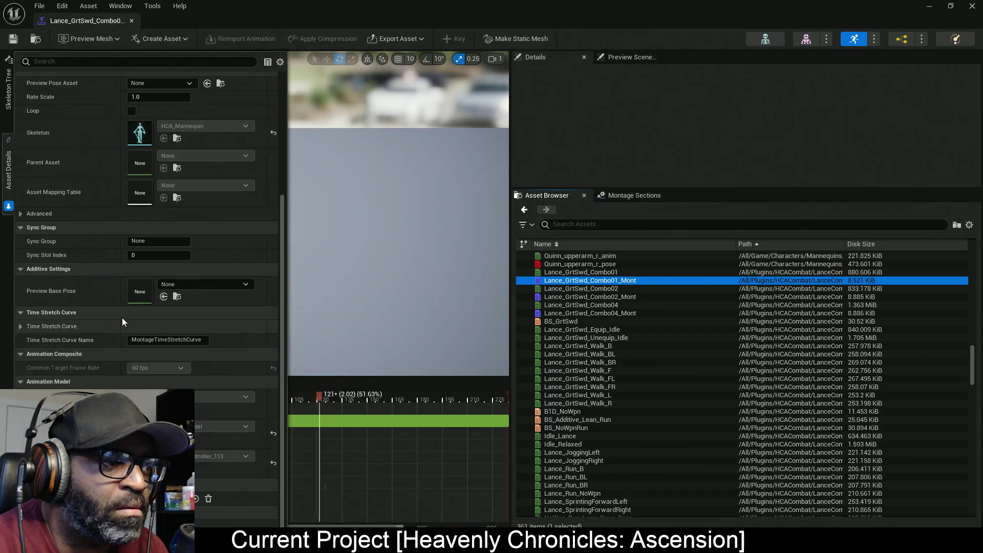
scroll(127, 318, up, 2)
scroll(127, 313, up, 6)
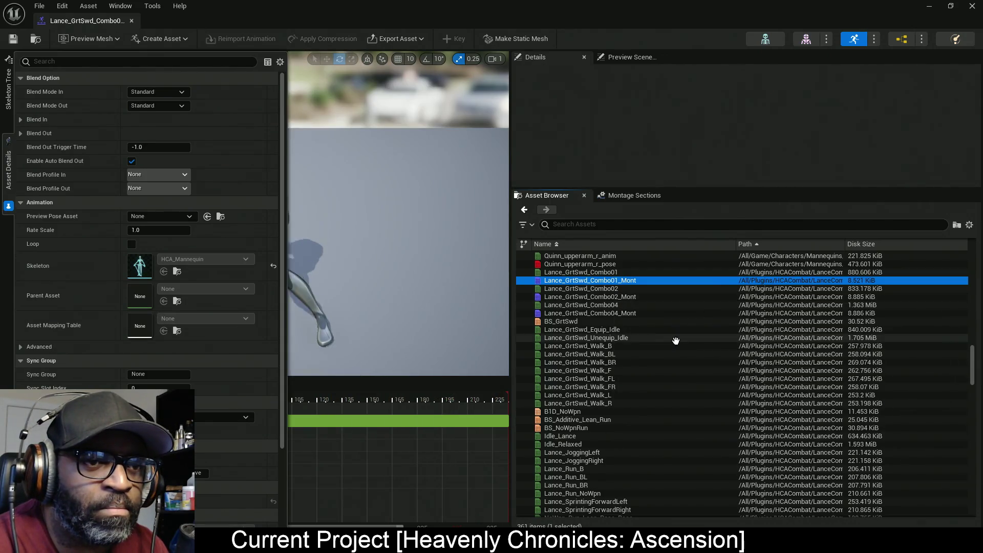
Paste the copied root motion settings onto Lance_GrtSwd_Combo02
double_click(617, 290)
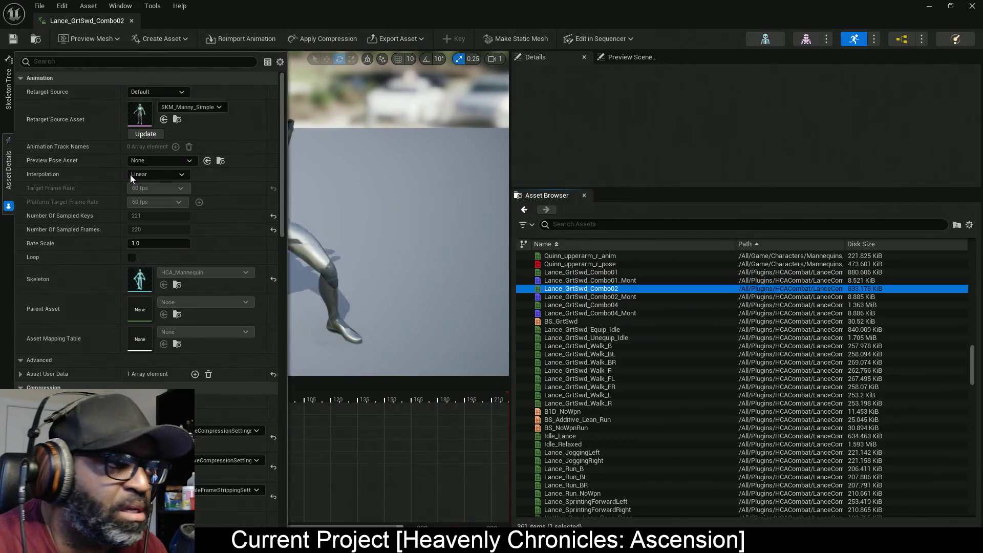
scroll(104, 318, down, 8)
scroll(84, 317, down, 8)
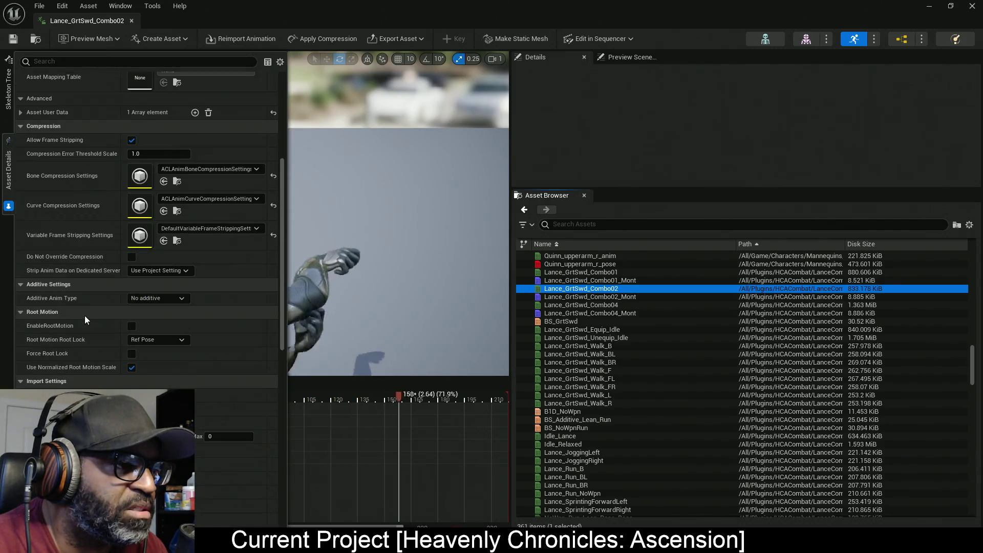
right_click(186, 312)
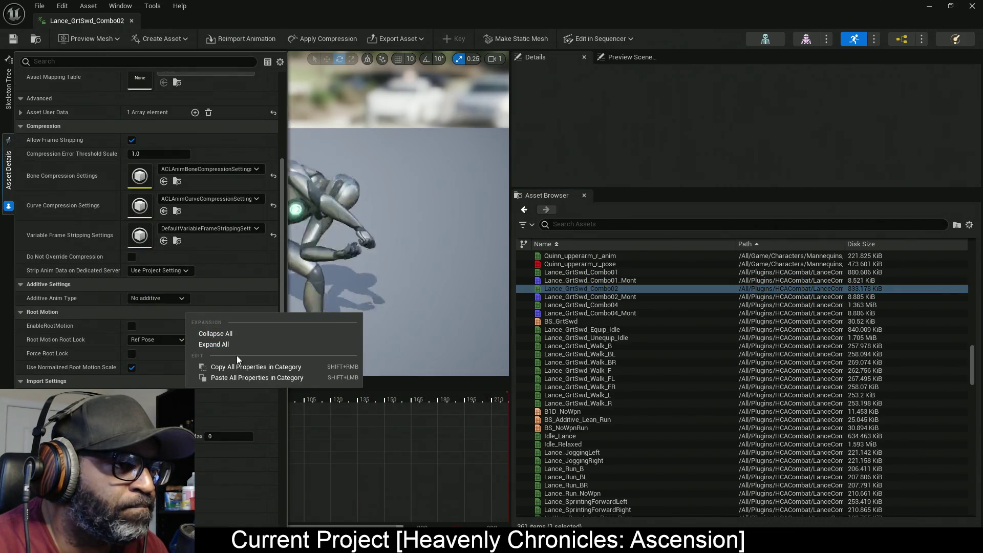
click(241, 376)
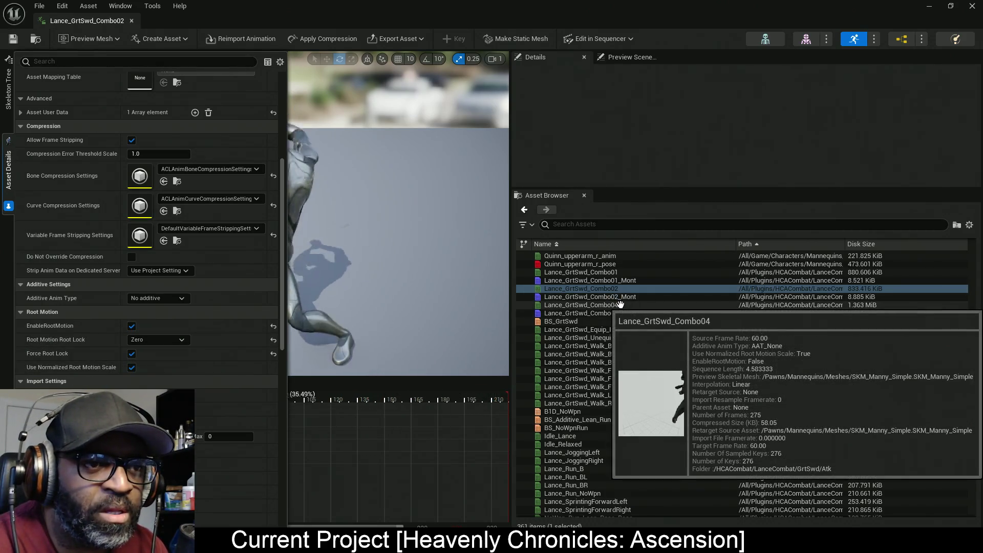
Paste the same root motion settings onto Lance_GrtSwd_Combo04, save it, and minimize the editor
click(619, 304)
right_click(146, 313)
click(180, 377)
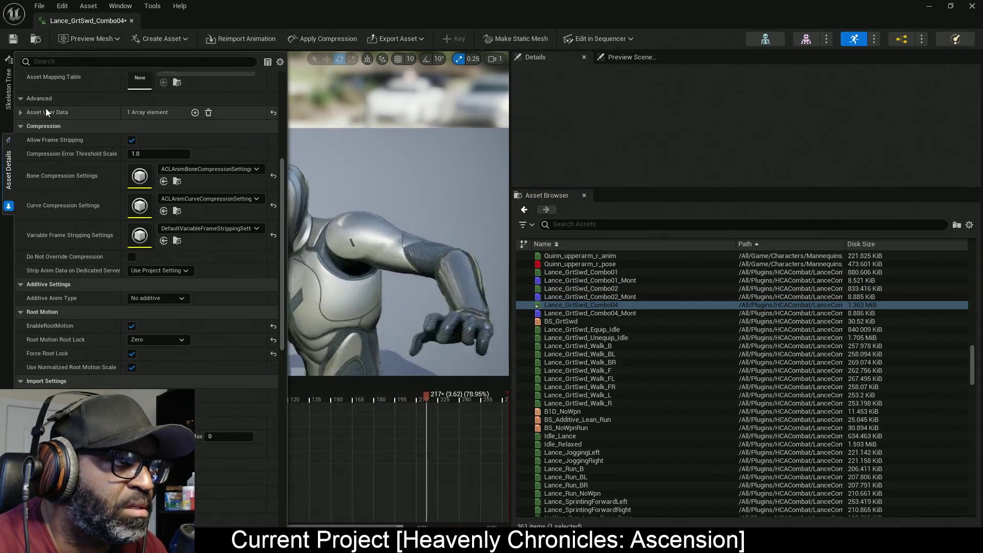
click(15, 43)
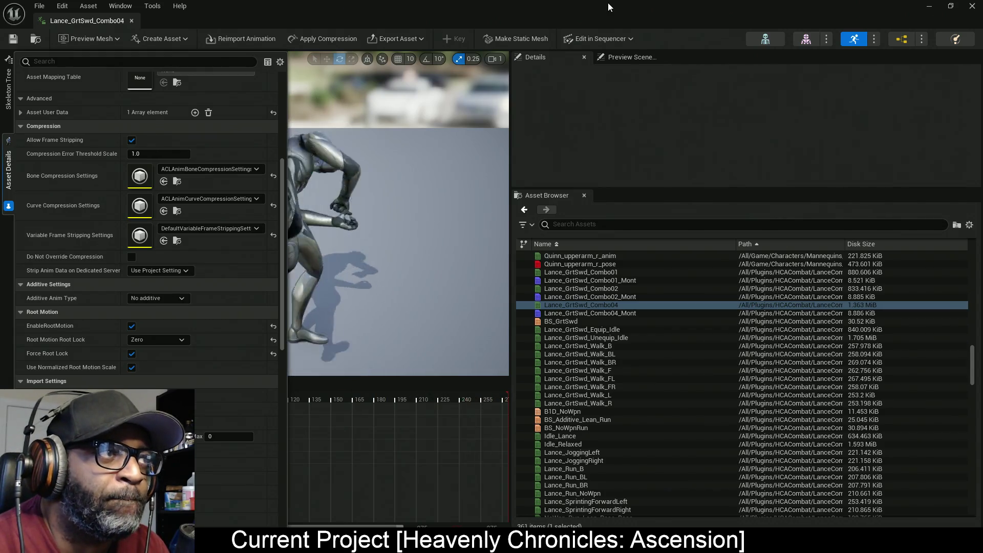
click(930, 6)
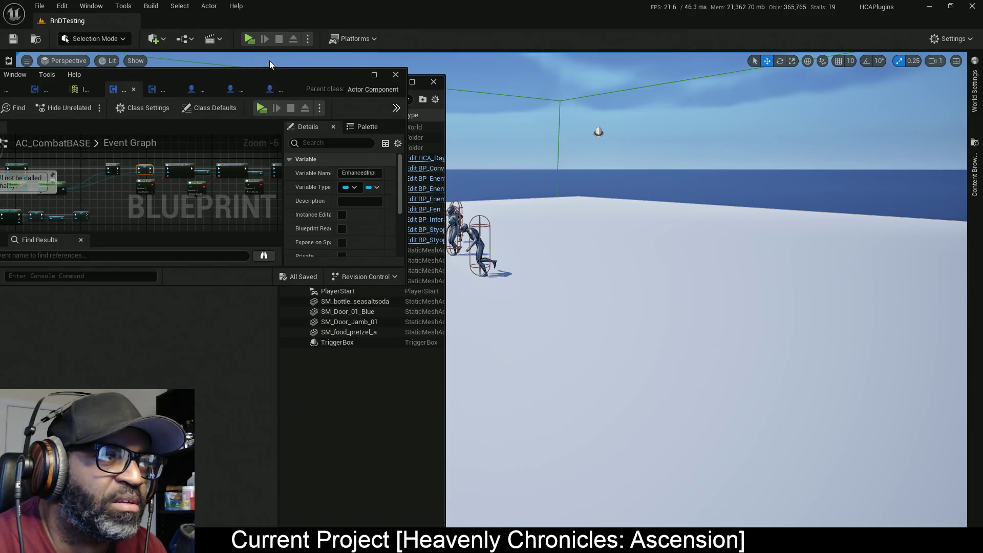
Hide the AC_CombatBASE blueprint window and launch the level as a standalone game
click(353, 74)
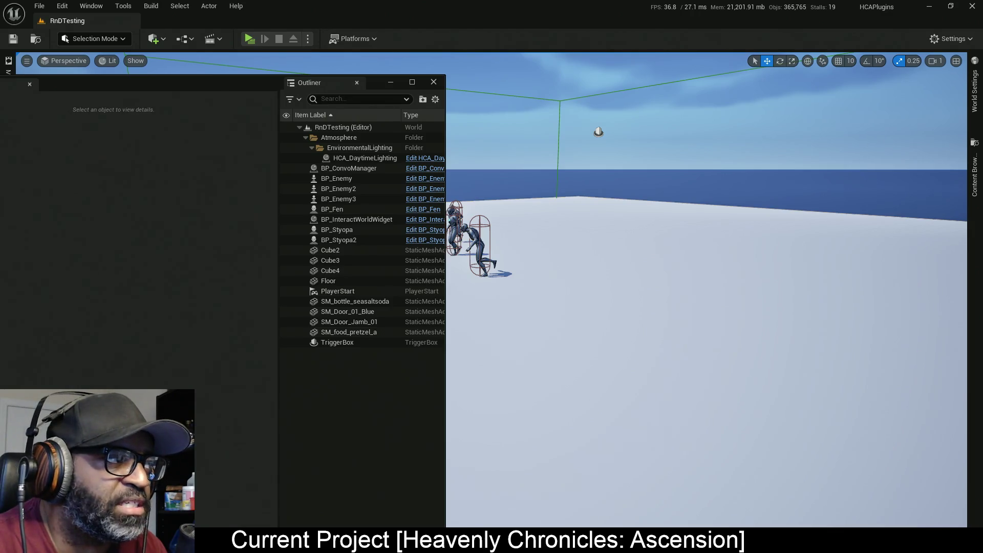
key(alt+Tab)
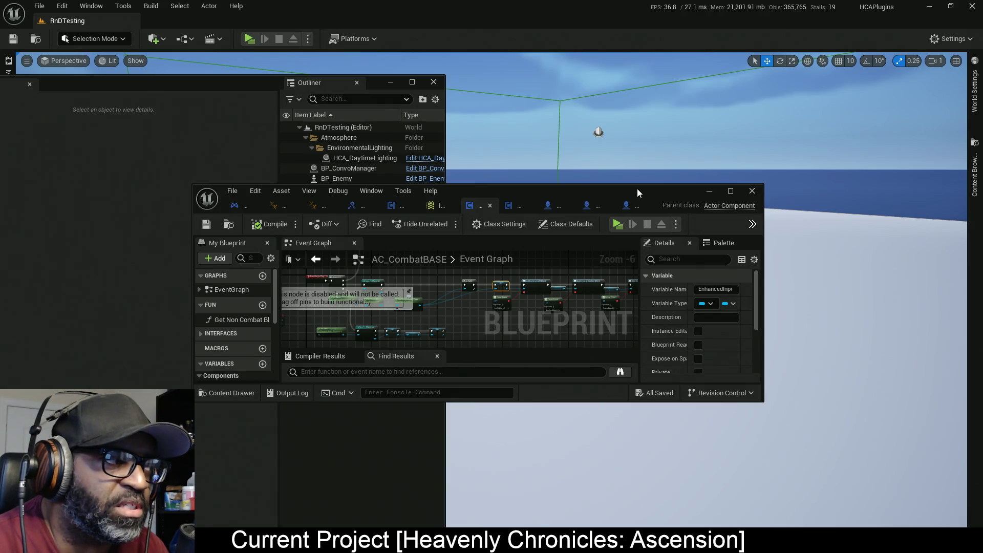
click(752, 190)
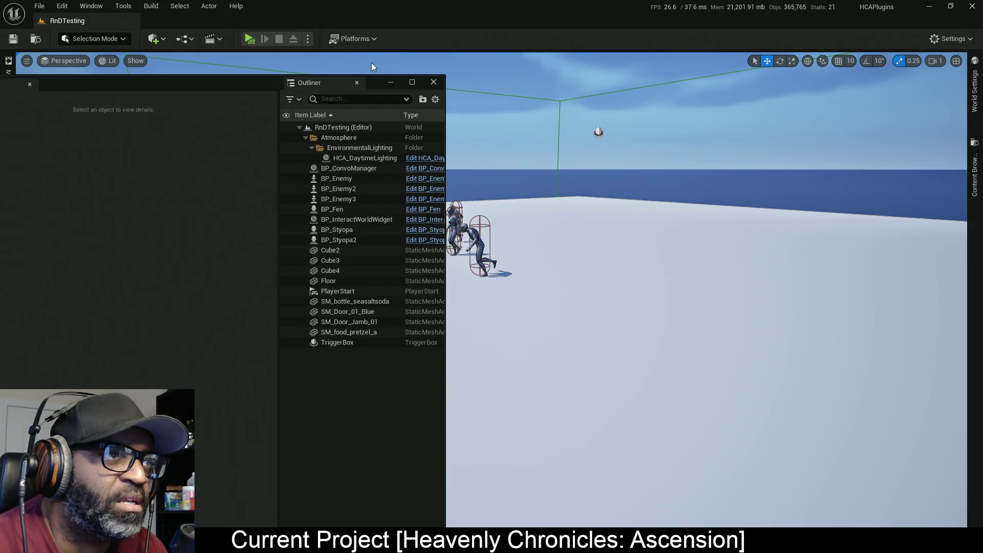
click(248, 41)
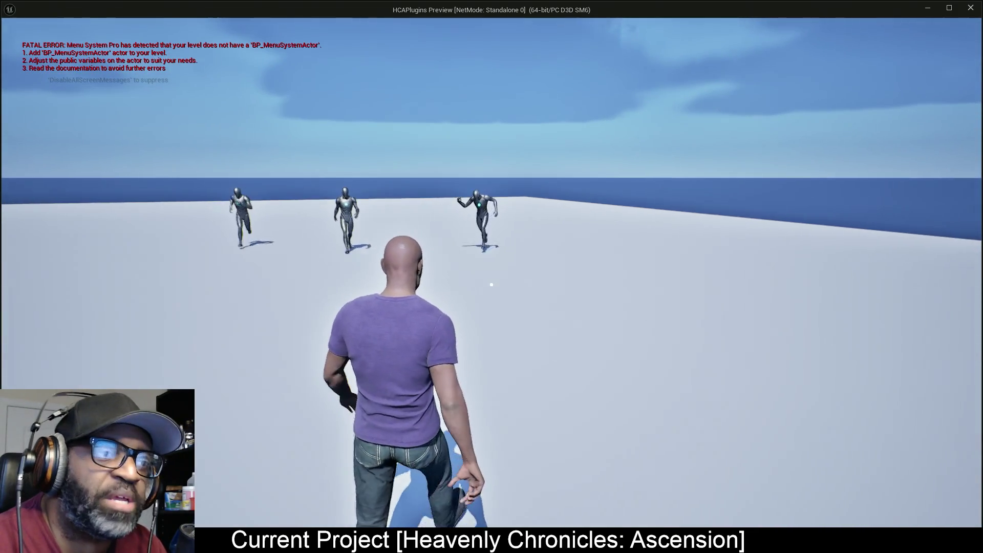
click(491, 284)
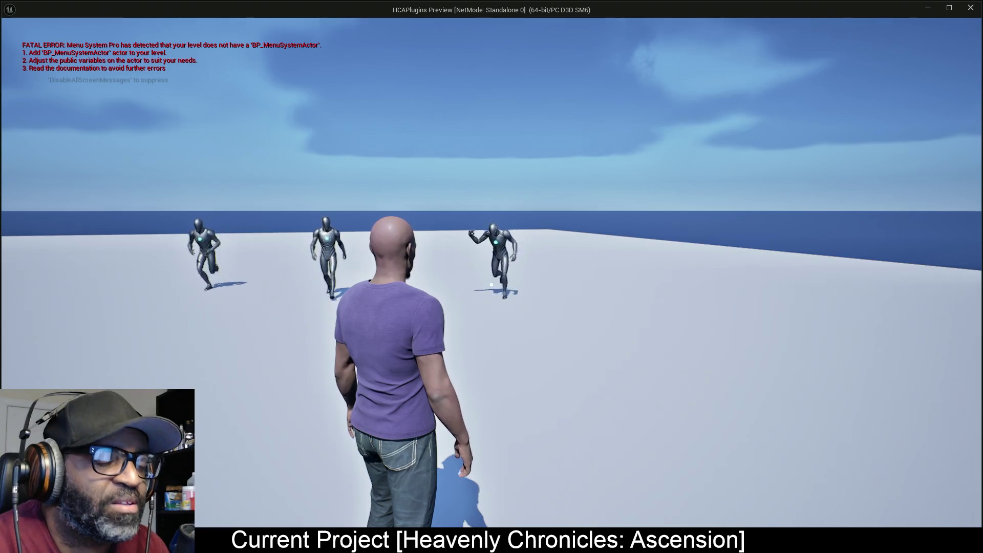
Attack the mannequins with F twice, grapple one with right-click, then exit the preview
key(f)
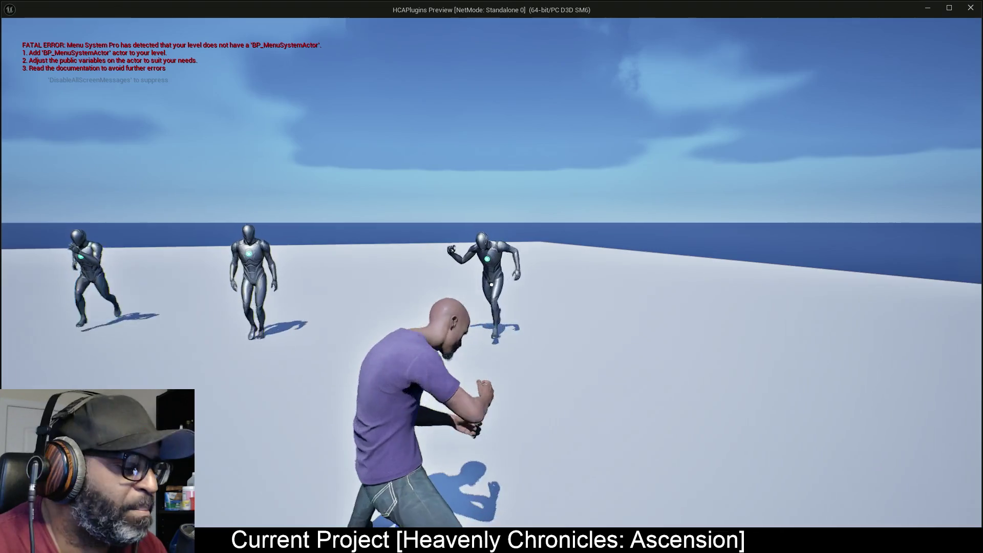
key(f)
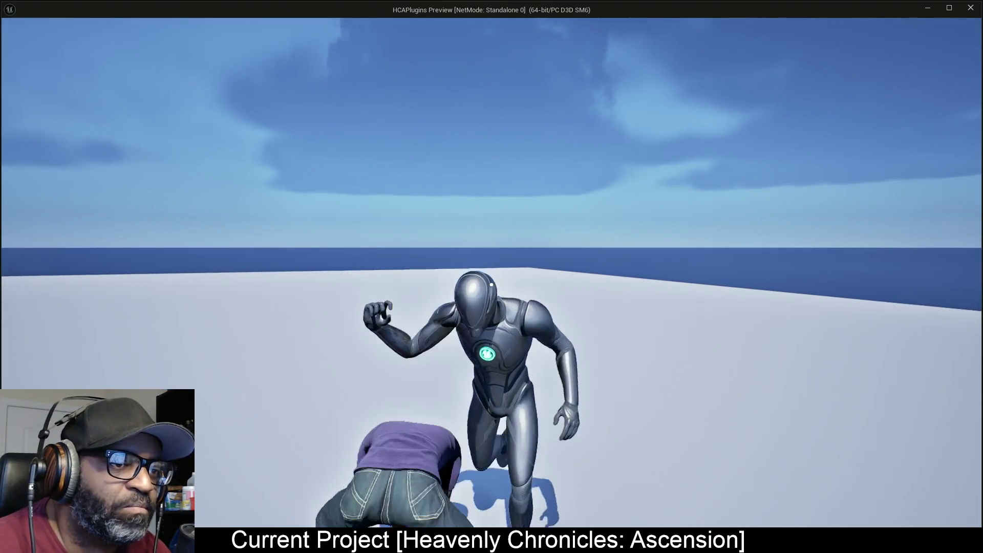
right_click(491, 284)
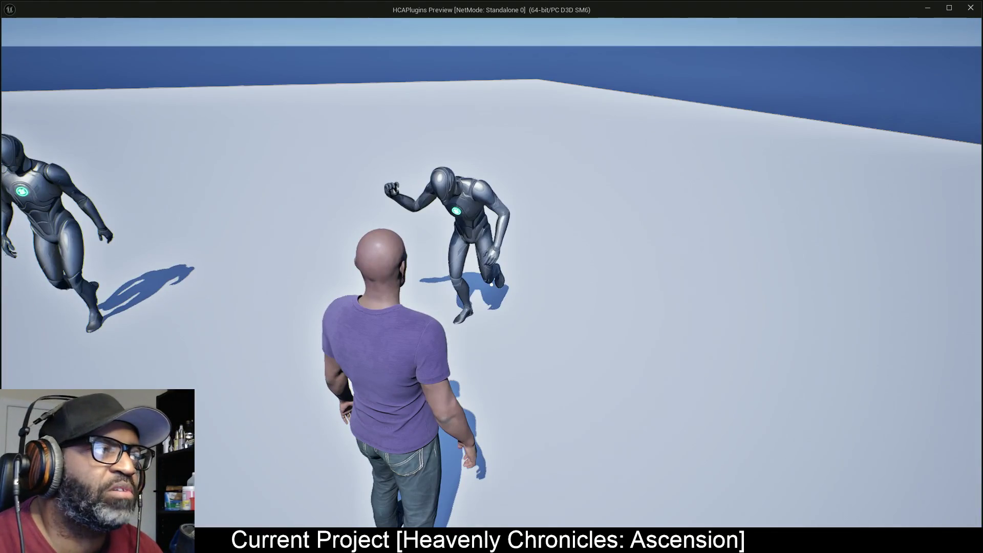
key(Escape)
key(super+Tab)
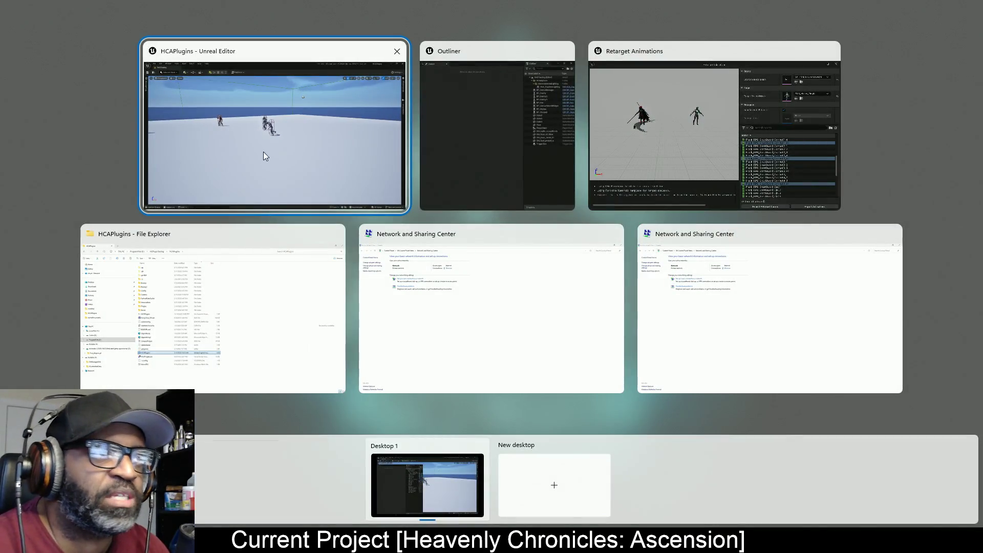
Switch to the Souls-like tutorial in Firefox and play it full screen
click(325, 160)
key(alt+Tab)
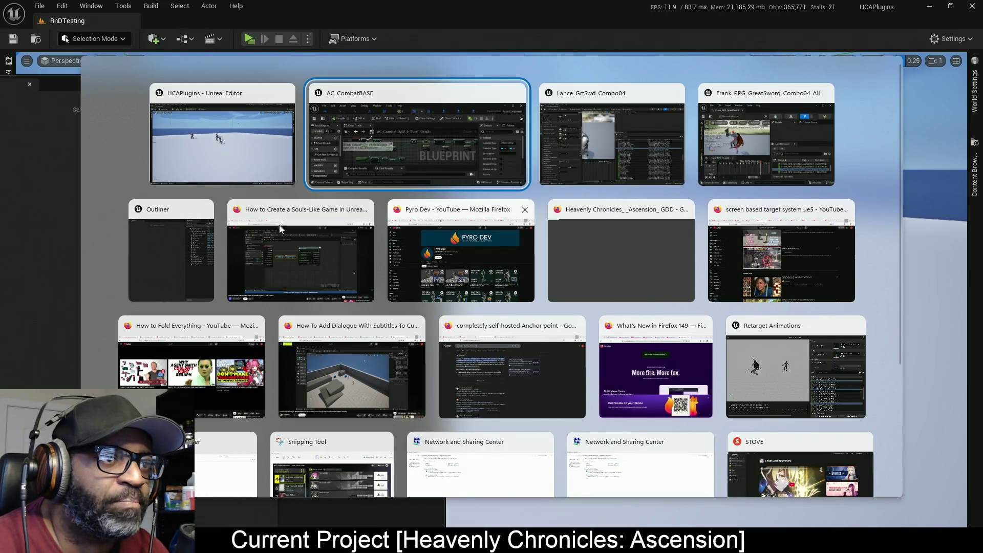
click(315, 258)
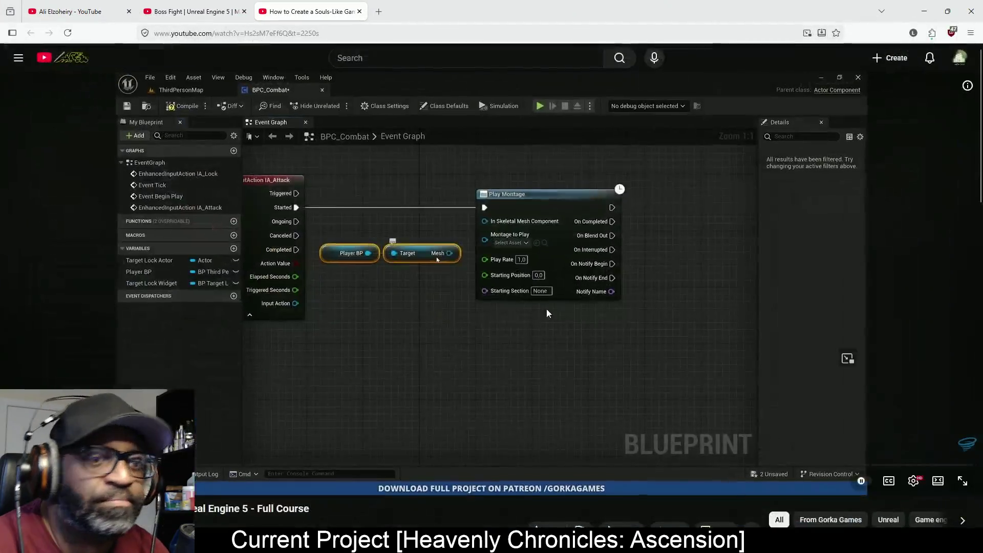
click(914, 481)
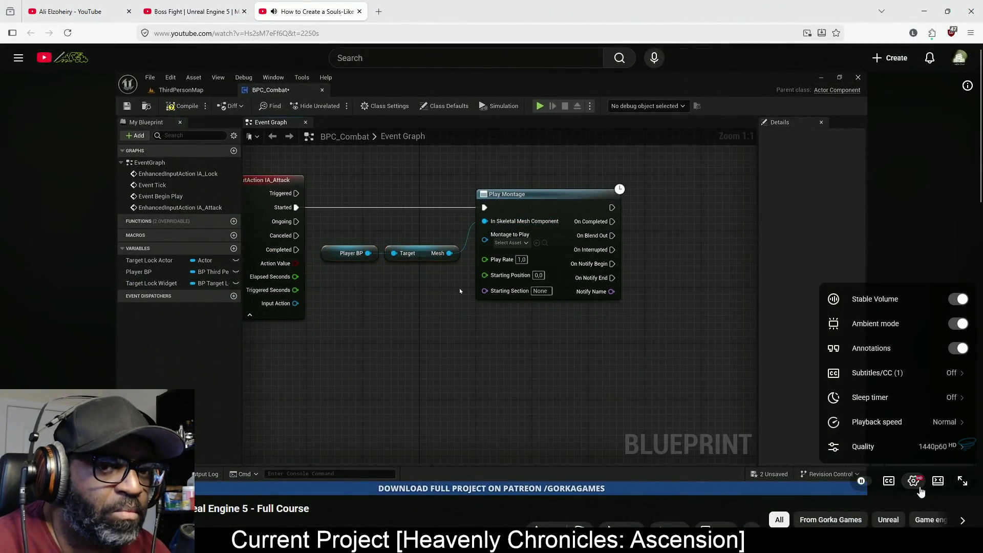
click(914, 481)
click(966, 486)
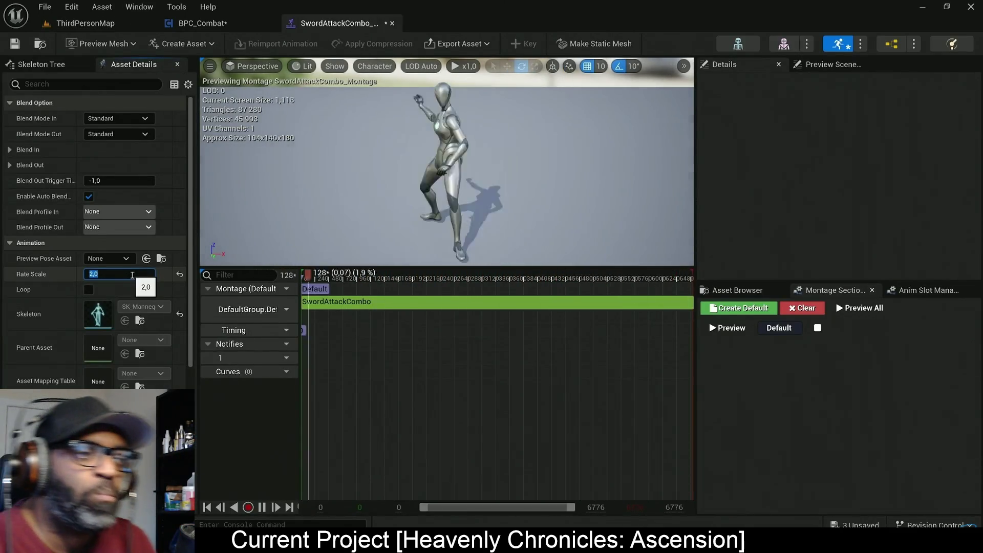
Set the SwordAttackCombo montage's Rate Scale to 1.5 and save
text(1,5)
key(Return)
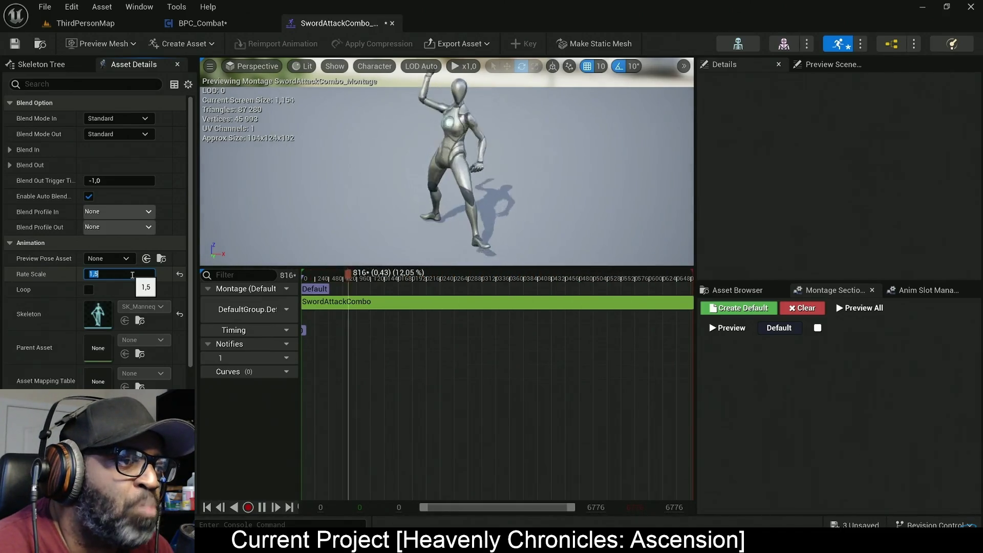
key(ctrl+s)
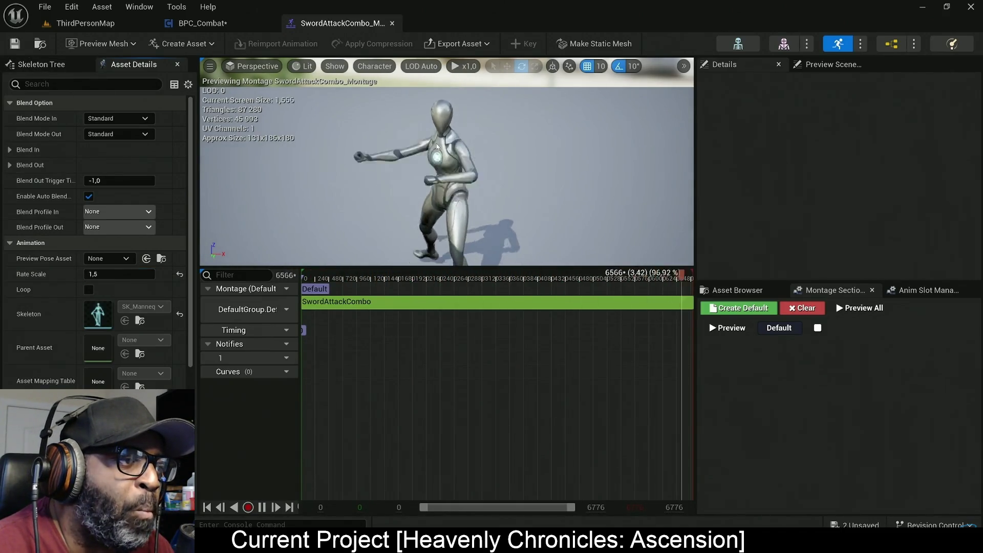
click(82, 23)
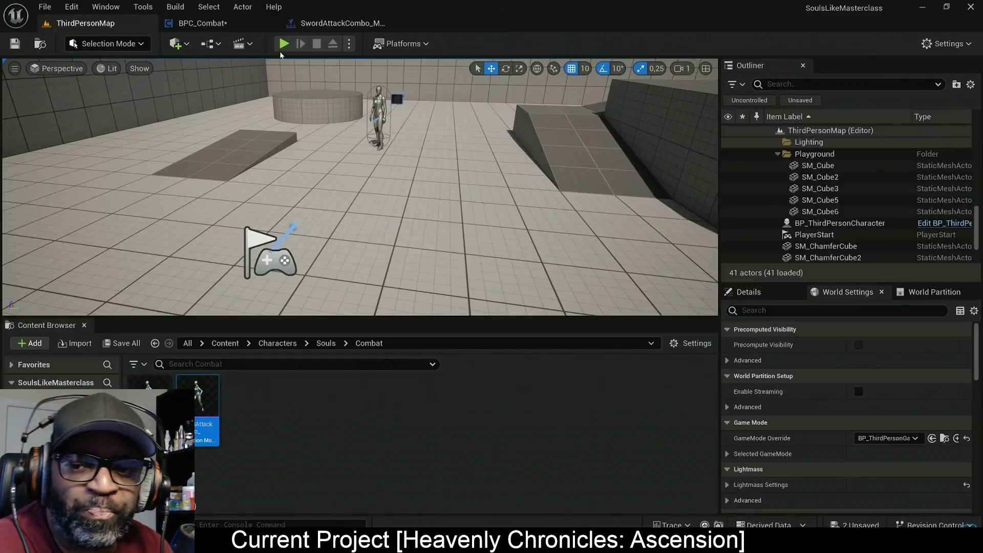
click(300, 142)
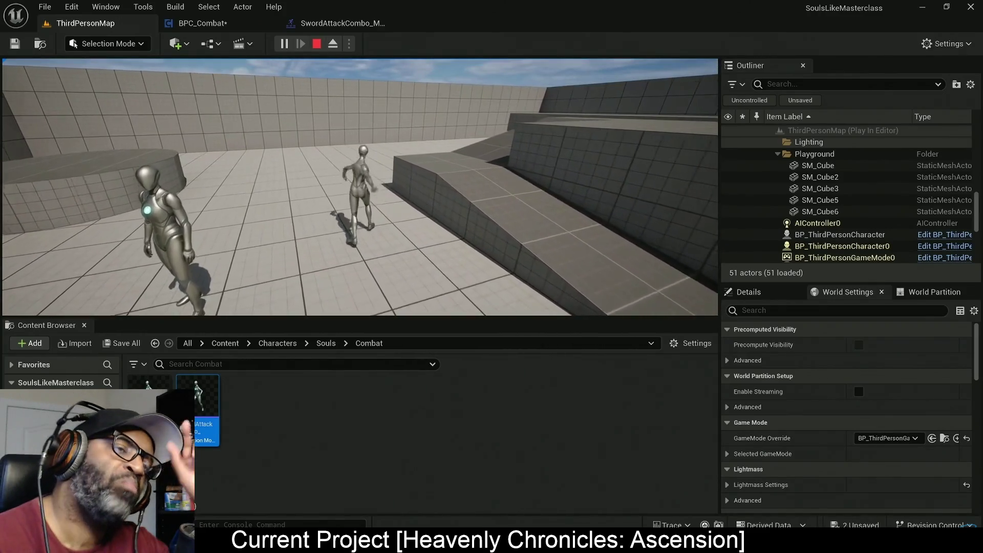
key(Escape)
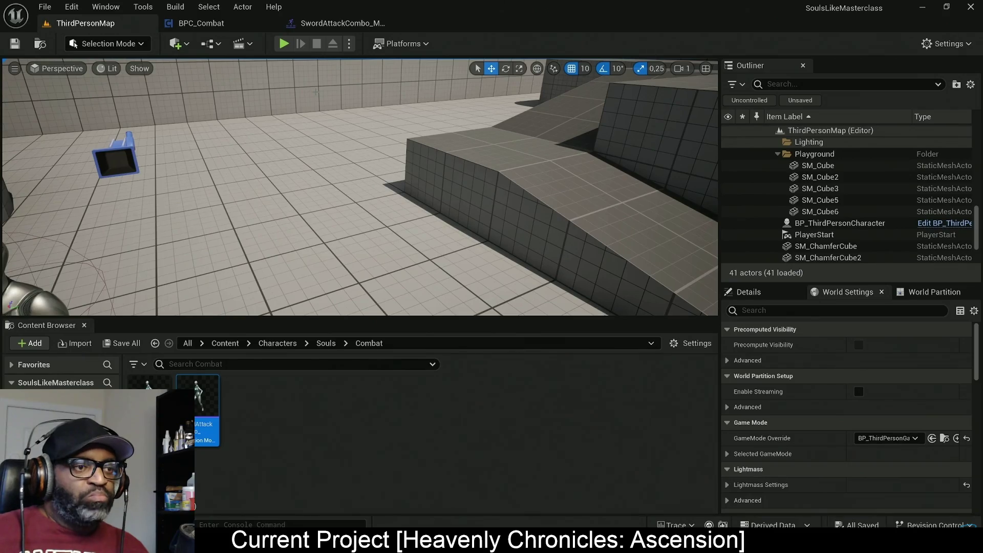
click(201, 23)
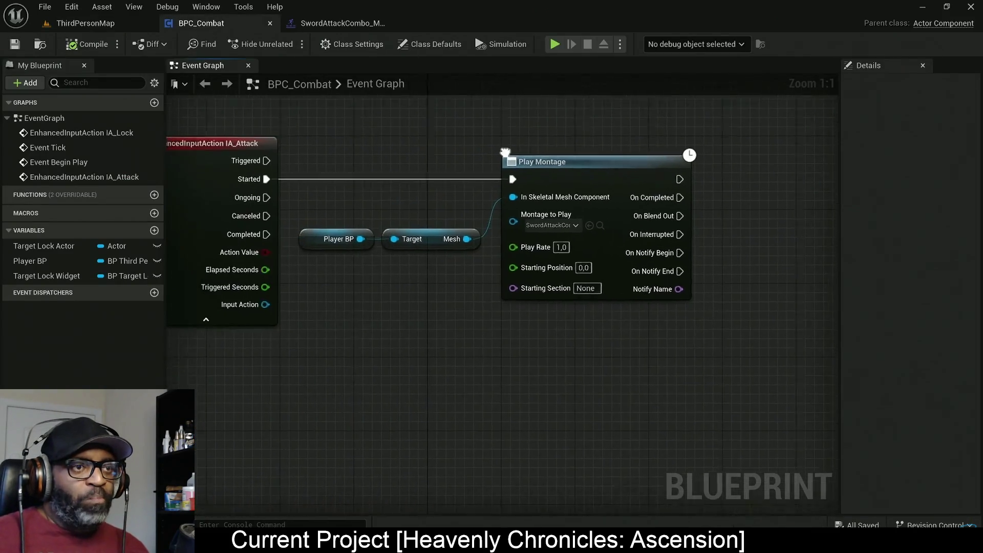
Append '?' to the Is Attacking variable name and add a NOT Boolean node
click(154, 231)
text(isAttacking)
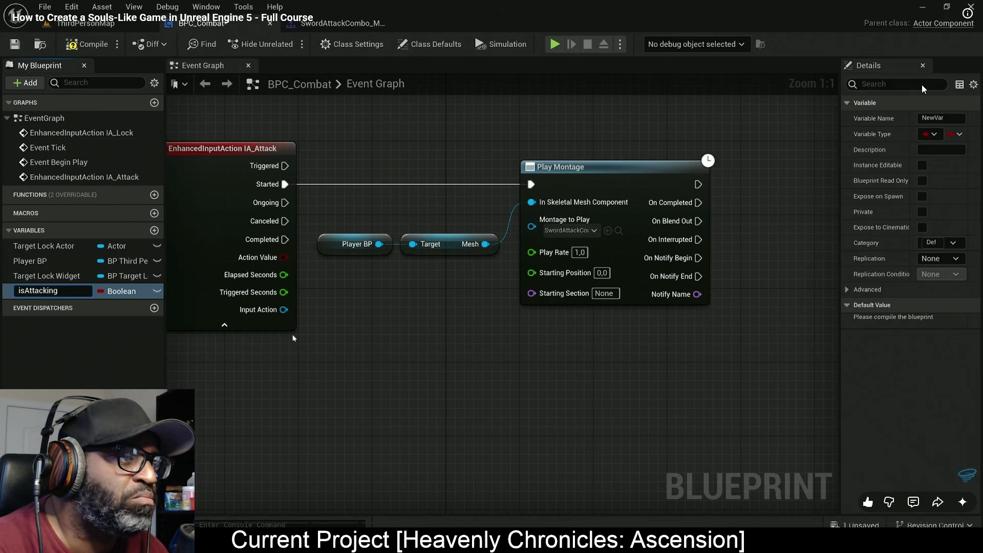
text(?)
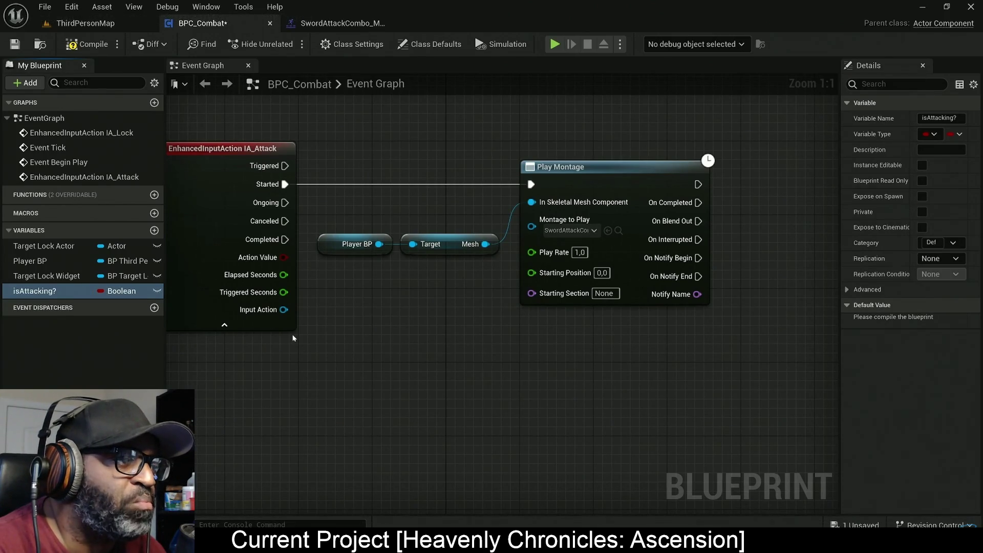
drag(109, 291, 415, 179)
click(339, 216)
text(not bo)
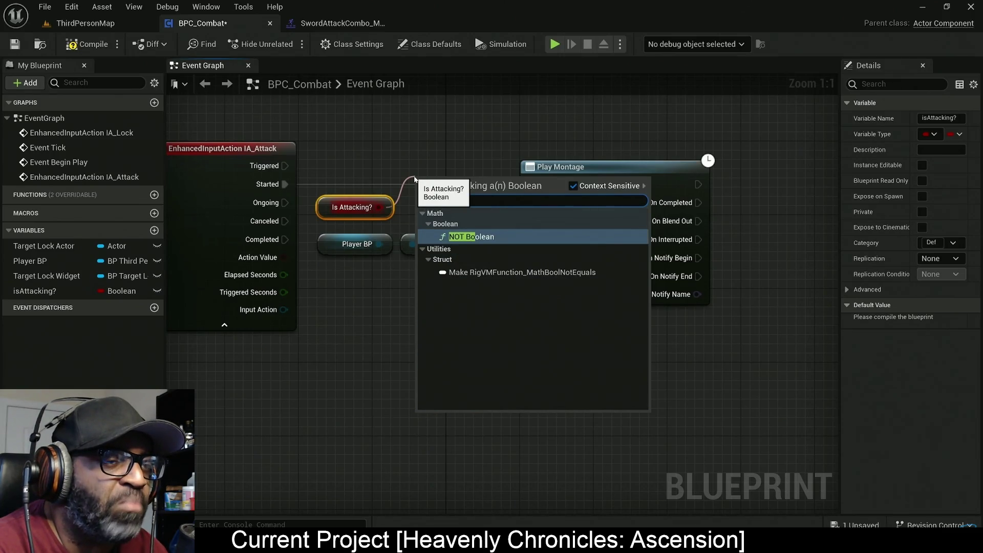
key(Return)
Add a Branch node wired after the NOT output, then pause the tutorial
scroll(450, 184, down, 1)
drag(450, 181, 451, 202)
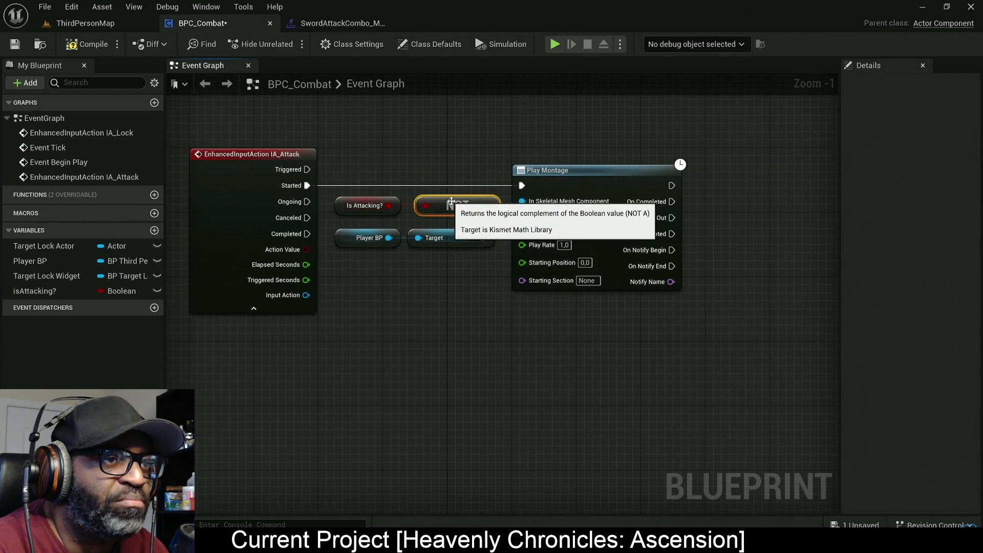
scroll(451, 202, down, 1)
drag(351, 175, 676, 320)
click(415, 212)
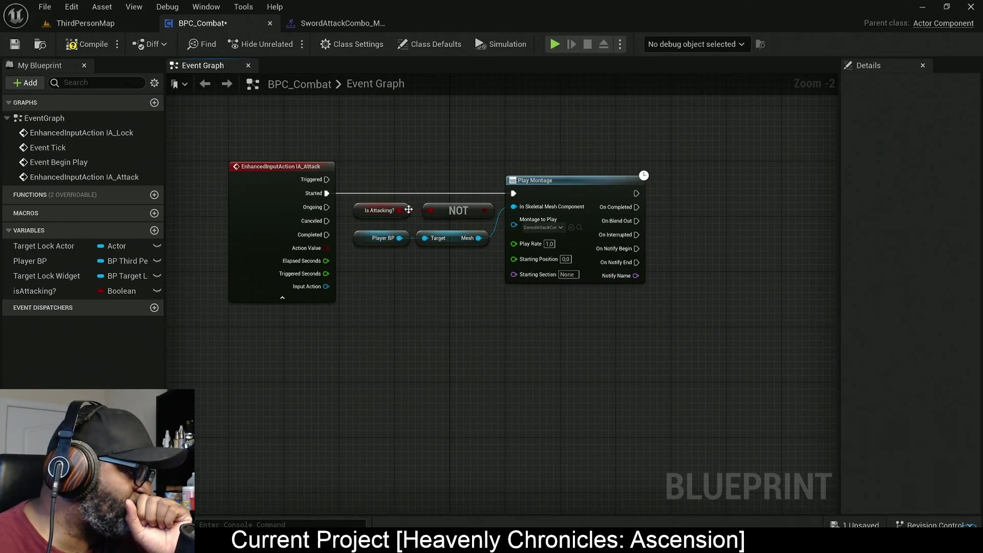
drag(408, 231, 605, 292)
drag(549, 194, 770, 193)
mouse_move(387, 240)
mouse_down()
mouse_move(334, 282)
mouse_move(512, 287)
mouse_move(421, 275)
mouse_move(502, 236)
mouse_up()
text(branch)
key(Return)
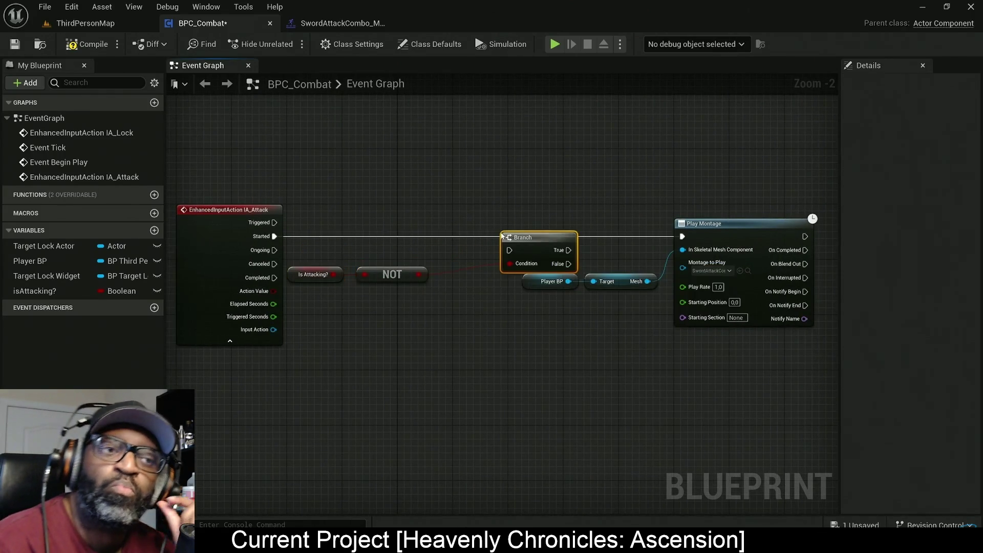
click(679, 207)
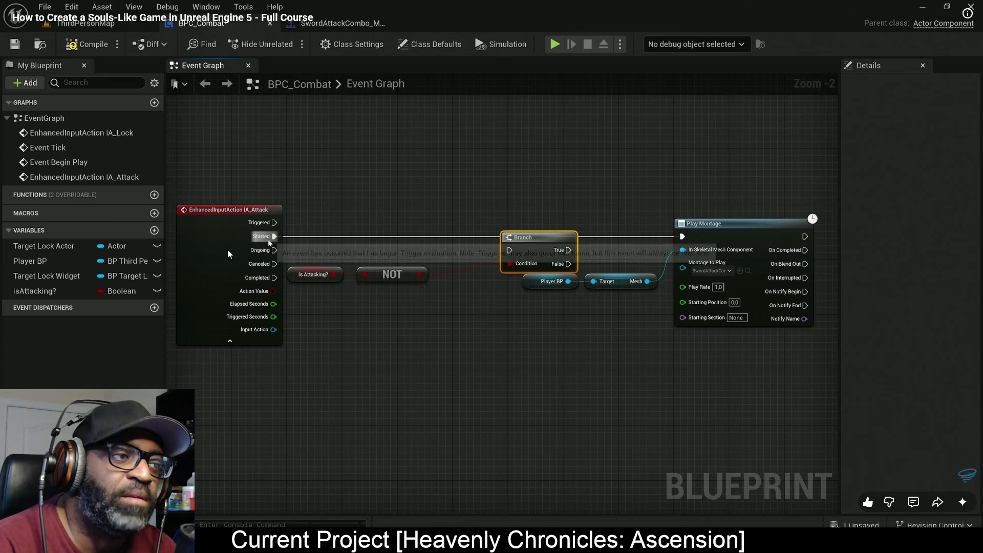
Resume the tutorial through the SET Is Attacking? nodes placed around Play Montage
click(604, 209)
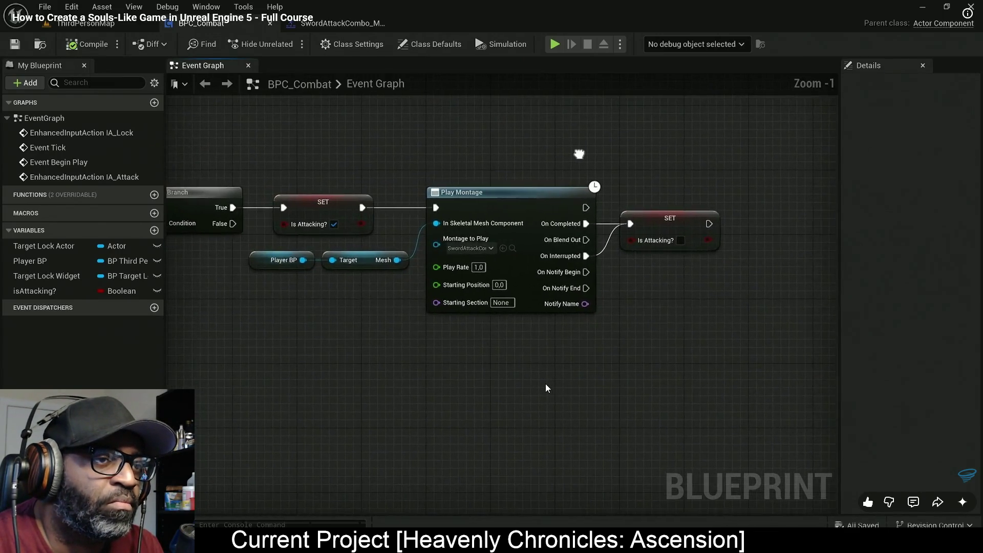
drag(632, 179, 541, 175)
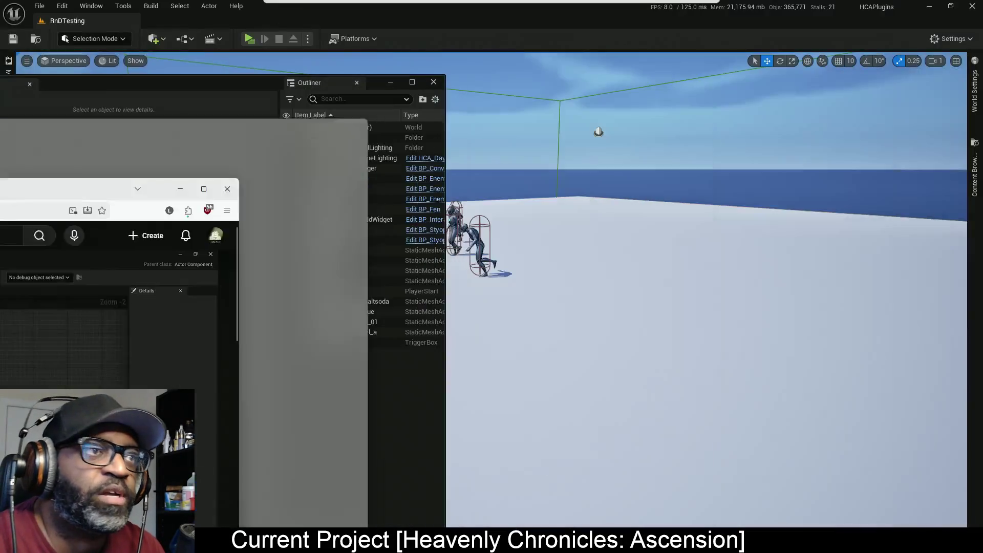
Return to the AC_CombatBASE blueprint and bring the attack events comment box into view
key(alt+Tab)
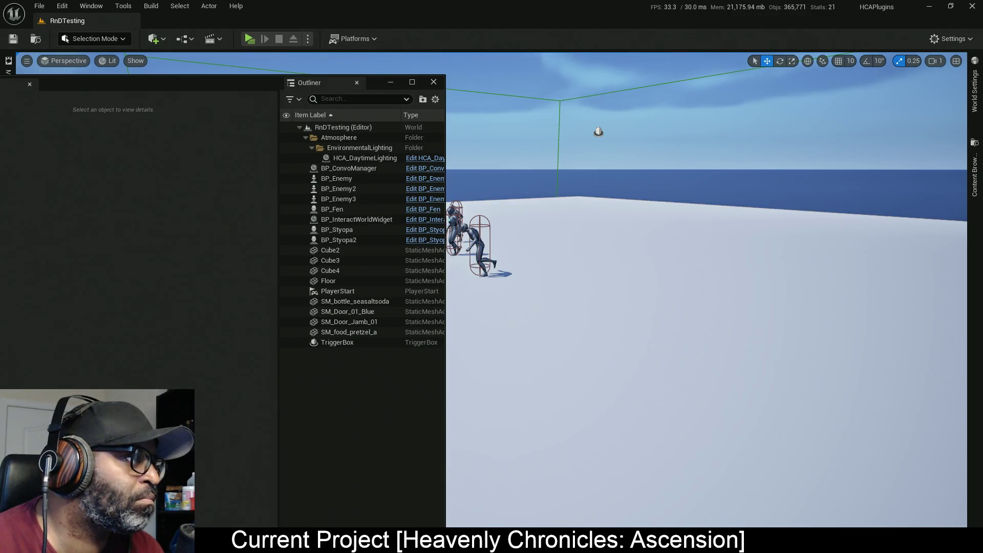
key(alt+Tab)
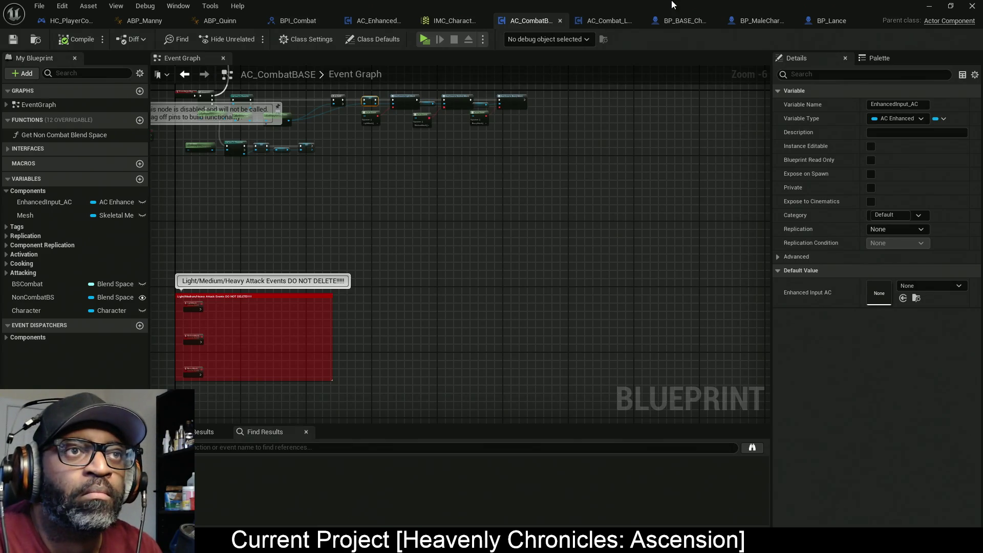
drag(301, 289, 462, 232)
scroll(363, 276, up, 4)
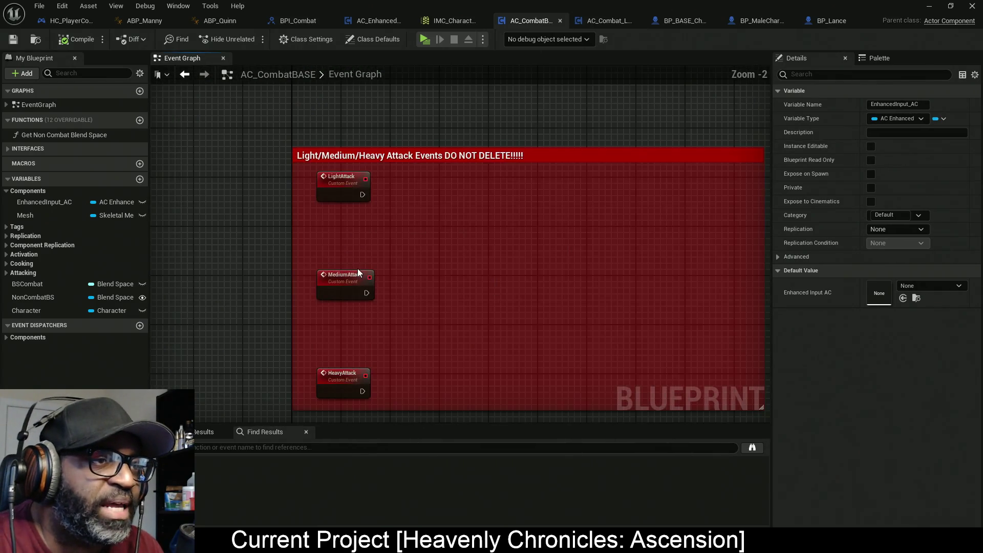
scroll(512, 202, down, 2)
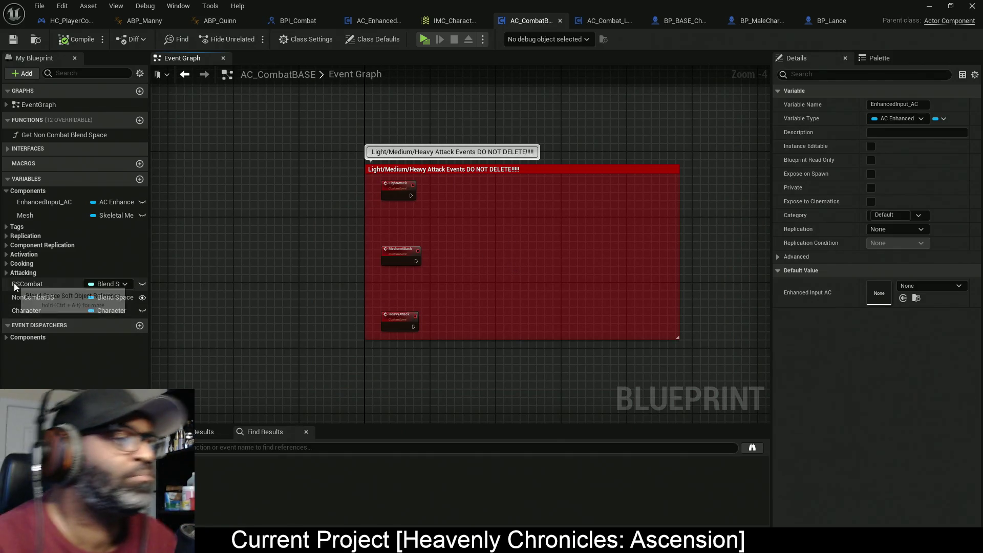
Add a bIsAttacking? variable, compile, and place its getter beside LightAttack
click(140, 179)
text(bIsAttacking?)
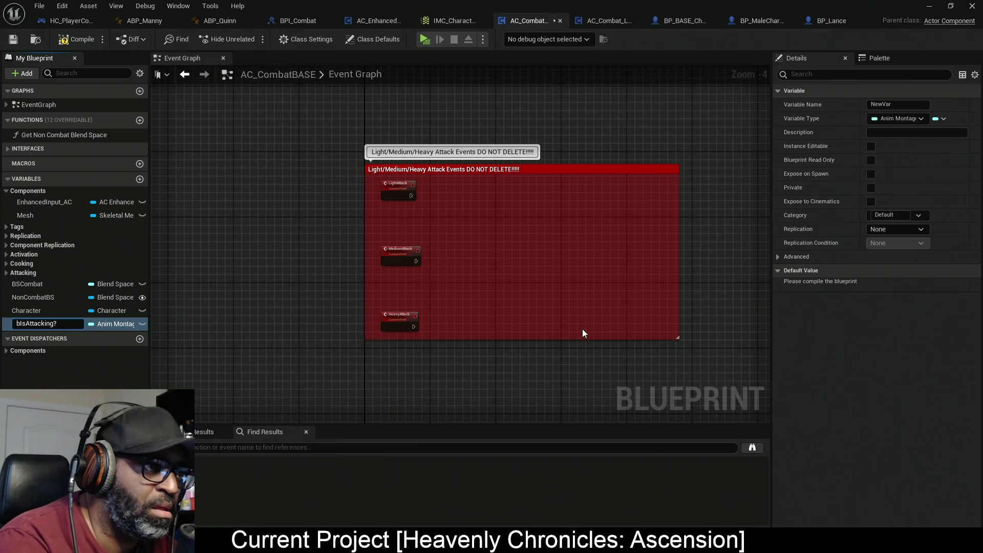
key(Return)
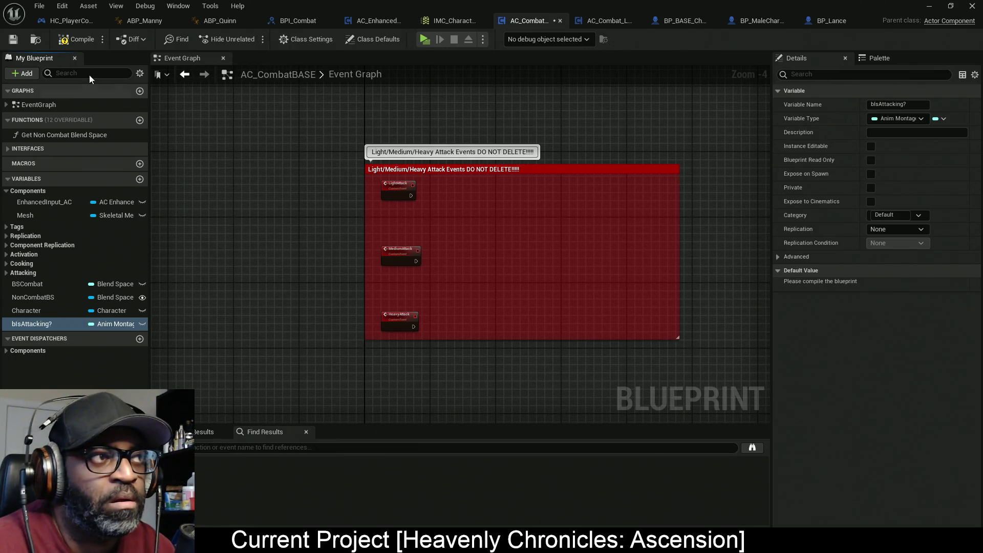
key(F7)
scroll(226, 308, up, 2)
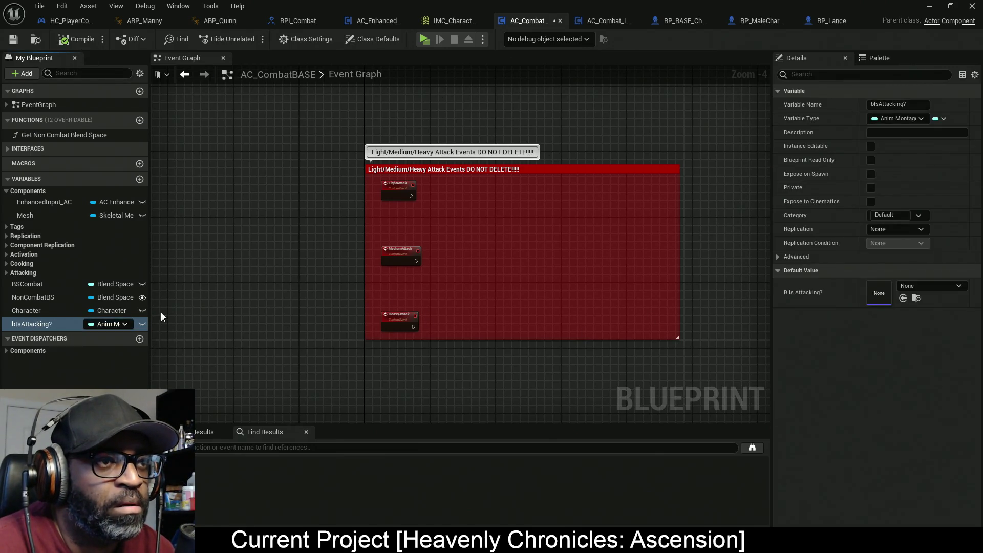
mouse_move(36, 325)
mouse_down()
mouse_move(503, 184)
mouse_move(443, 174)
mouse_up()
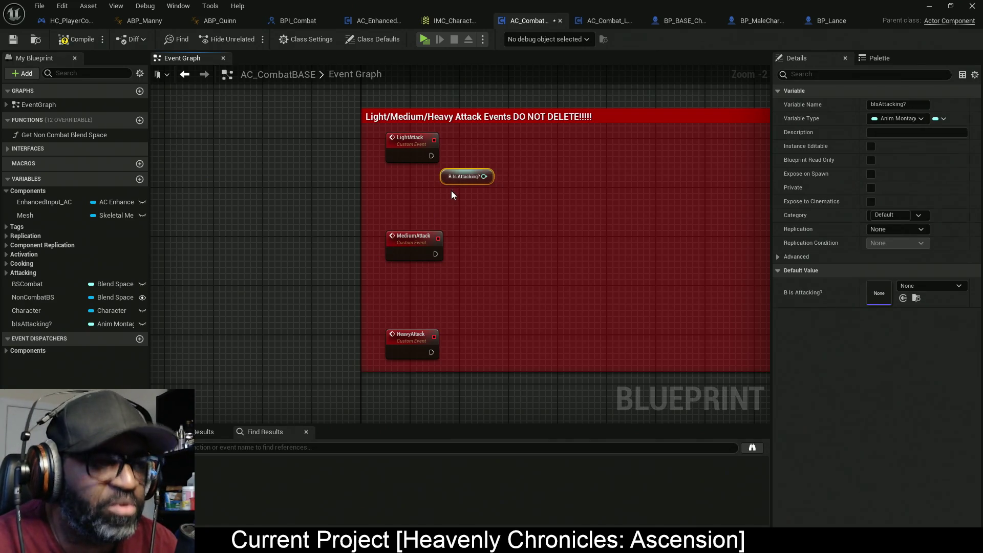
Make bIsAttacking? a Boolean and route LightAttack through a Branch on NOT Is Attacking?
key(Delete)
click(110, 323)
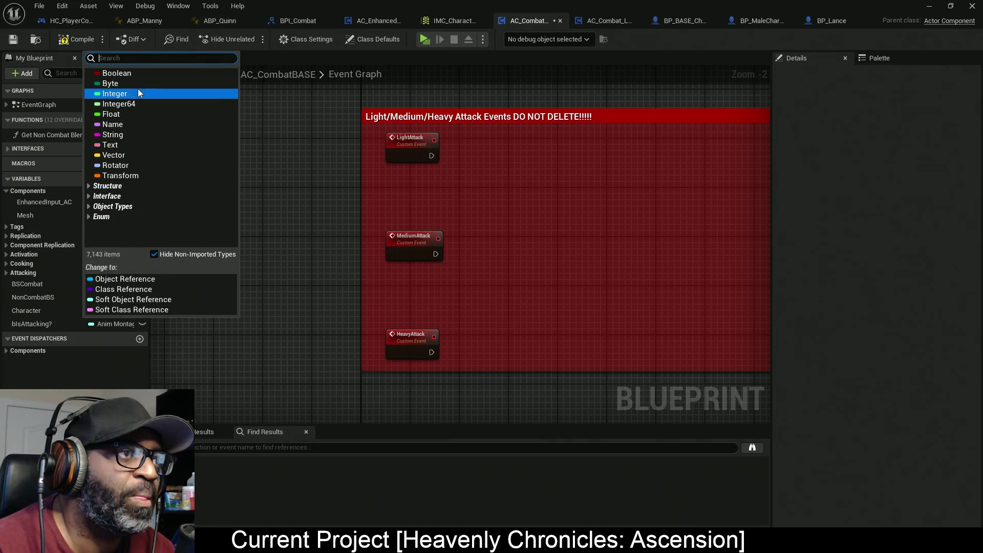
click(211, 130)
mouse_move(14, 328)
mouse_down()
mouse_move(503, 216)
mouse_move(451, 168)
mouse_move(534, 154)
mouse_up()
text(!)
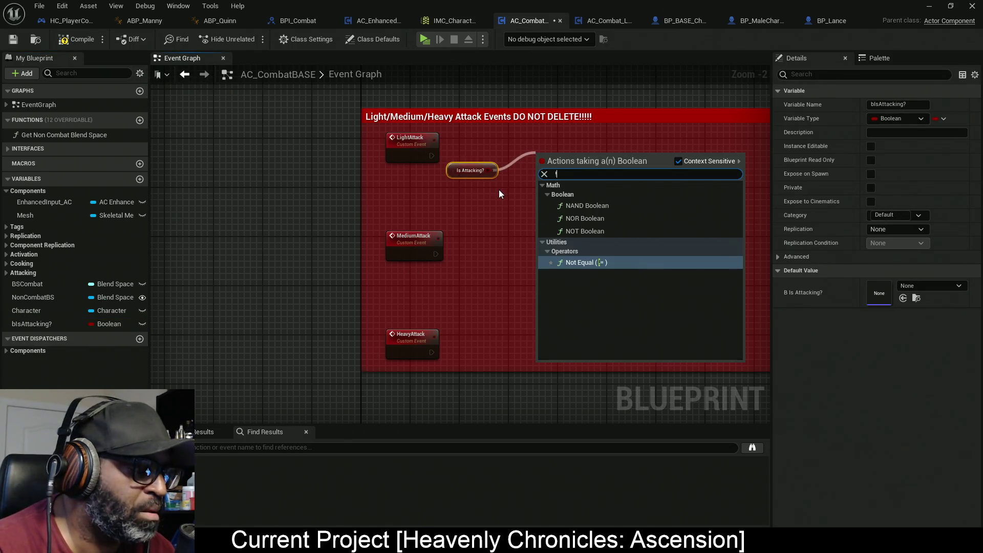
click(596, 231)
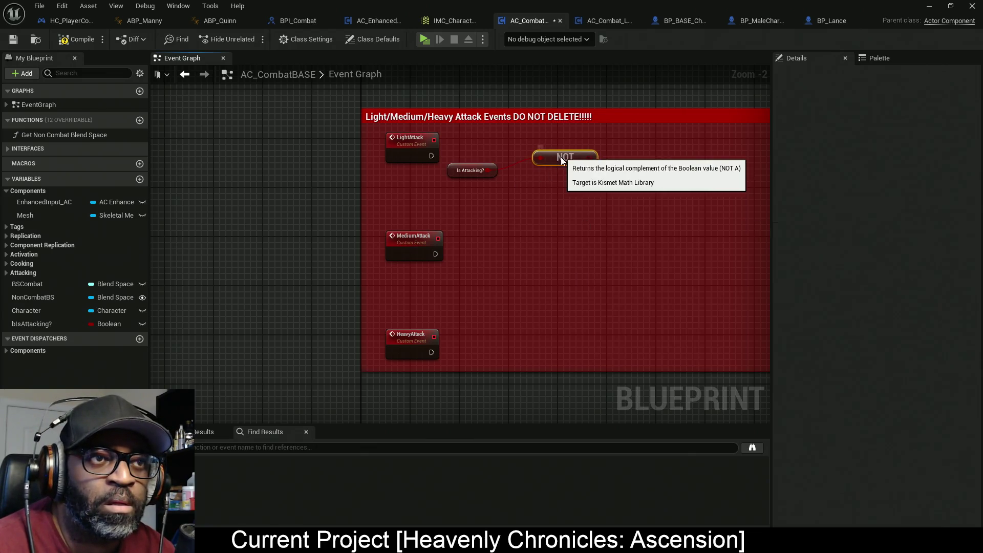
drag(577, 198, 445, 161)
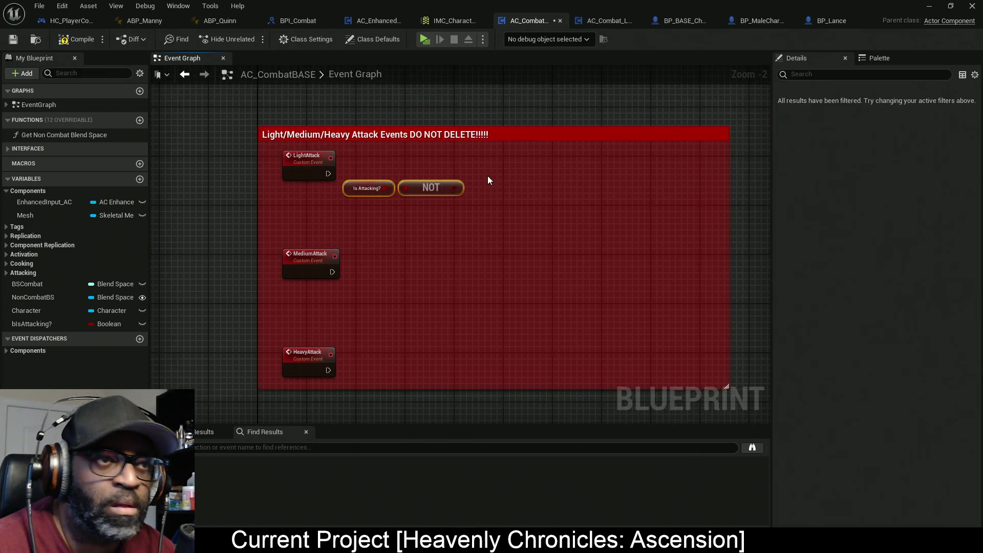
click(490, 166)
click(491, 164)
drag(498, 192, 328, 173)
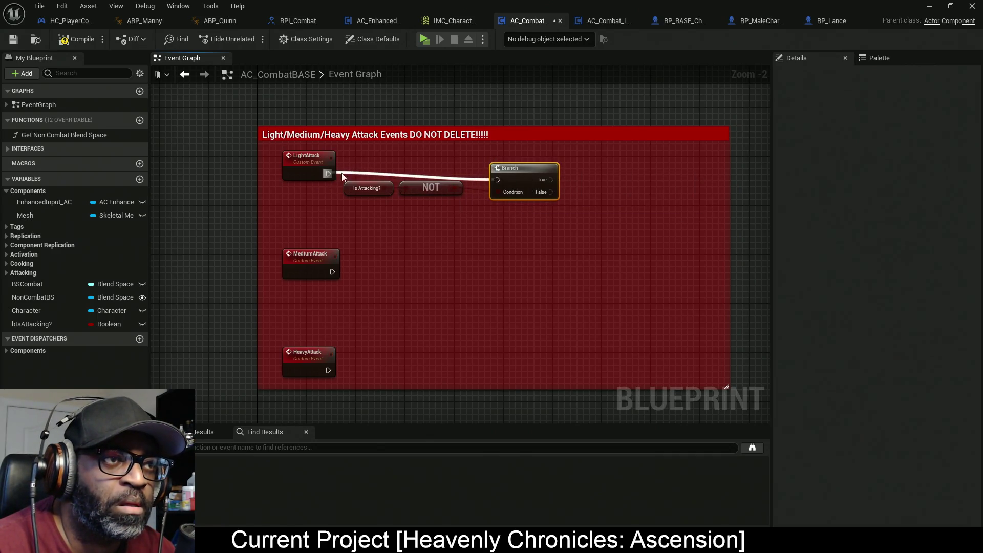
drag(579, 153, 370, 202)
Align the check nodes and add SET bIsAttacking? checked on the Branch's True output
drag(520, 168, 514, 161)
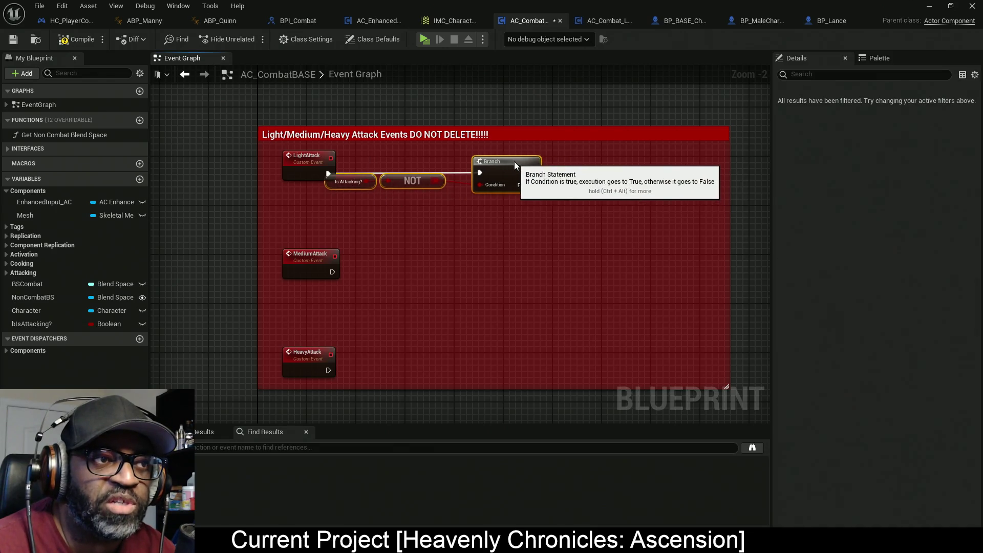
click(435, 204)
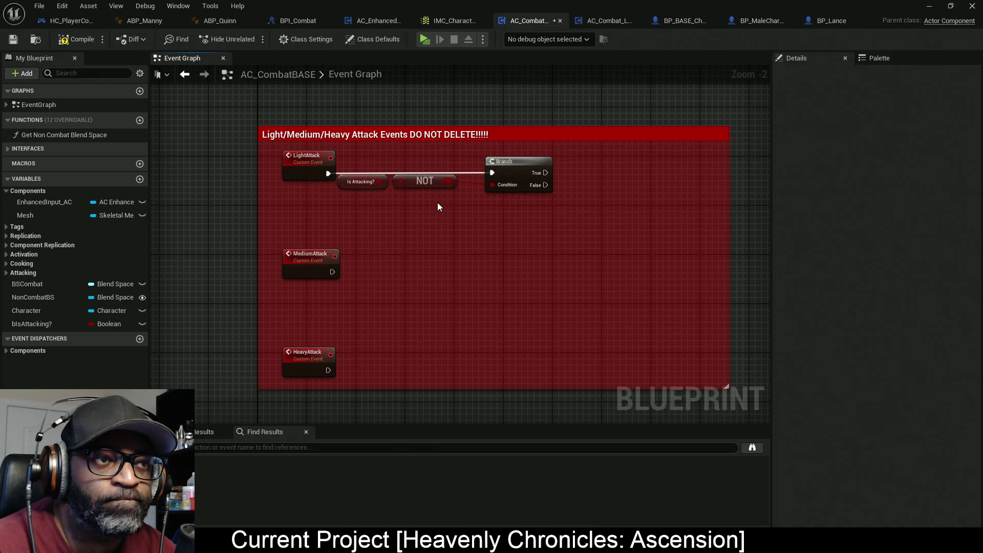
scroll(491, 204, up, 2)
mouse_move(610, 129)
mouse_down()
mouse_move(324, 215)
mouse_move(253, 220)
mouse_up()
key(q)
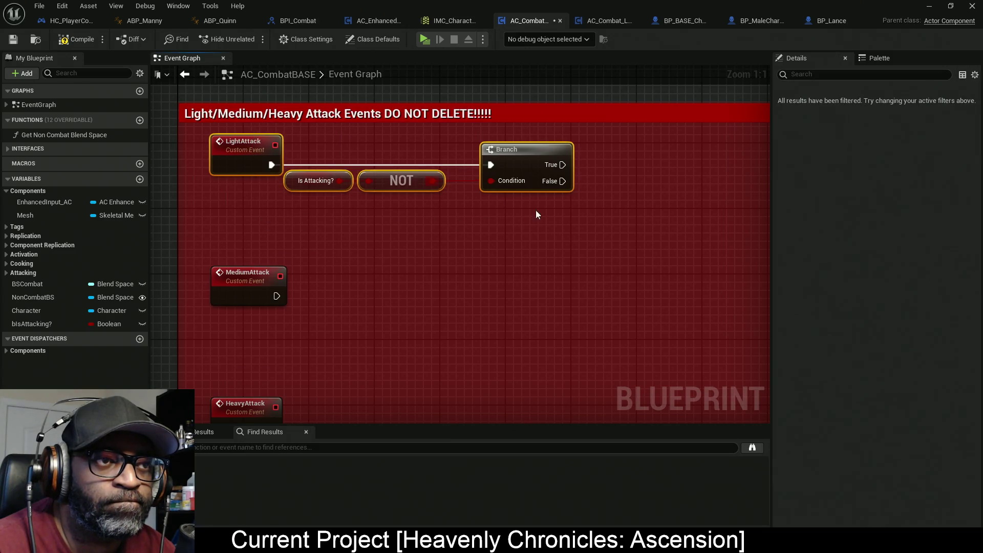
click(521, 213)
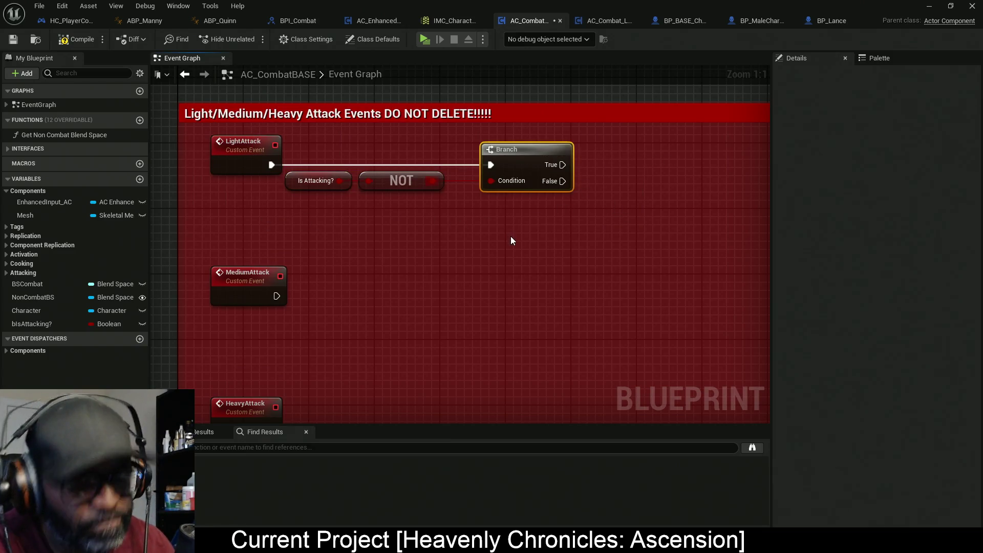
key(f)
drag(517, 223, 438, 243)
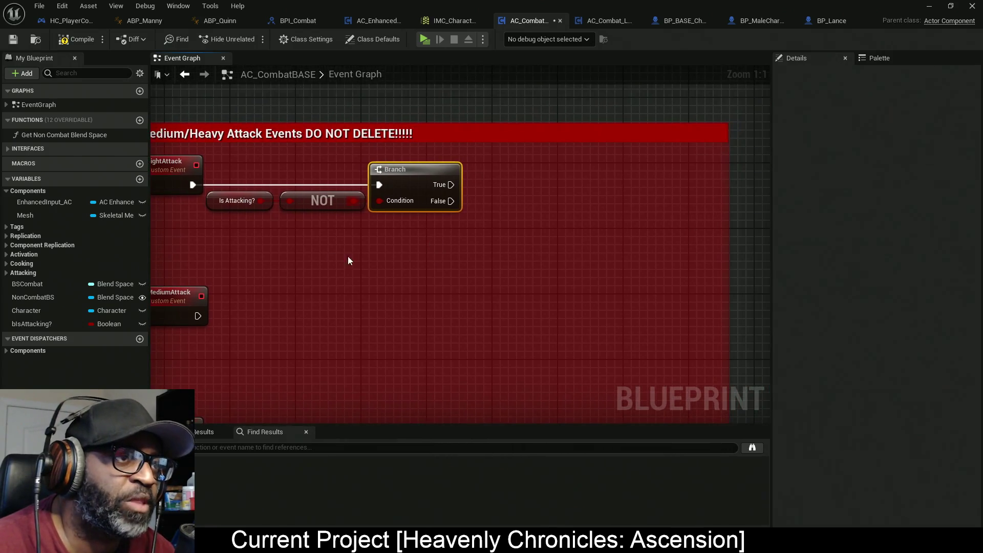
click(128, 324)
drag(128, 323, 512, 189)
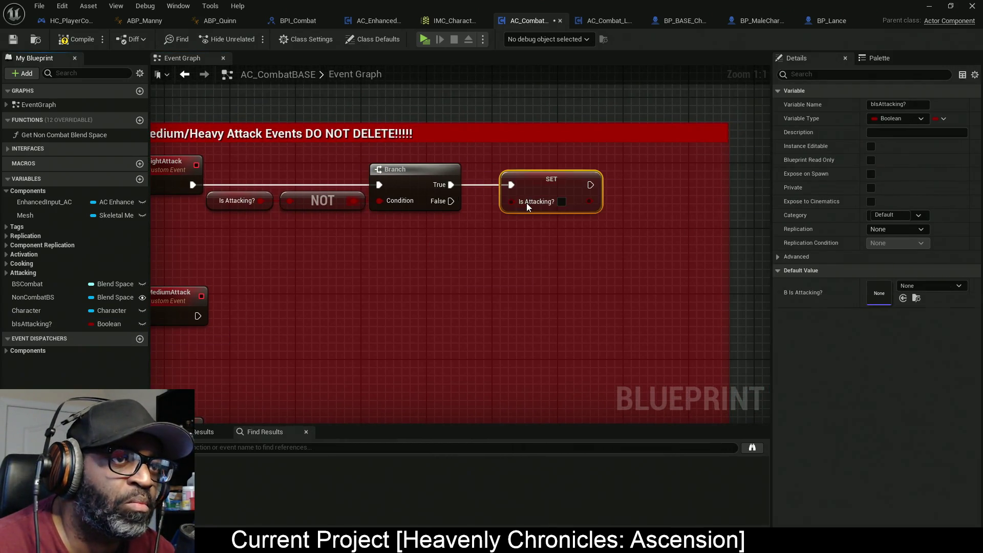
click(561, 202)
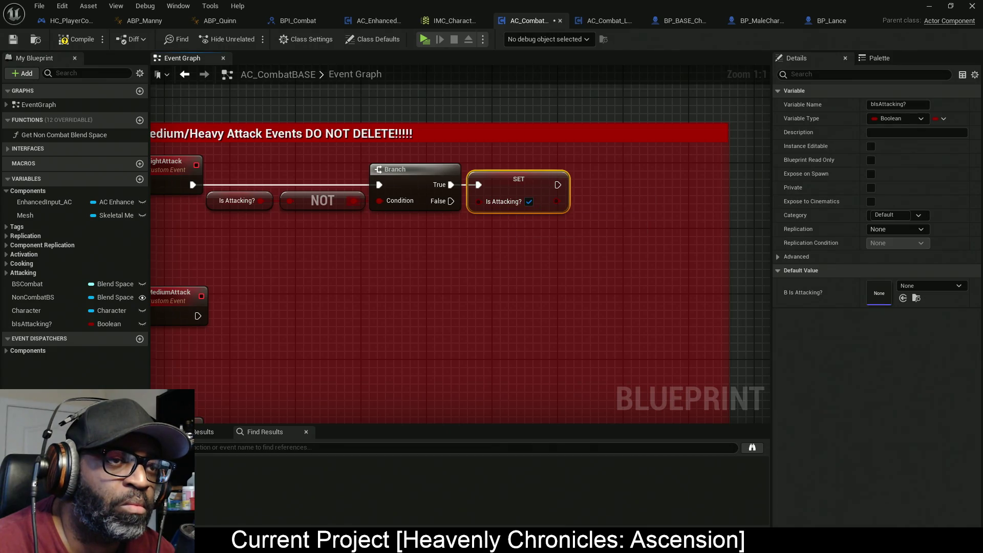
Copy the whole attacking check and place it beside MediumAttack
mouse_move(643, 165)
mouse_down()
mouse_move(344, 225)
mouse_move(293, 224)
mouse_up()
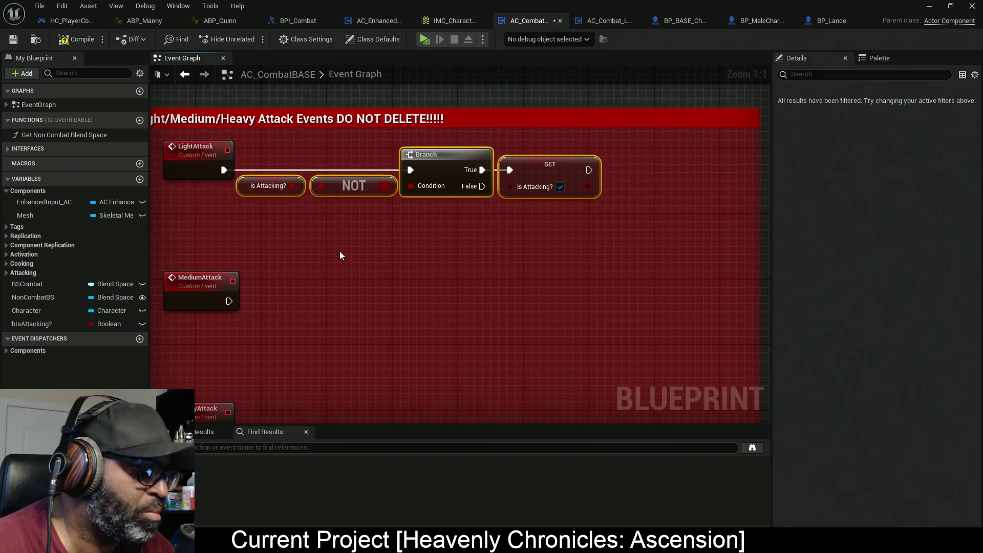
key(ctrl+c)
key(ctrl+v)
mouse_move(412, 272)
mouse_down()
mouse_move(441, 302)
mouse_move(211, 300)
mouse_move(229, 301)
mouse_up()
Paste the Is Attacking? check nodes beside HeavyAttack, wire them into its Branch, and extend the comment box
drag(324, 190, 311, 124)
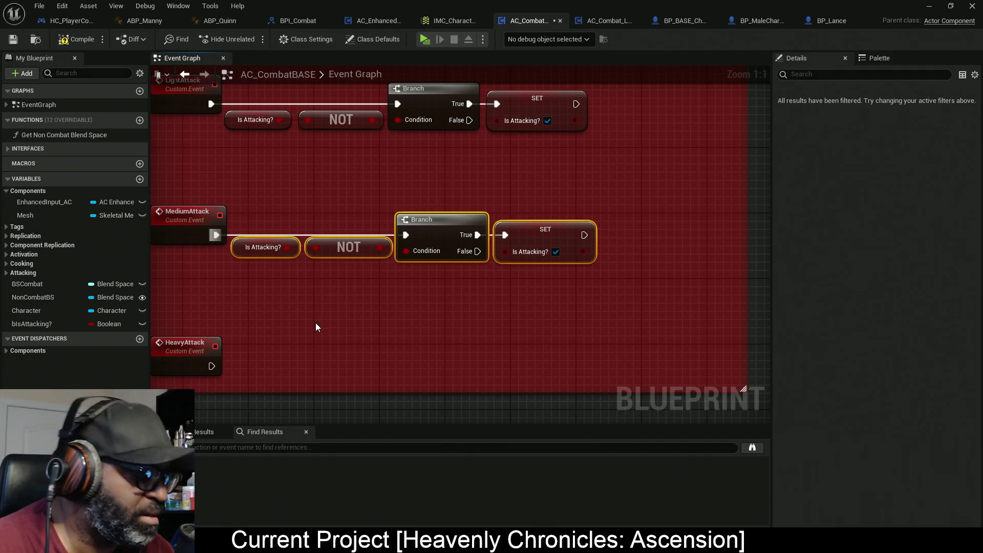
key(ctrl+v)
mouse_move(374, 331)
mouse_down()
mouse_move(421, 272)
mouse_move(263, 307)
mouse_up()
mouse_move(444, 269)
mouse_down()
mouse_move(477, 301)
mouse_move(501, 308)
mouse_move(444, 309)
mouse_up()
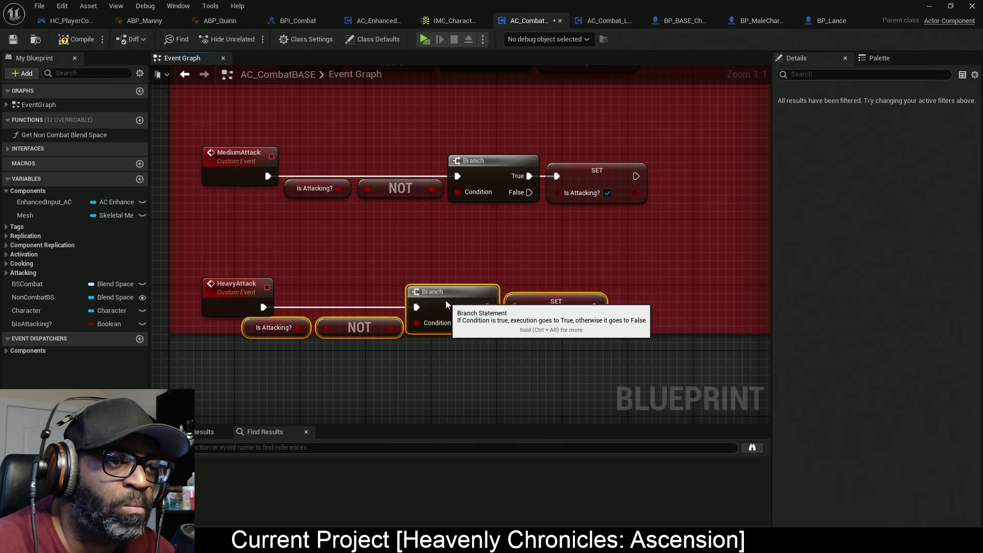
drag(685, 332, 687, 361)
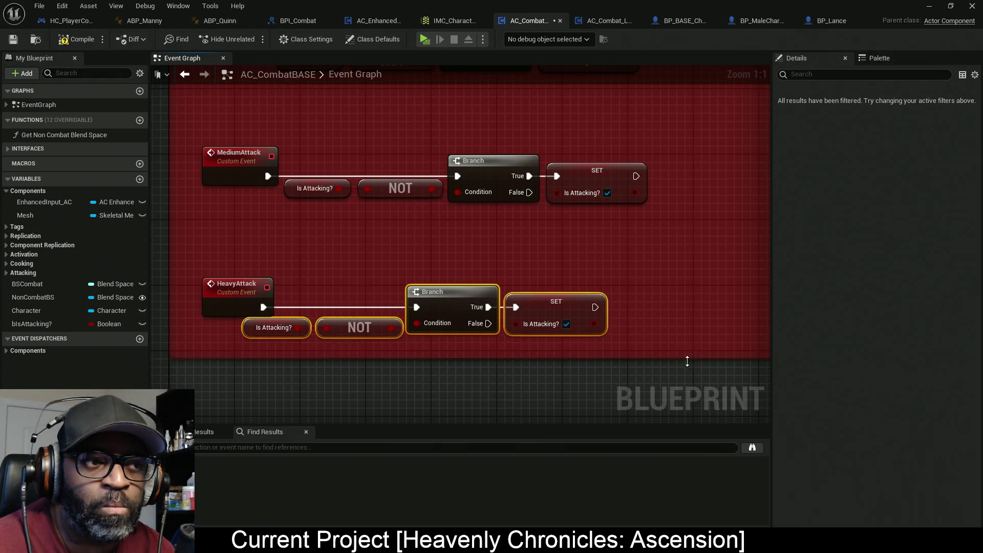
Align the HeavyAttack check chain, compile AC_CombatBASE, and switch to AC_Combat_Lance's event graph
drag(629, 271, 192, 340)
key(q)
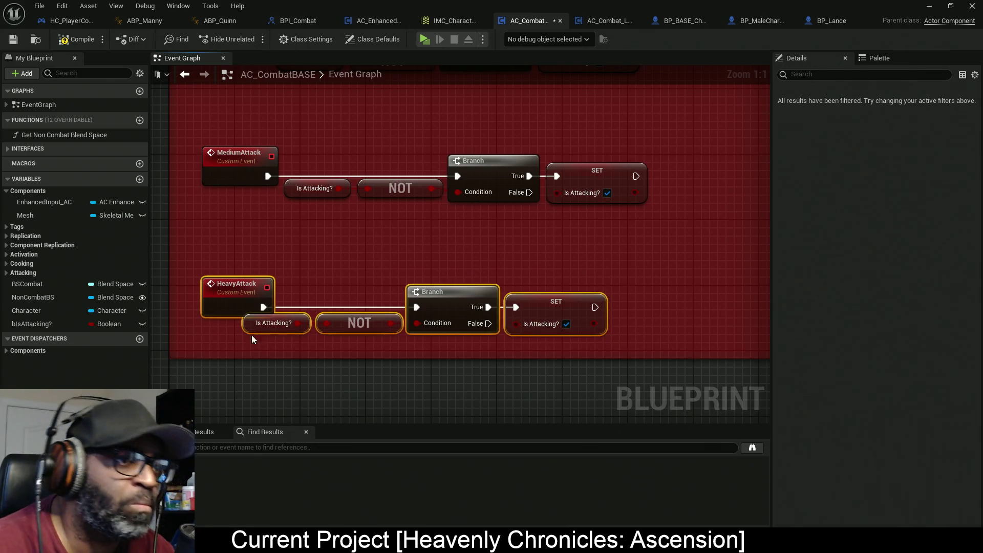
mouse_move(584, 256)
mouse_down()
mouse_move(351, 329)
mouse_move(252, 343)
mouse_up()
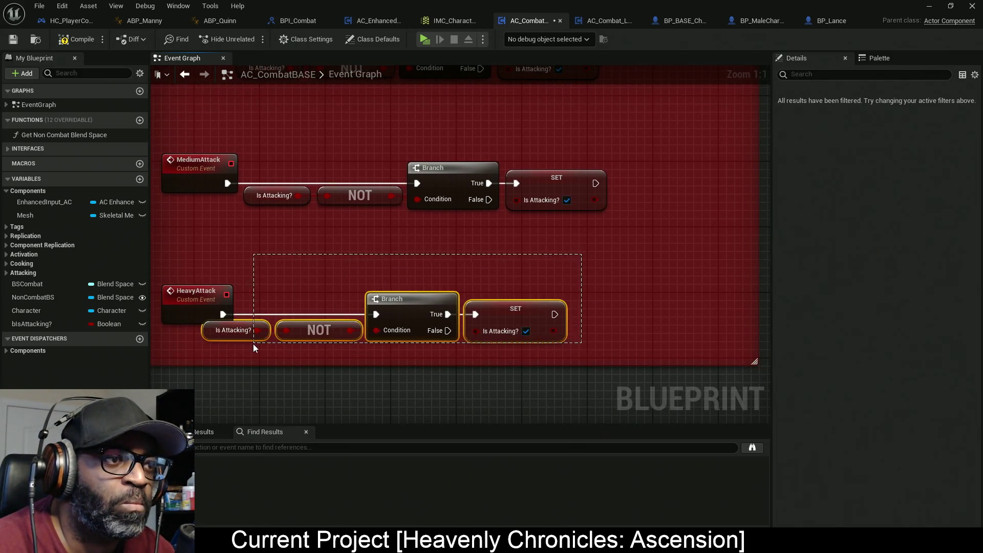
drag(416, 312, 449, 313)
drag(570, 263, 531, 278)
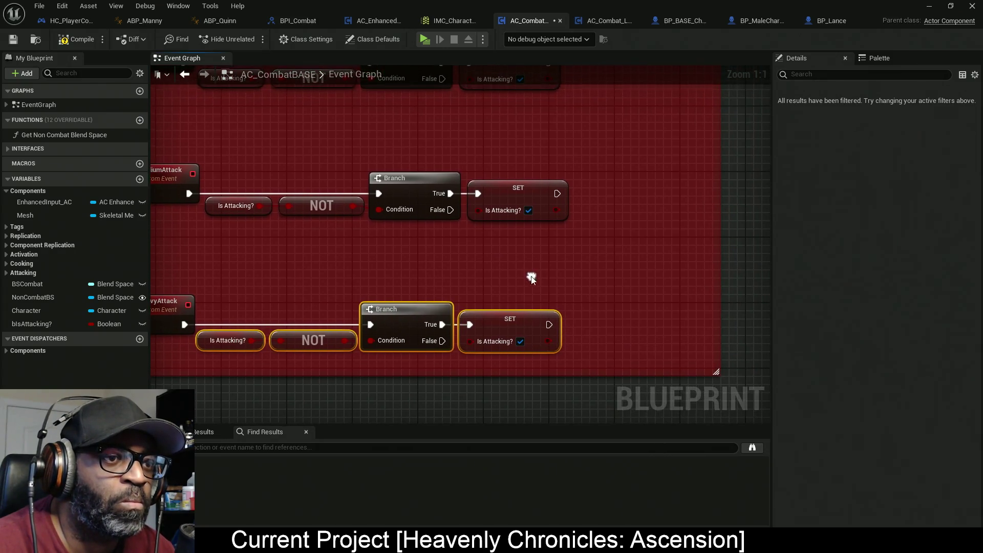
click(78, 40)
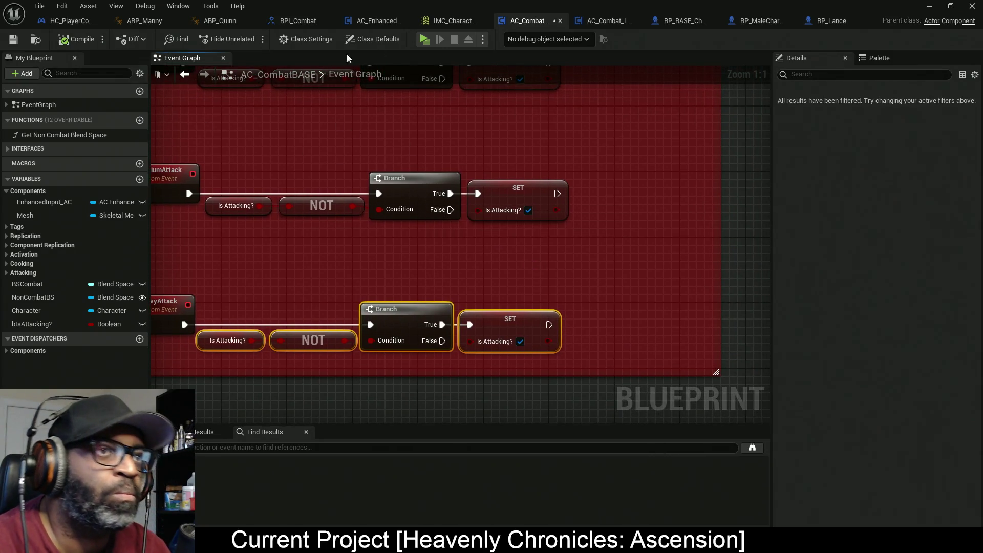
click(607, 23)
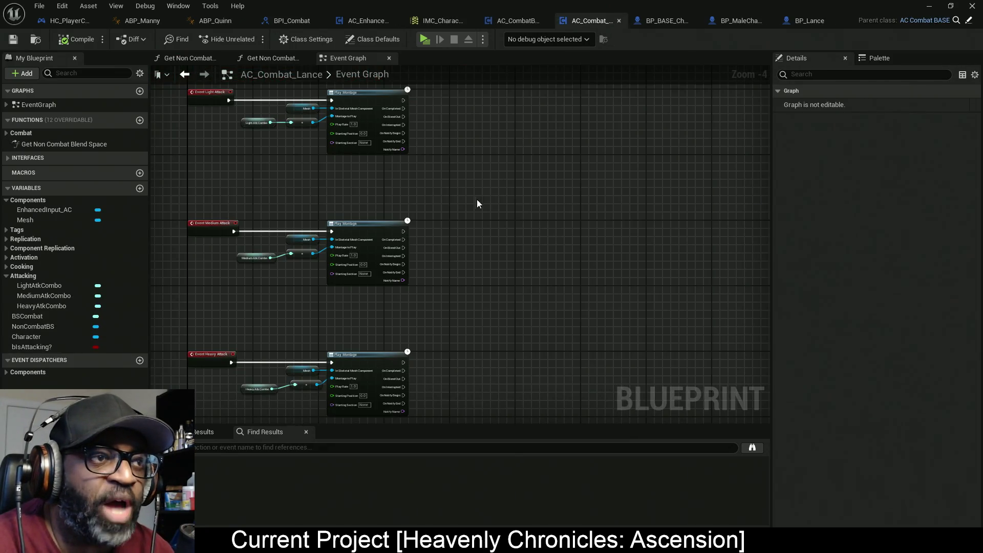
Move the Light Attack Play Montage nodes right to make room after Event Light Attack
mouse_move(522, 124)
mouse_down()
mouse_move(390, 209)
mouse_move(303, 211)
mouse_up()
drag(450, 151, 558, 147)
scroll(397, 200, up, 4)
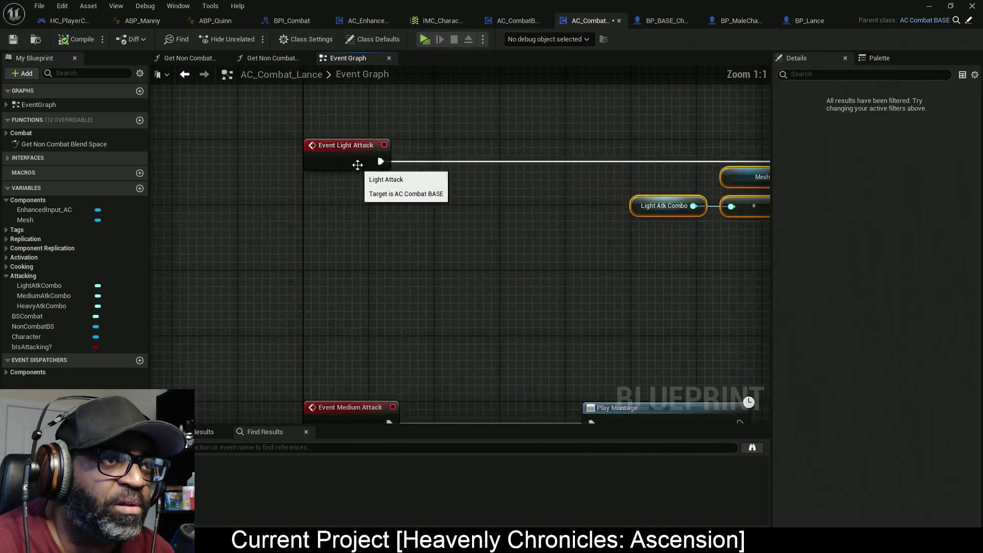
click(314, 151)
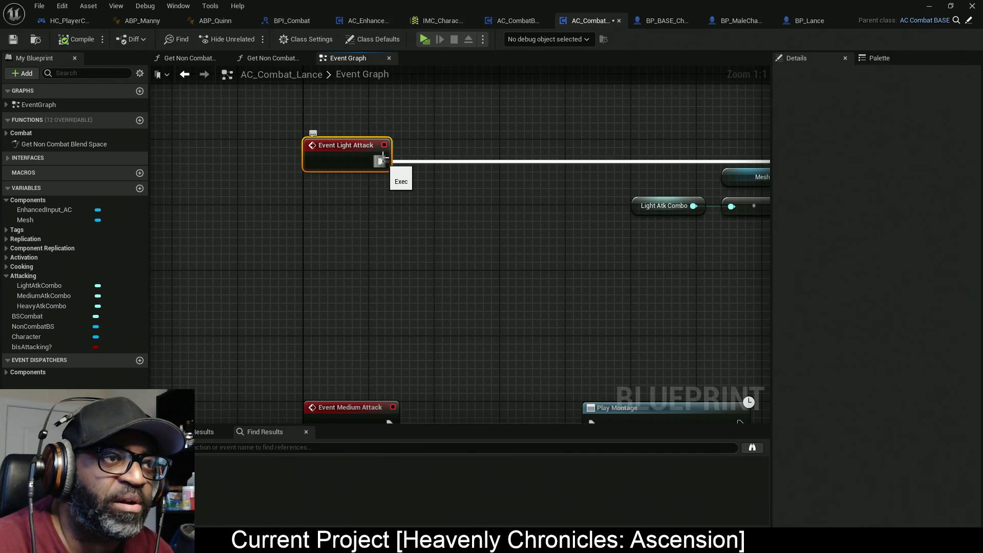
Add a Parent: Light Attack call after Event Light Attack, then return to AC_CombatBASE
drag(410, 116, 309, 220)
right_click(358, 156)
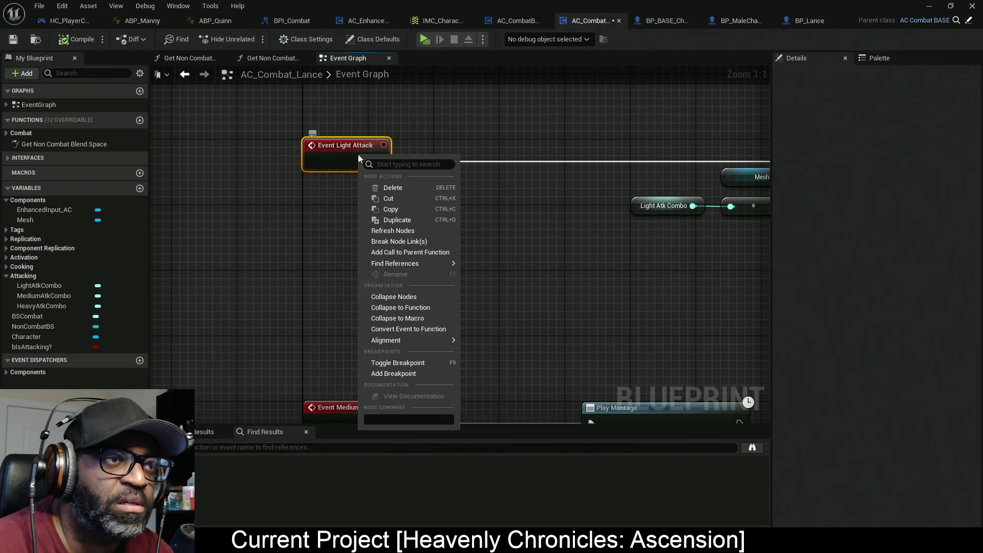
click(438, 252)
mouse_move(338, 203)
mouse_down()
mouse_move(435, 162)
mouse_move(411, 161)
mouse_up()
drag(359, 130, 380, 192)
click(518, 21)
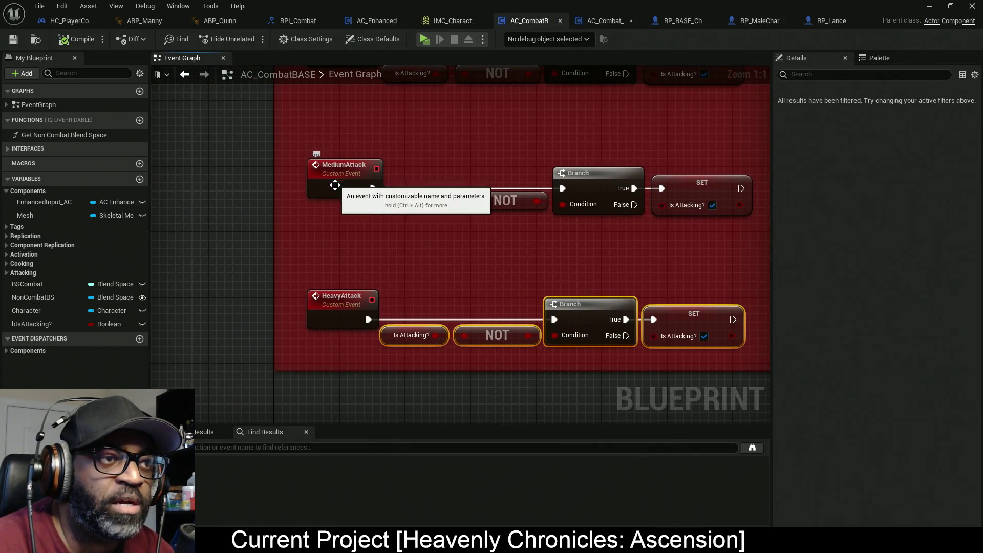
In AC_Combat_Lance, wire Parent: Light Attack into the Light Attack Play Montage node
click(610, 24)
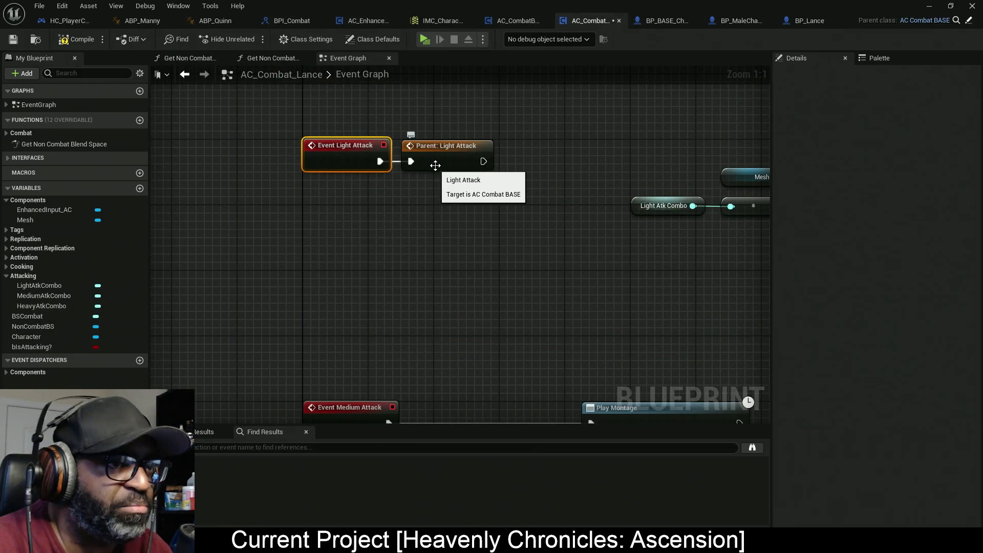
mouse_move(463, 169)
mouse_down()
mouse_move(450, 248)
mouse_move(399, 323)
mouse_move(375, 179)
mouse_move(690, 173)
mouse_up()
mouse_move(485, 123)
mouse_down()
mouse_move(718, 221)
mouse_move(613, 225)
mouse_up()
drag(719, 224, 612, 224)
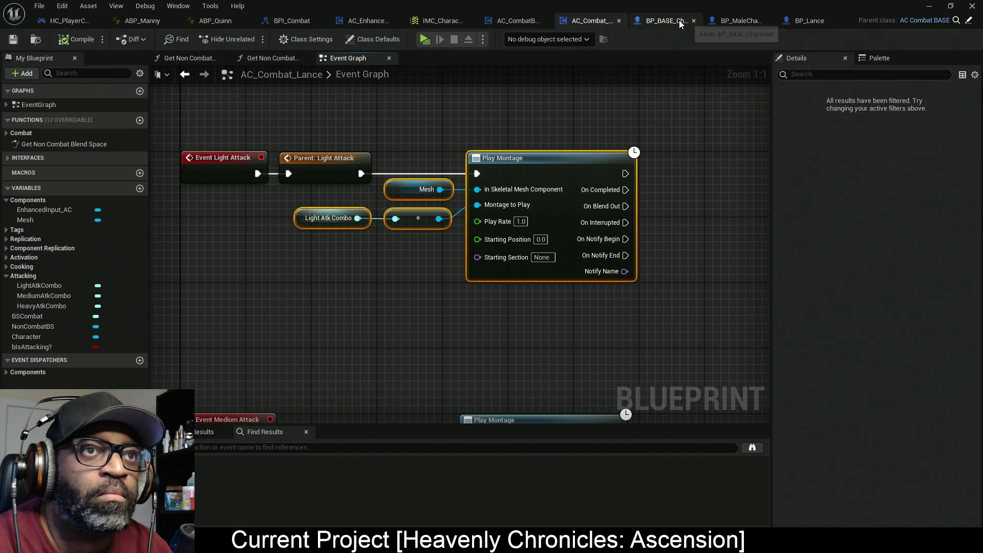
Move the bIsAttacking? variable into the Attacking category in AC_CombatBASE
click(519, 23)
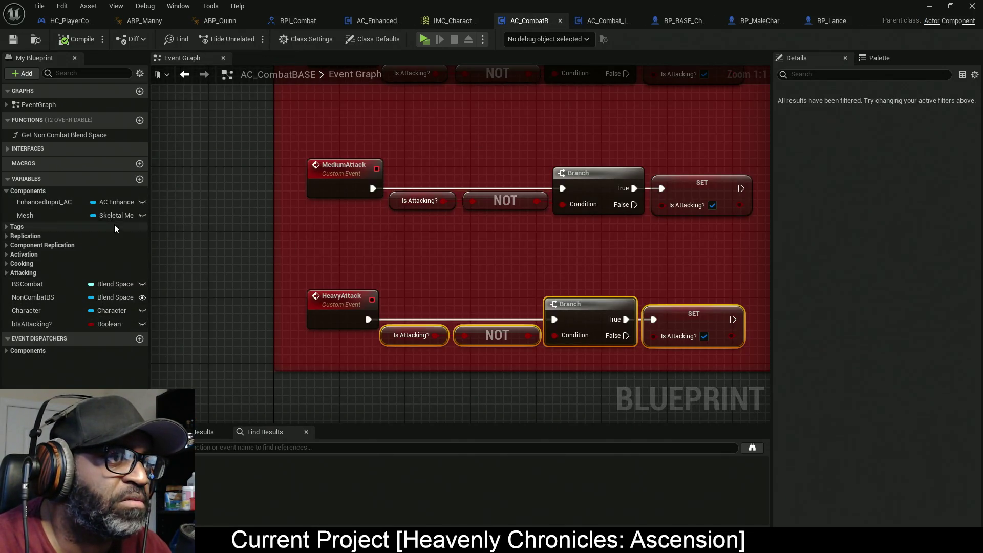
drag(41, 324, 32, 272)
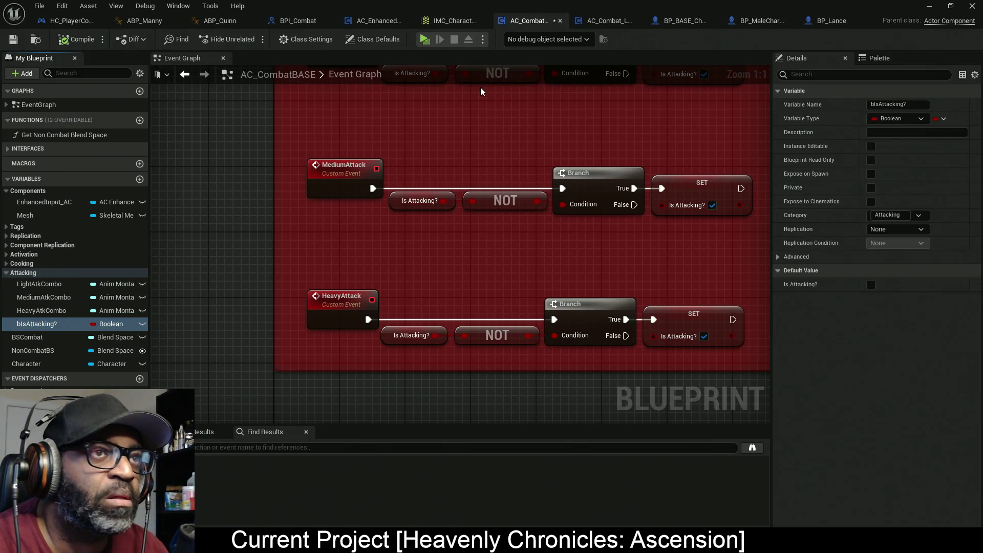
click(607, 20)
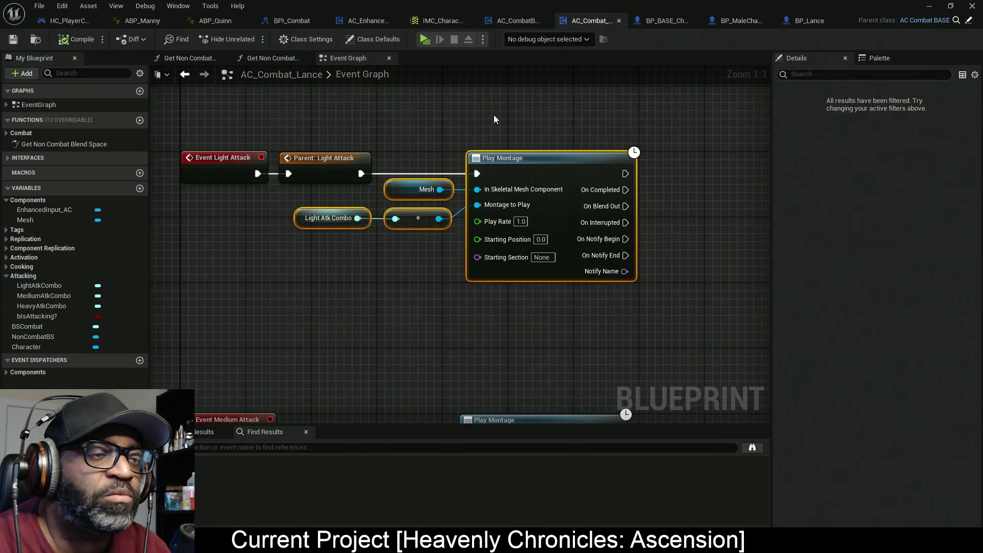
Set Is Attacking? to false on the light montage's On Completed and On Interrupted outputs
drag(389, 264, 299, 262)
mouse_move(37, 316)
mouse_down()
mouse_move(607, 189)
mouse_move(512, 198)
mouse_up()
drag(568, 215, 673, 216)
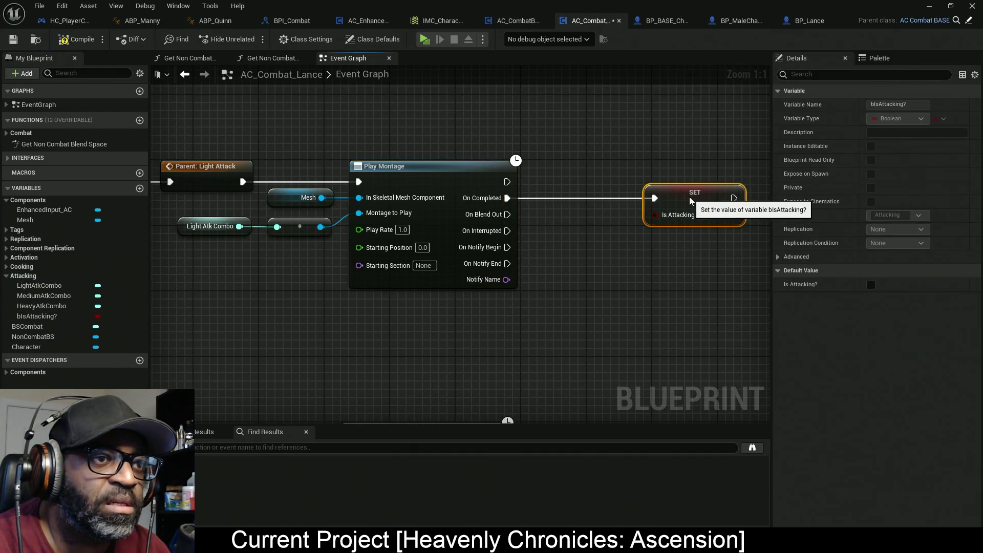
mouse_move(507, 230)
mouse_down()
mouse_move(654, 199)
mouse_move(615, 203)
mouse_up()
scroll(612, 210, down, 3)
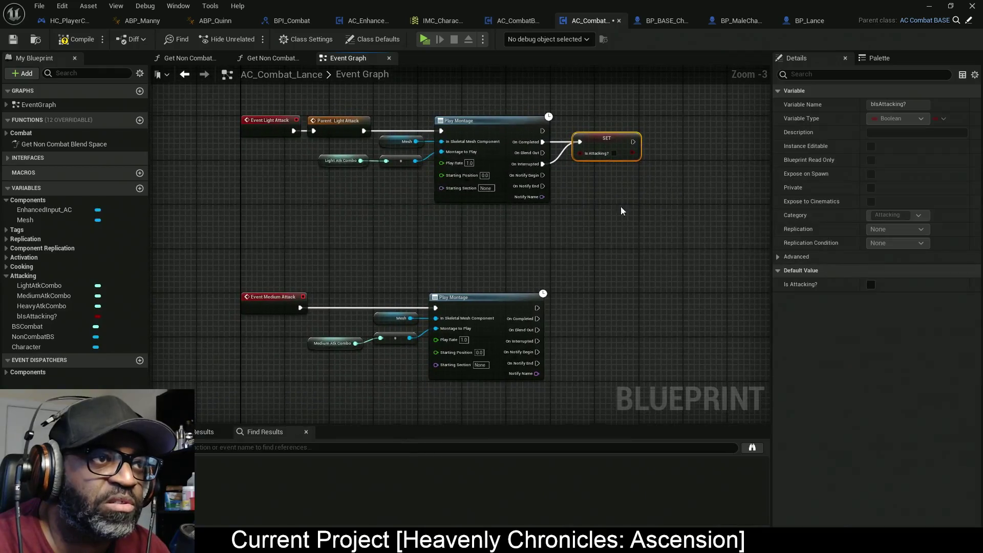
Paste SET Is Attacking? copies and wire them to the medium montage's On Completed and On Interrupted
mouse_move(673, 126)
mouse_down()
mouse_move(597, 193)
mouse_move(599, 270)
mouse_up()
drag(475, 240, 484, 182)
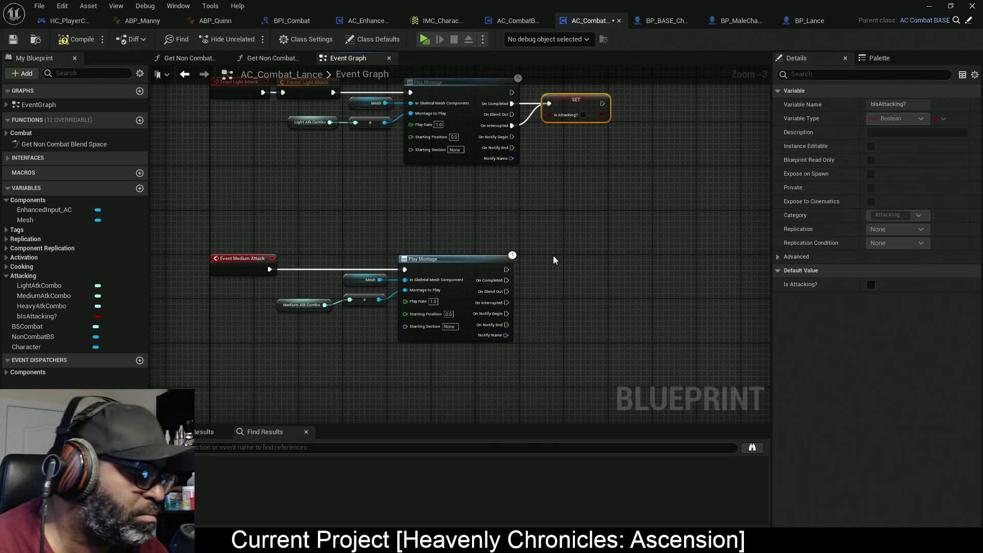
key(ctrl+v)
drag(551, 268, 526, 130)
key(ctrl+v)
scroll(470, 156, up, 1)
mouse_move(471, 150)
mouse_down()
mouse_move(525, 138)
mouse_move(476, 174)
mouse_up()
drag(557, 142, 526, 154)
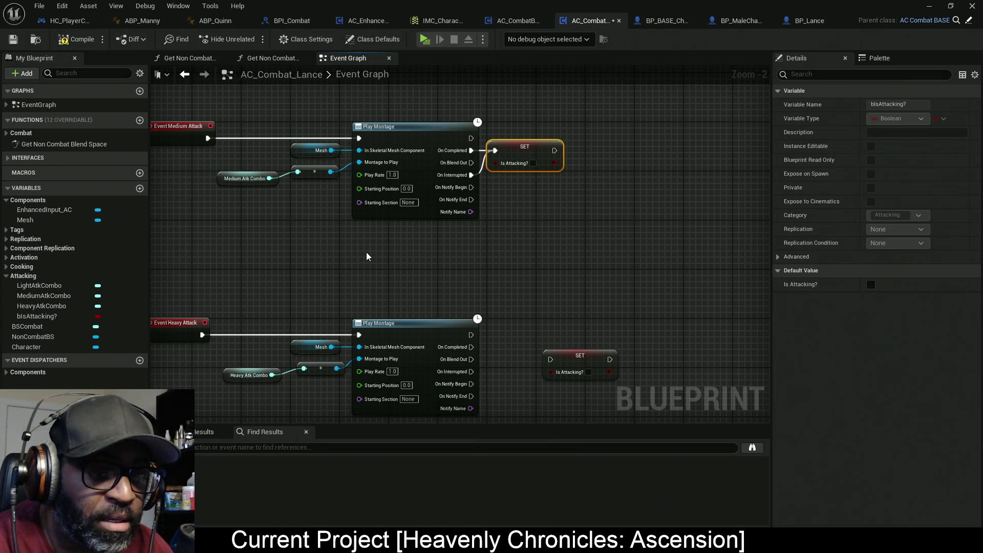
drag(366, 252, 400, 273)
Select the medium attack montage nodes and nudge the Medium Atk Combo nodes slightly right
mouse_move(513, 140)
mouse_down()
mouse_move(300, 274)
mouse_move(285, 301)
mouse_up()
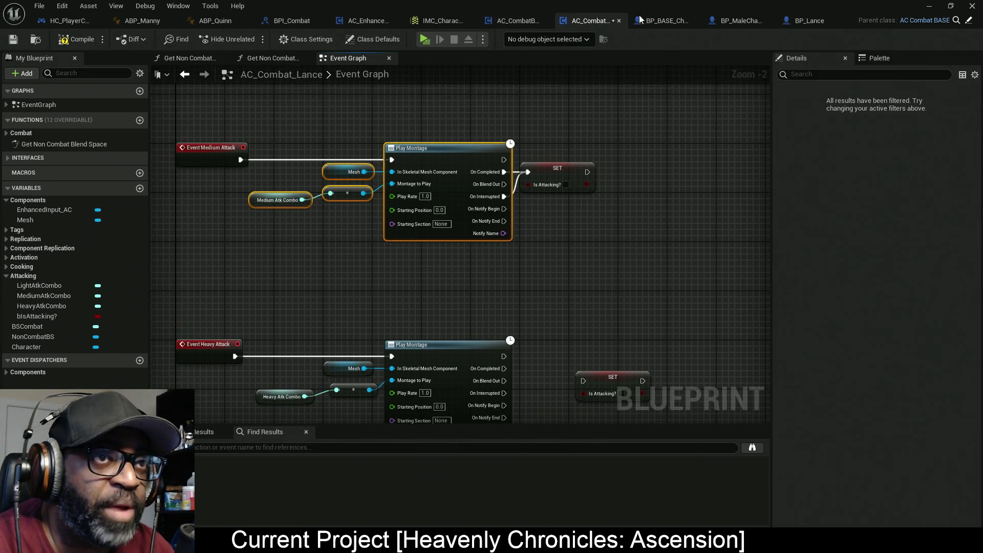
mouse_move(333, 227)
mouse_down()
mouse_move(404, 229)
mouse_move(337, 191)
mouse_up()
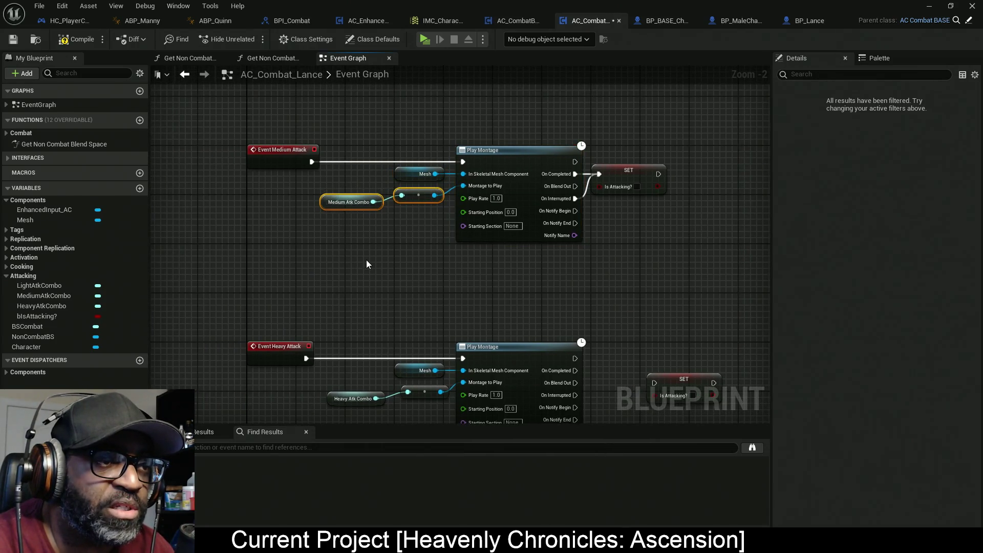
scroll(461, 251, up, 5)
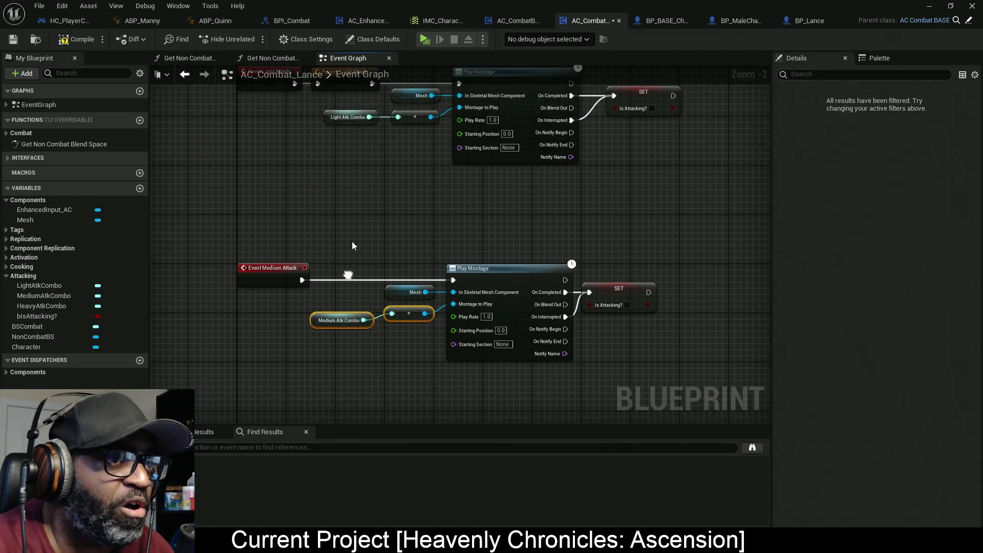
scroll(342, 290, down, 1)
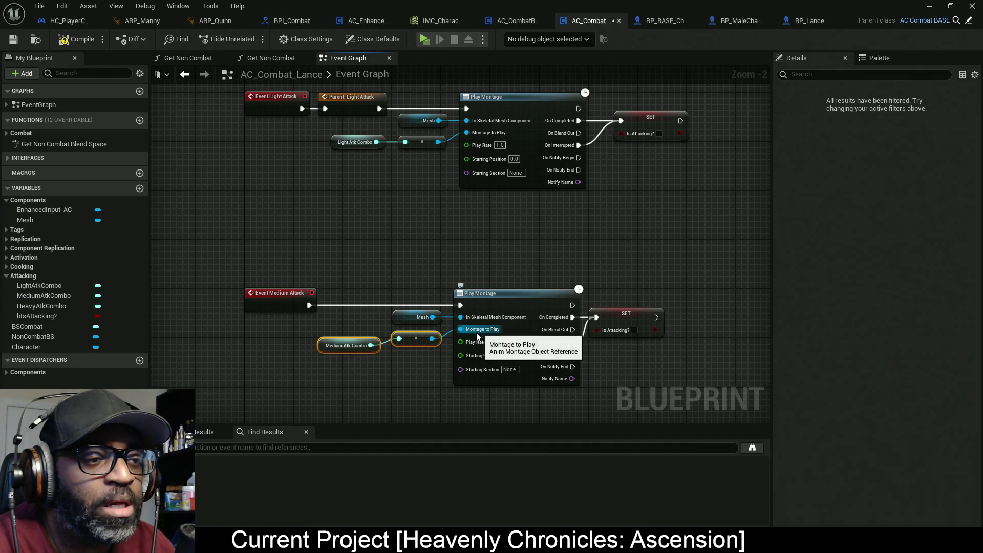
drag(350, 261, 408, 236)
mouse_move(471, 321)
mouse_down()
mouse_move(423, 321)
mouse_move(483, 327)
mouse_up()
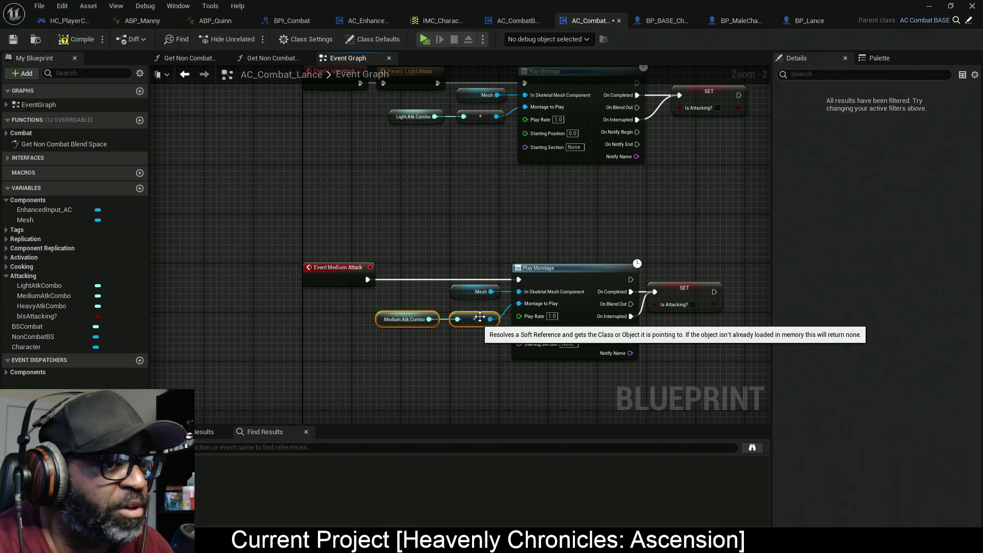
drag(469, 267, 384, 233)
Move the whole Medium Attack montage group right and zoom to check all three attack rows
drag(643, 214, 337, 333)
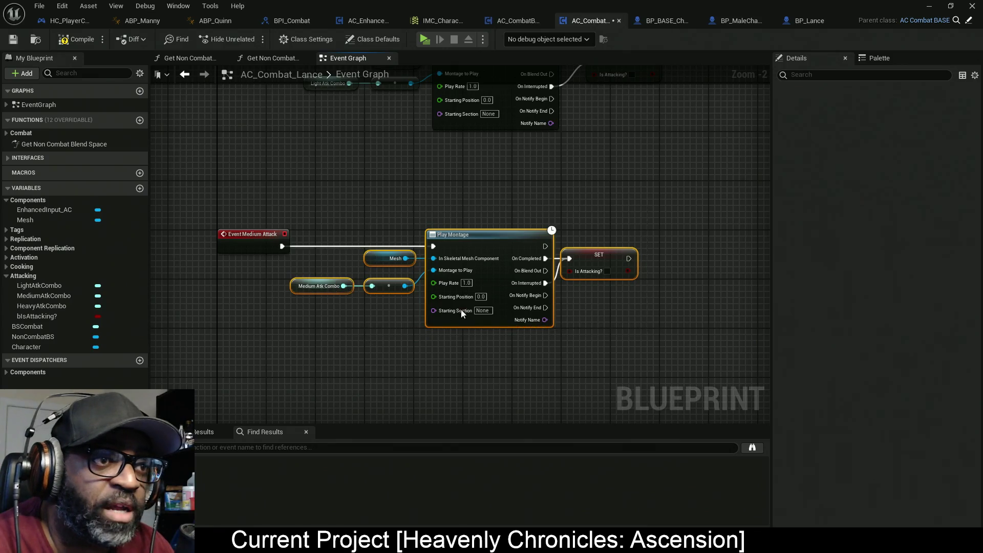
drag(494, 247, 561, 247)
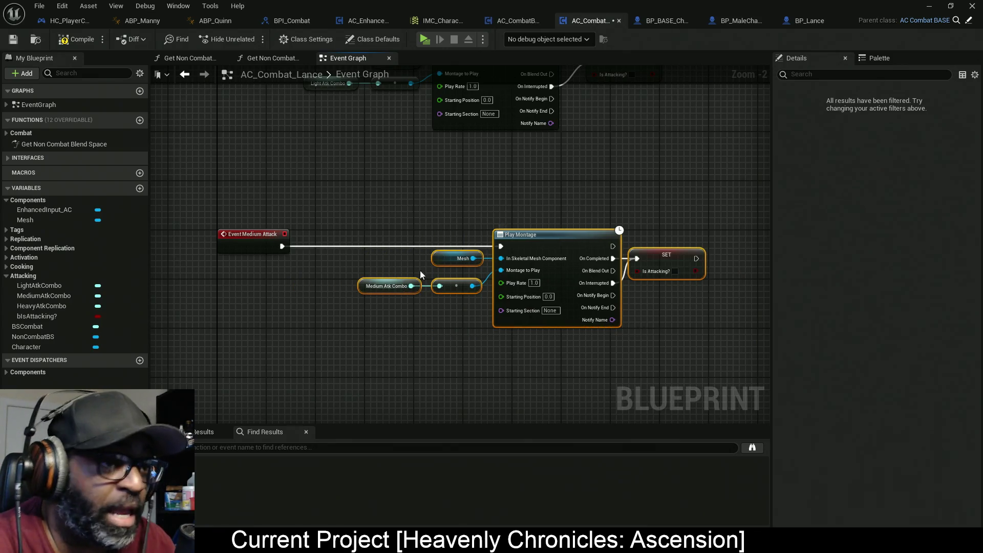
scroll(300, 260, up, 2)
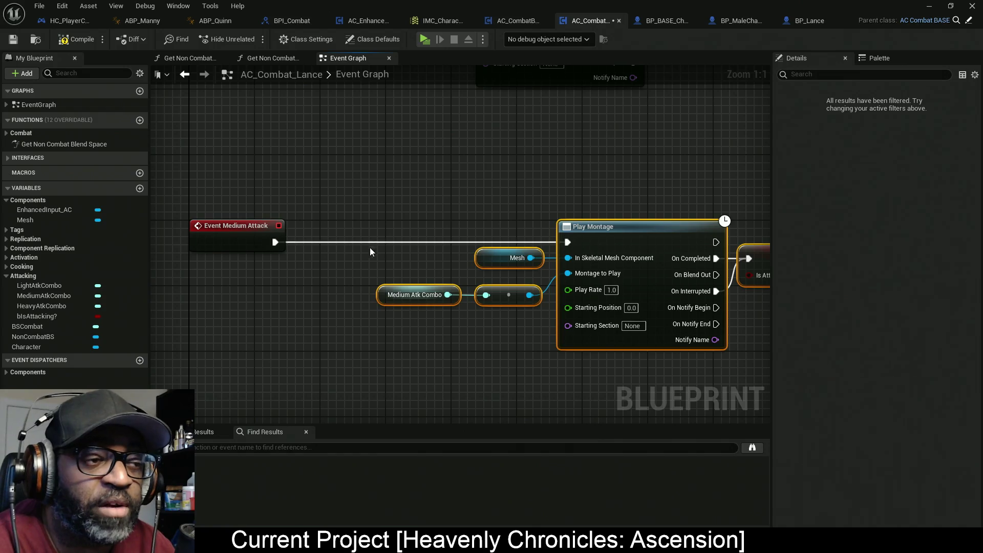
scroll(444, 222, down, 5)
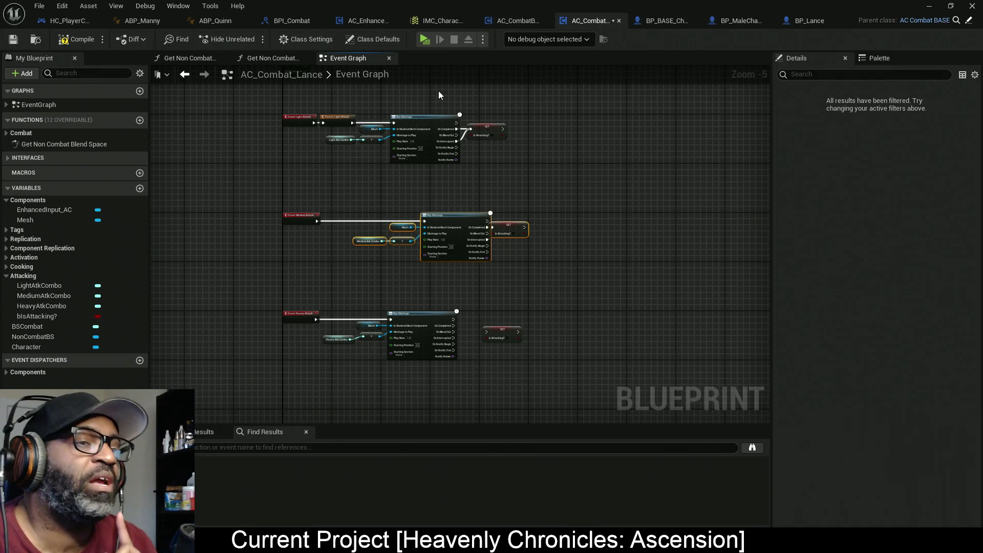
drag(567, 100, 363, 371)
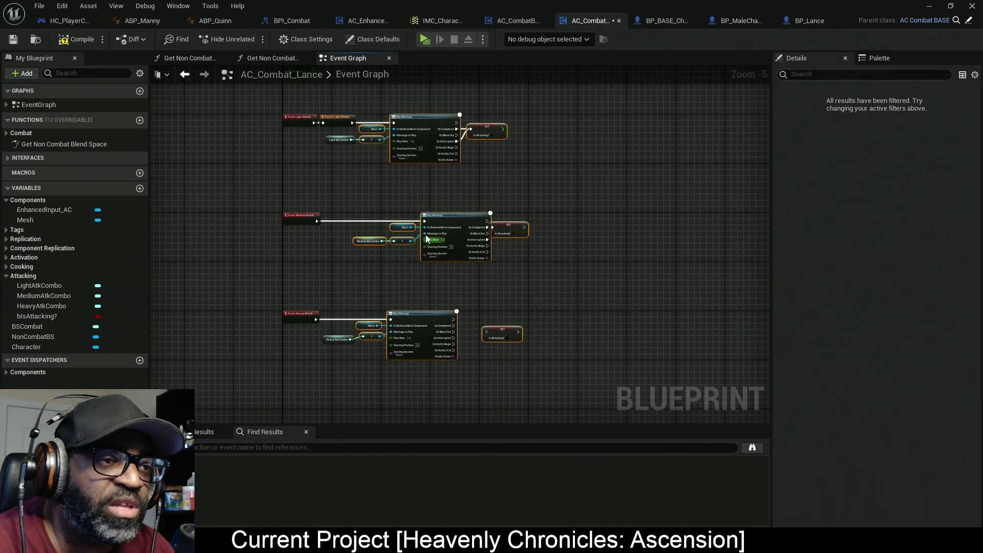
scroll(349, 249, up, 1)
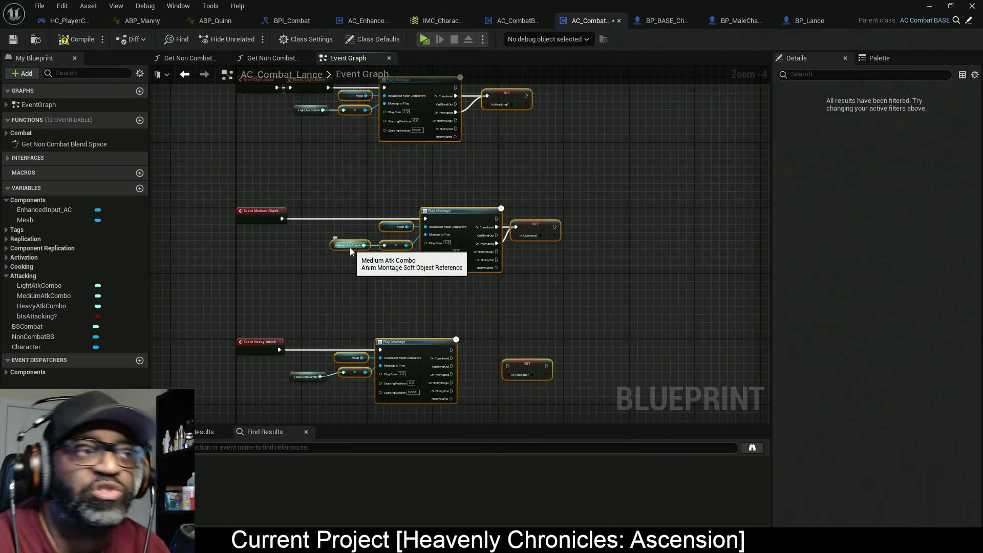
click(343, 196)
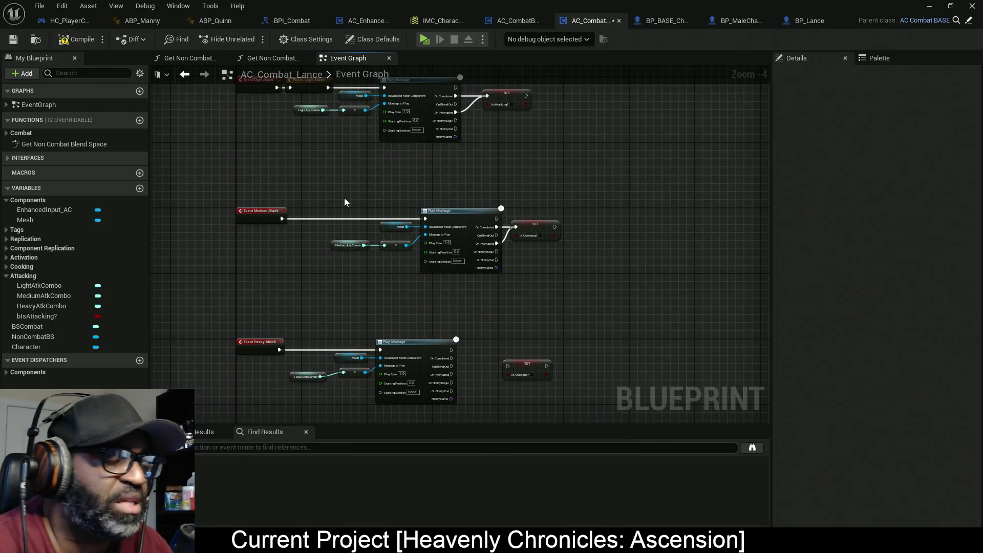
scroll(330, 235, up, 3)
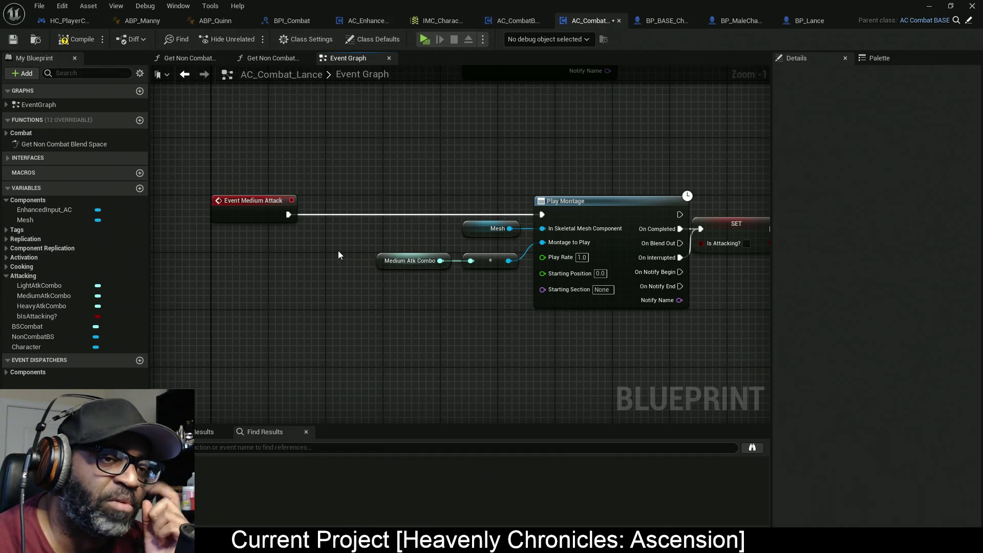
Add a Parent: Medium Attack call after Event Medium Attack and wire it into the montage
right_click(263, 214)
click(314, 311)
mouse_move(252, 251)
mouse_down()
mouse_move(386, 216)
mouse_move(288, 214)
mouse_up()
mouse_move(358, 215)
mouse_down()
mouse_move(344, 215)
mouse_move(542, 214)
mouse_up()
mouse_move(649, 350)
mouse_down()
mouse_move(600, 260)
mouse_move(645, 215)
mouse_move(684, 197)
mouse_up()
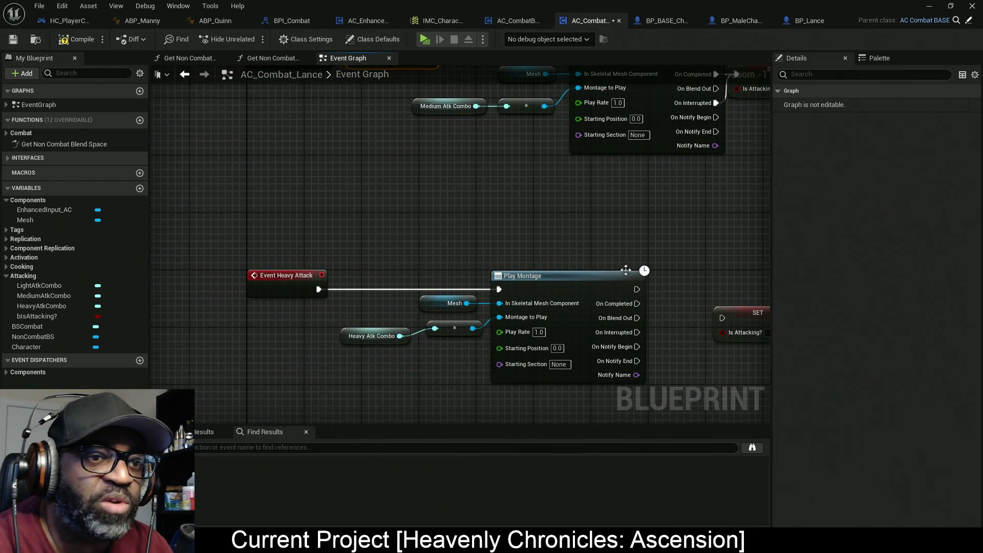
Straighten the Heavy Attack Play Montage node's input connections and move the group right
drag(625, 266, 529, 198)
drag(604, 176, 305, 339)
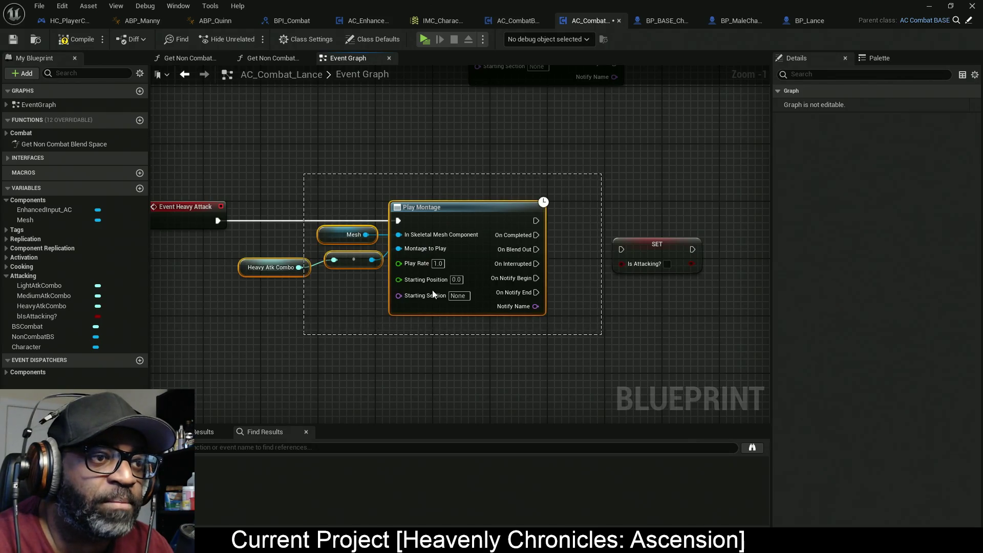
key(q)
drag(474, 256, 531, 254)
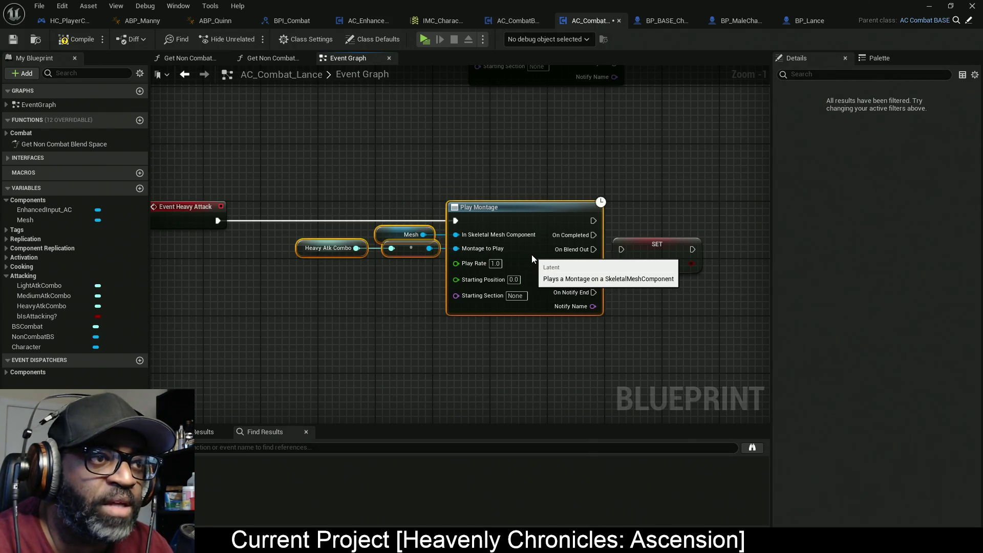
Chain Event Heavy Attack through Parent: Heavy Attack into Play Montage, resetting Is Attacking? on completion
right_click(174, 212)
click(246, 299)
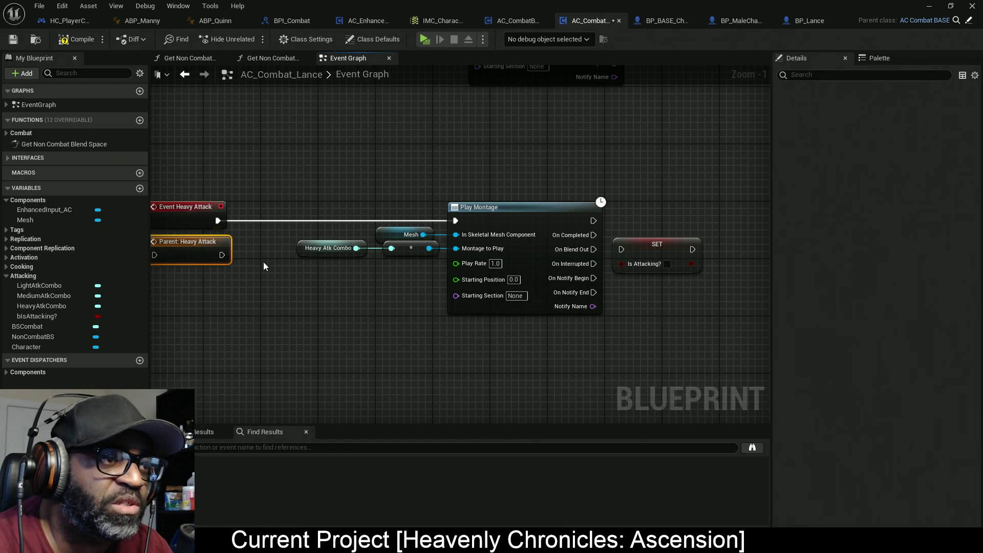
mouse_move(195, 254)
mouse_down()
mouse_move(288, 218)
mouse_move(219, 225)
mouse_up()
drag(314, 221, 455, 221)
mouse_move(461, 274)
mouse_down()
mouse_move(499, 288)
mouse_move(477, 299)
mouse_move(487, 288)
mouse_move(482, 246)
mouse_move(445, 145)
mouse_up()
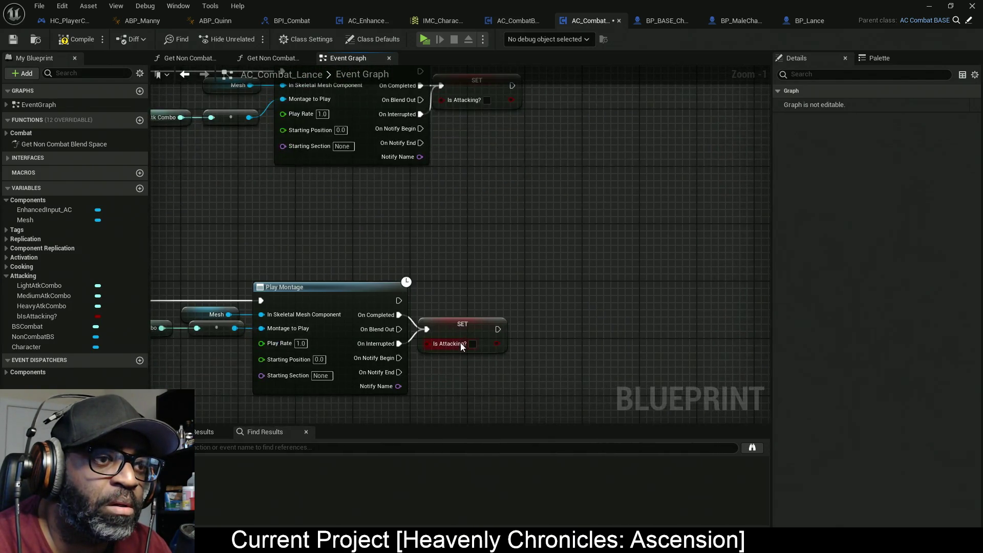
click(457, 315)
drag(457, 319, 539, 294)
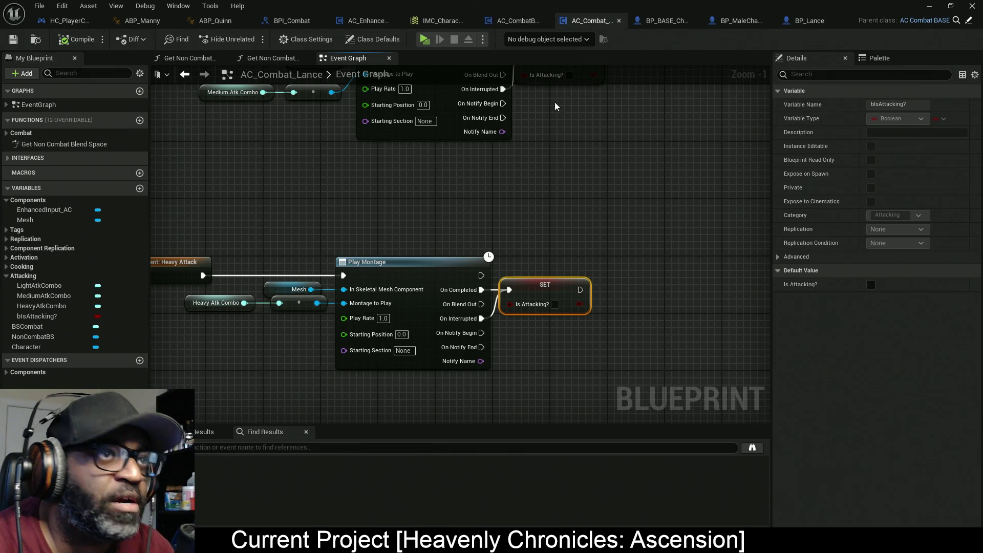
drag(452, 196, 566, 194)
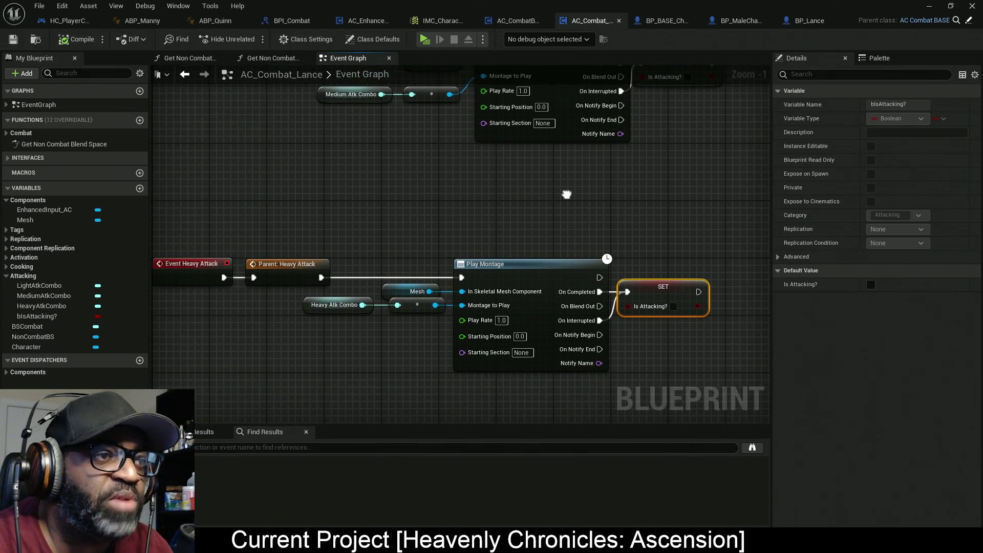
click(424, 40)
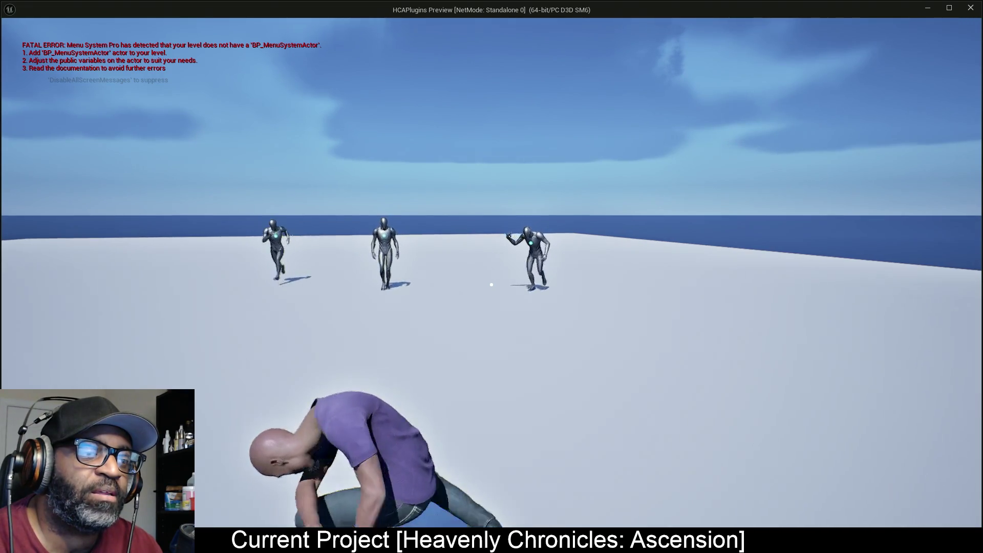
key(Escape)
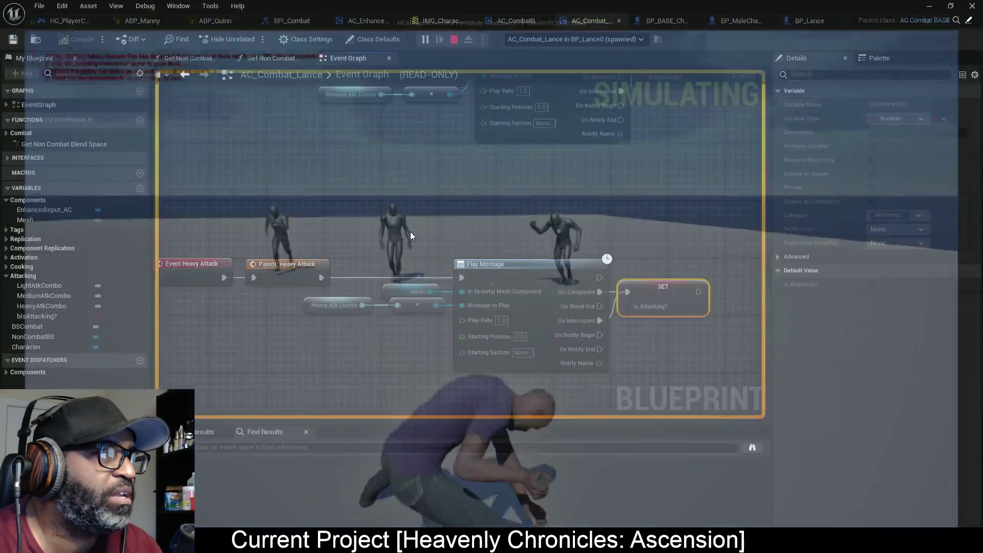
mouse_move(384, 170)
mouse_down()
mouse_move(521, 204)
mouse_move(451, 226)
mouse_move(439, 217)
mouse_move(438, 307)
mouse_up()
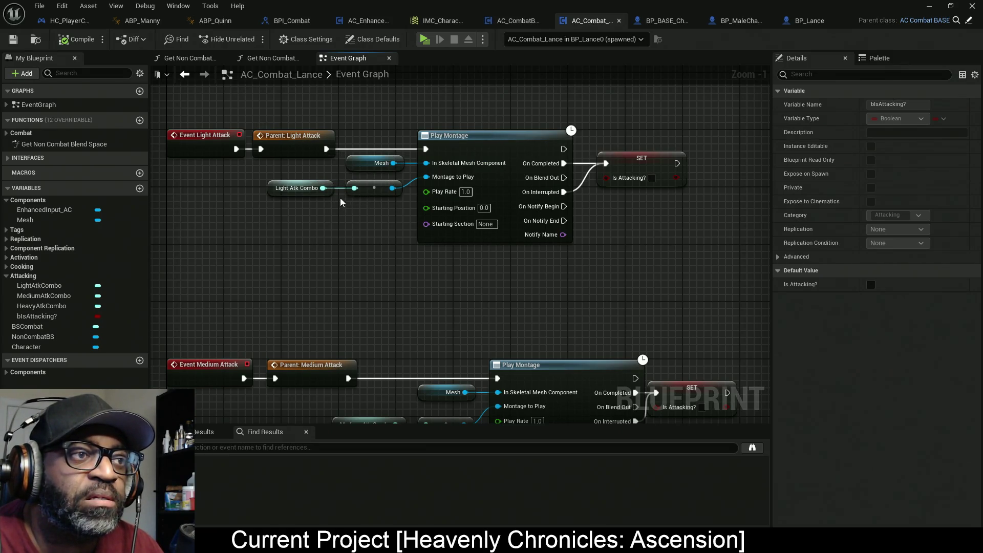
Switch to AC_CombatBASE and extend the attack events comment box downward
click(377, 201)
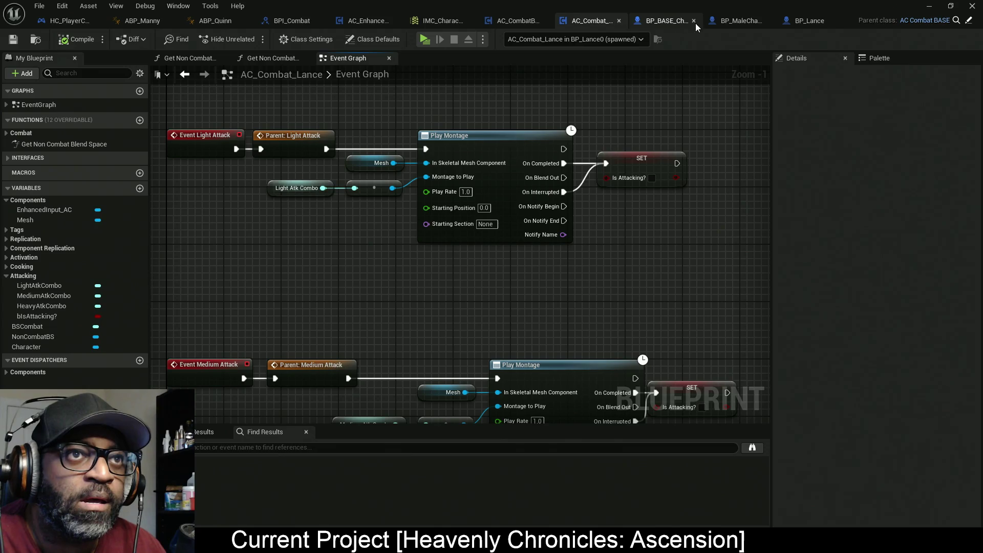
click(515, 20)
scroll(348, 284, up, 2)
scroll(348, 284, down, 3)
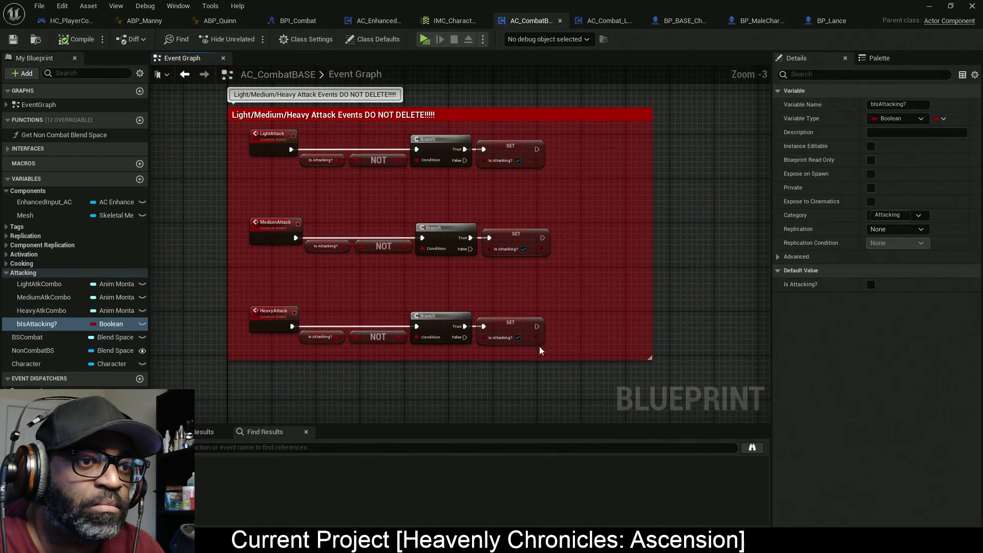
drag(550, 359, 552, 397)
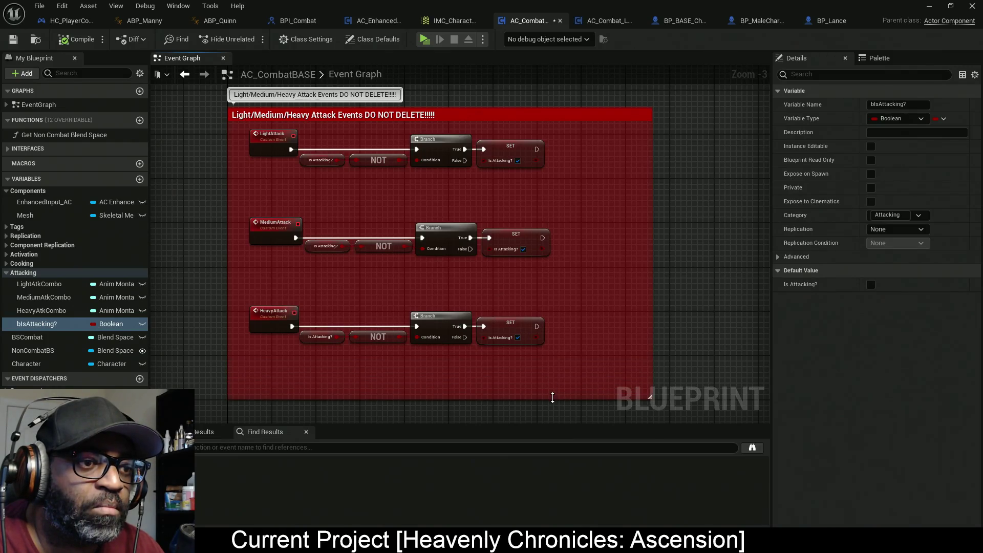
Move the HeavyAttack and MediumAttack rows down and enlarge the comment box to space all three out
mouse_move(535, 355)
mouse_down()
mouse_move(276, 300)
mouse_move(273, 361)
mouse_up()
click(499, 312)
mouse_move(543, 291)
mouse_down()
mouse_move(280, 213)
mouse_move(283, 248)
mouse_up()
scroll(499, 250, down, 3)
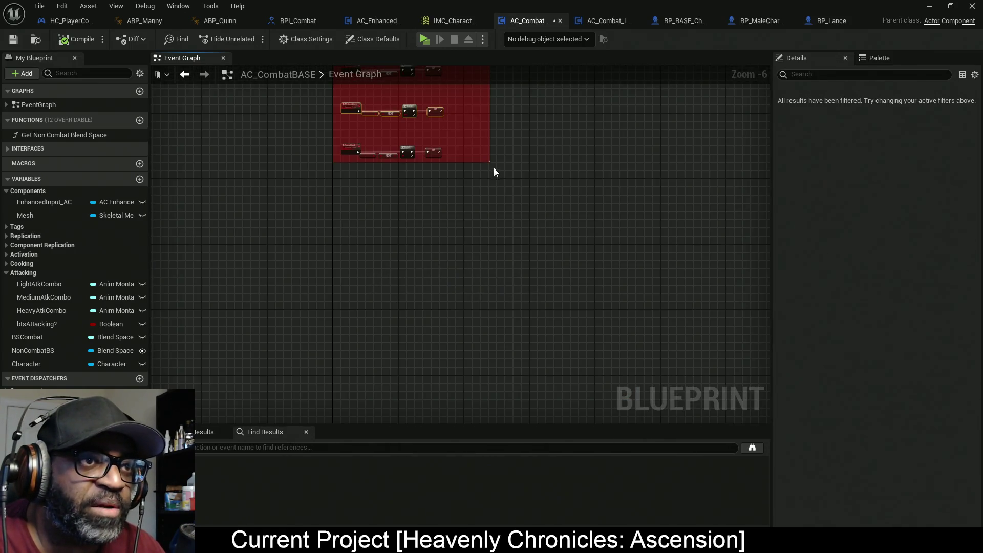
mouse_move(490, 163)
mouse_down()
mouse_move(518, 265)
mouse_move(582, 307)
mouse_move(661, 316)
mouse_up()
mouse_move(436, 179)
mouse_down()
mouse_move(349, 139)
mouse_move(348, 210)
mouse_up()
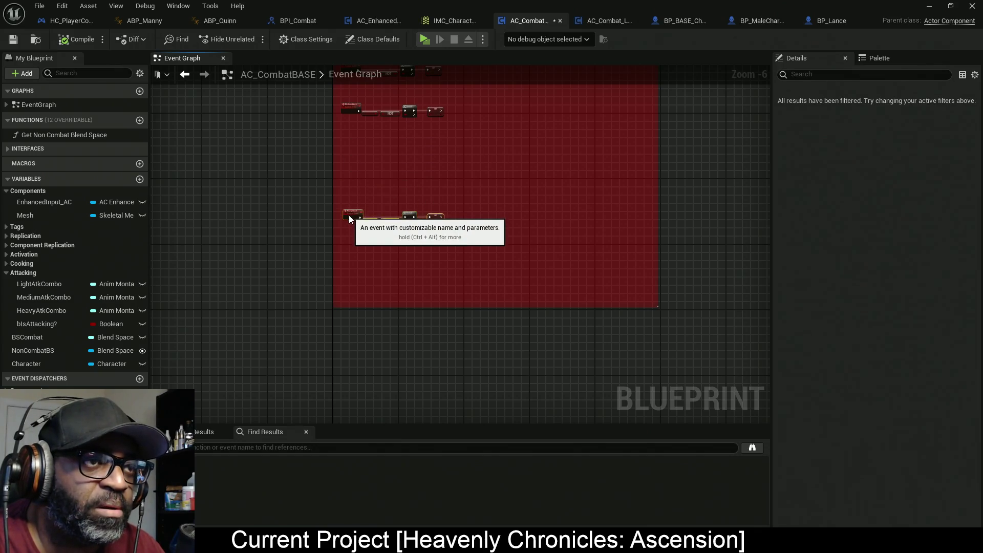
mouse_move(484, 236)
mouse_down()
mouse_move(362, 171)
mouse_move(366, 204)
mouse_up()
mouse_move(493, 321)
mouse_down()
mouse_move(359, 137)
mouse_move(366, 159)
mouse_up()
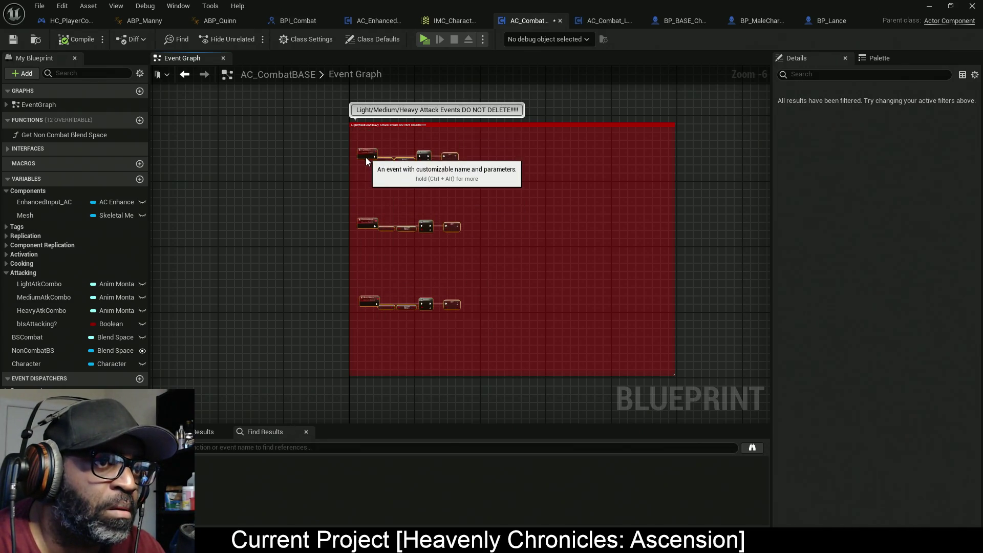
click(494, 201)
scroll(457, 175, up, 3)
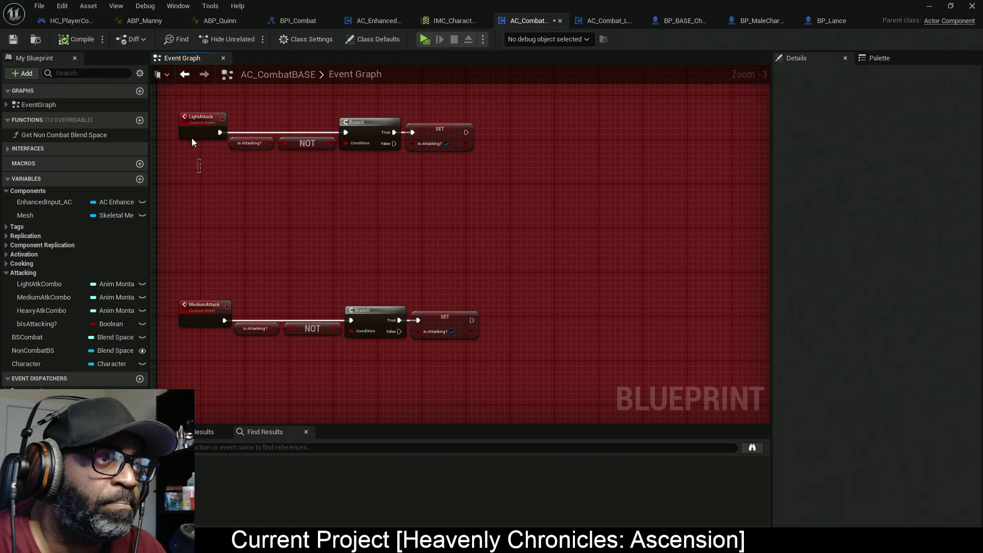
click(201, 125)
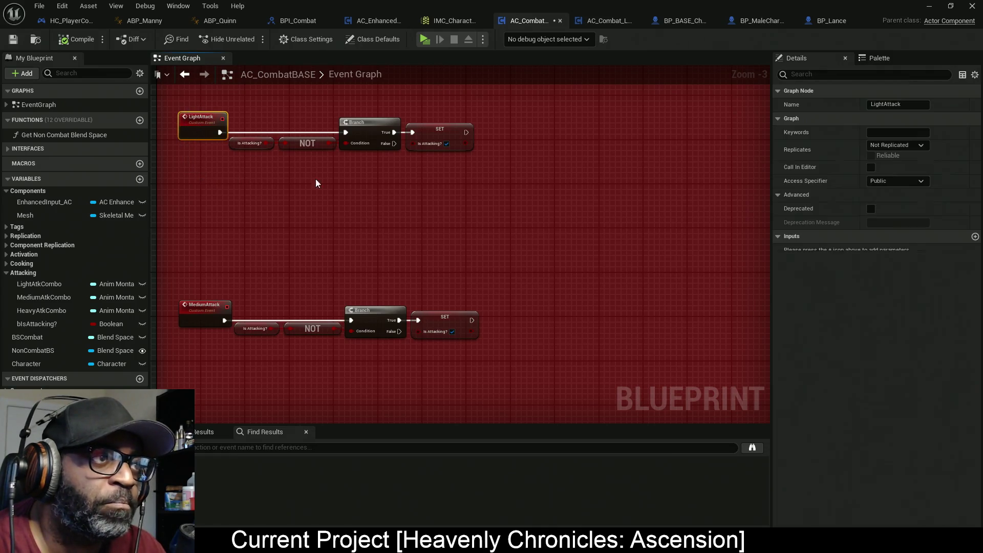
Give the LightAttack event an Anim Montage input named LightAtkMontage
click(975, 237)
click(902, 250)
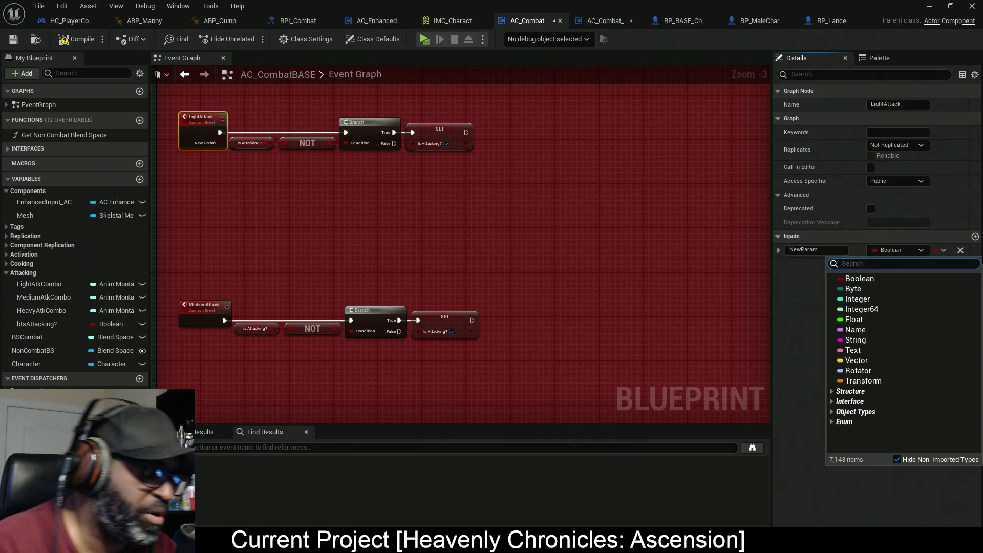
text(anim montage)
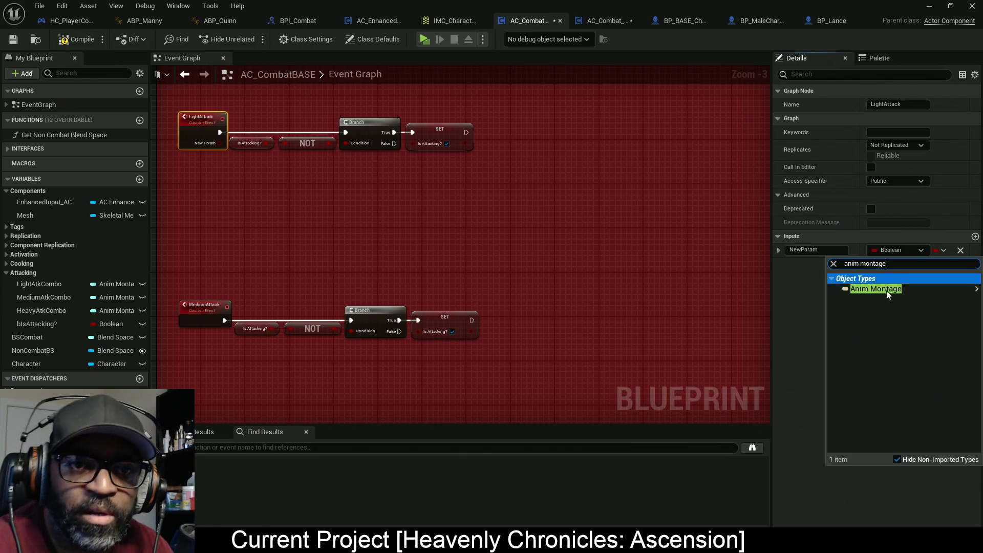
mouse_move(876, 289)
click(783, 310)
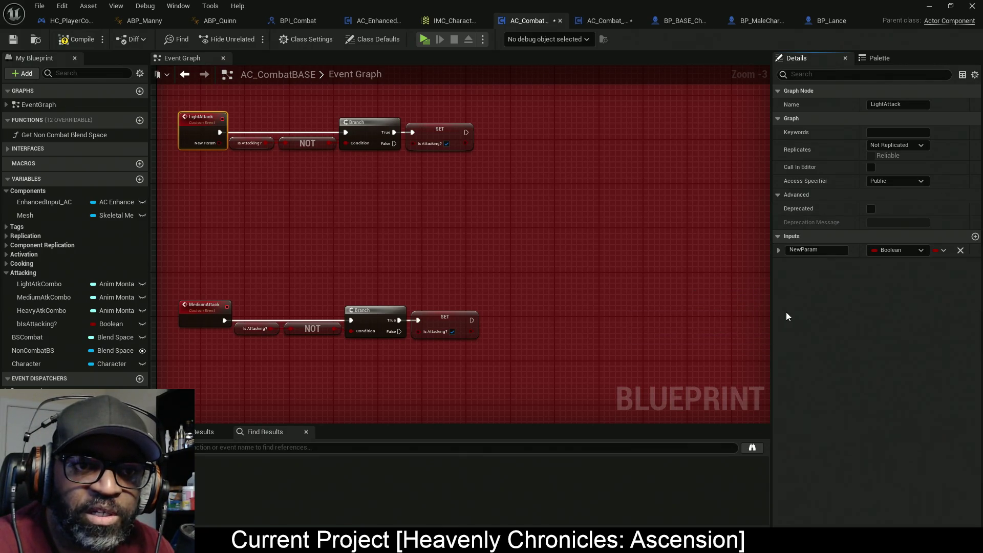
click(833, 250)
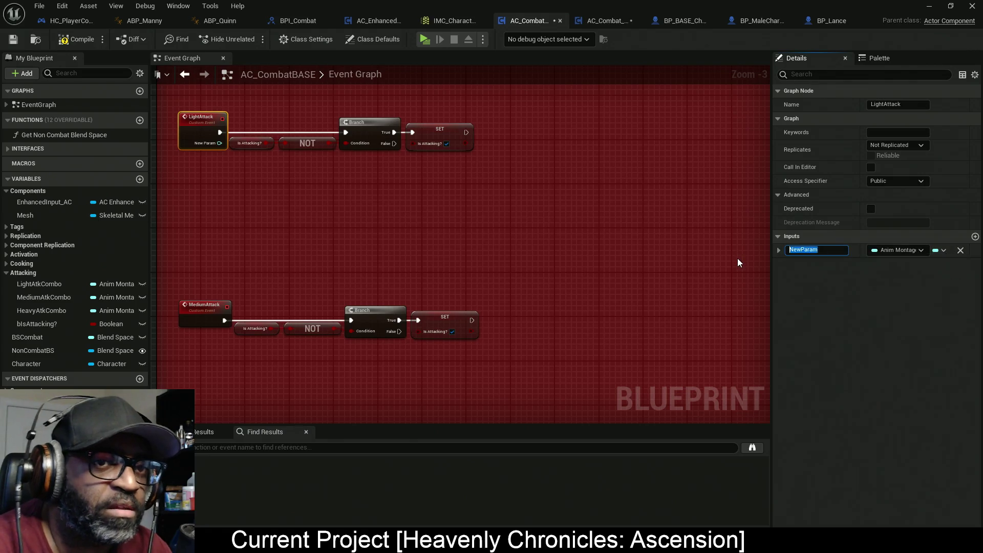
text(LightAtkMontage)
key(Return)
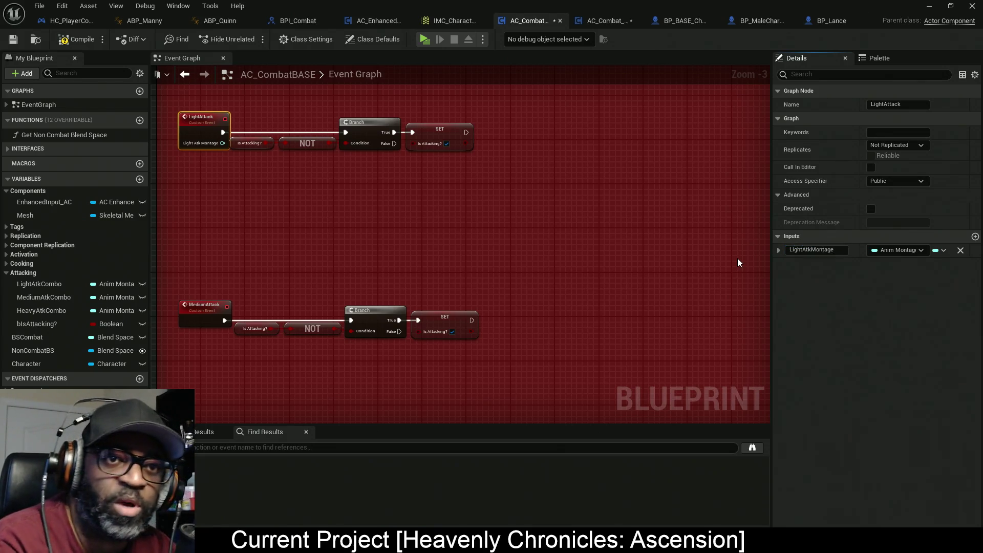
click(817, 250)
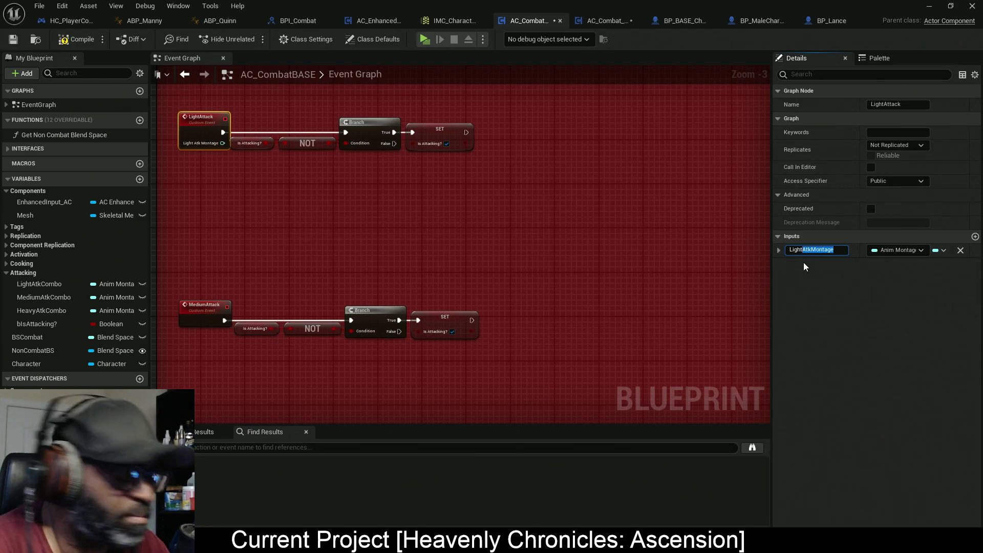
Add a MediumAtkMontage input to the MediumAttack event
click(207, 313)
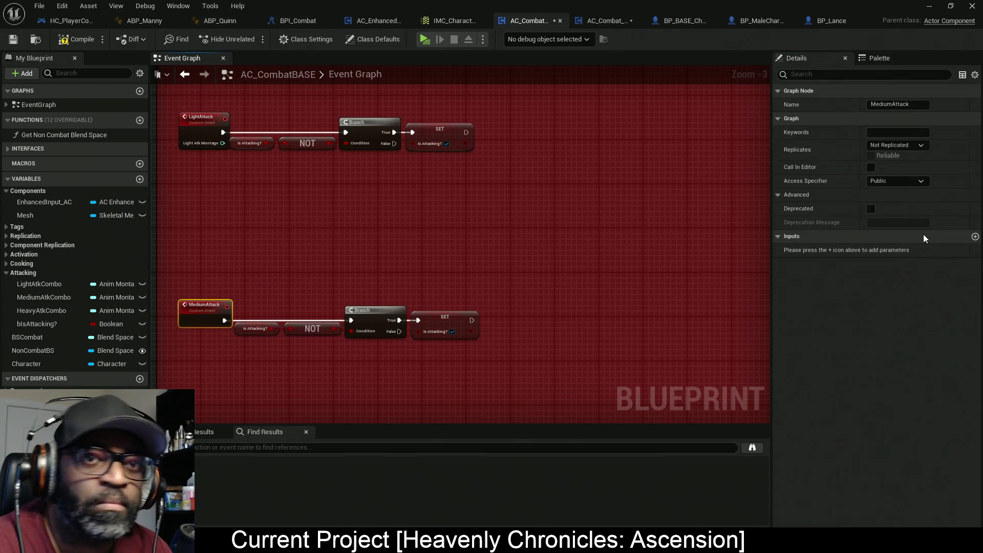
click(974, 236)
click(791, 250)
text(Me)
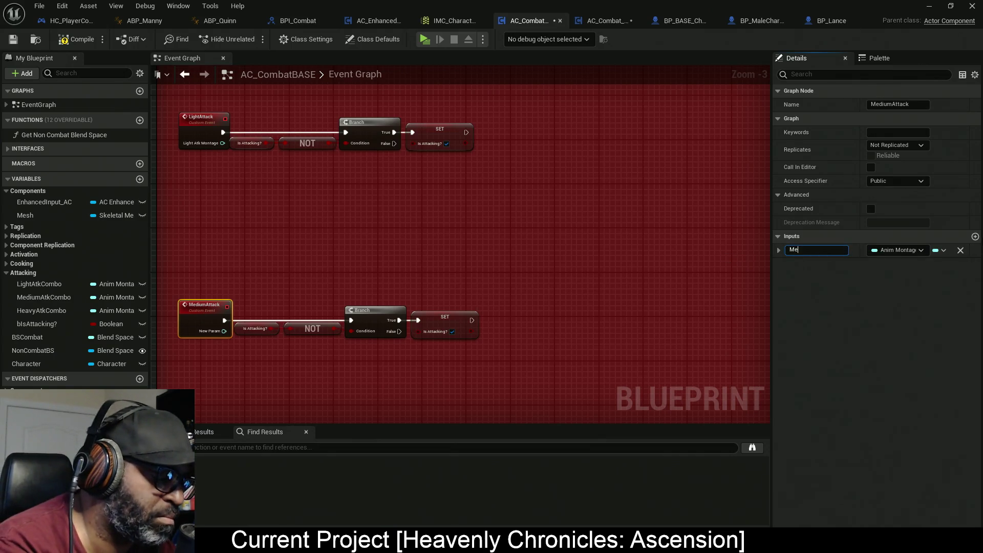
key(Return)
Add a HeavyAtkMontage input to the HeavyAttack event
drag(516, 334, 533, 187)
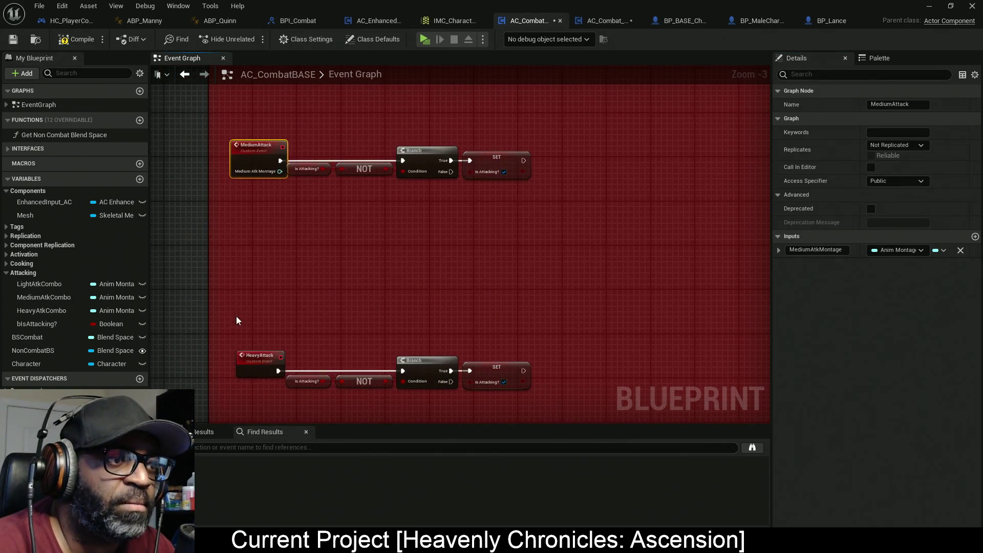
click(258, 356)
click(975, 236)
click(814, 250)
text(Hea)
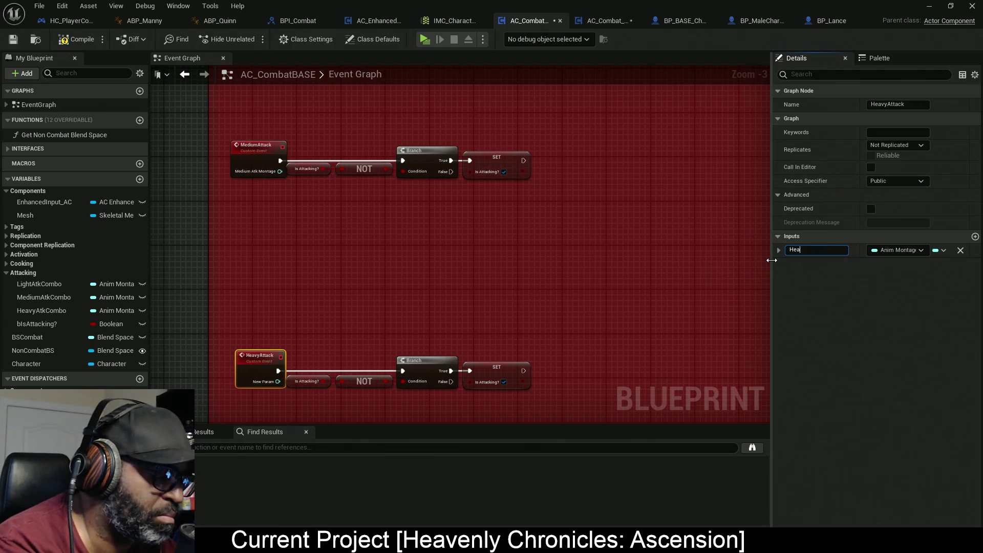
key(Return)
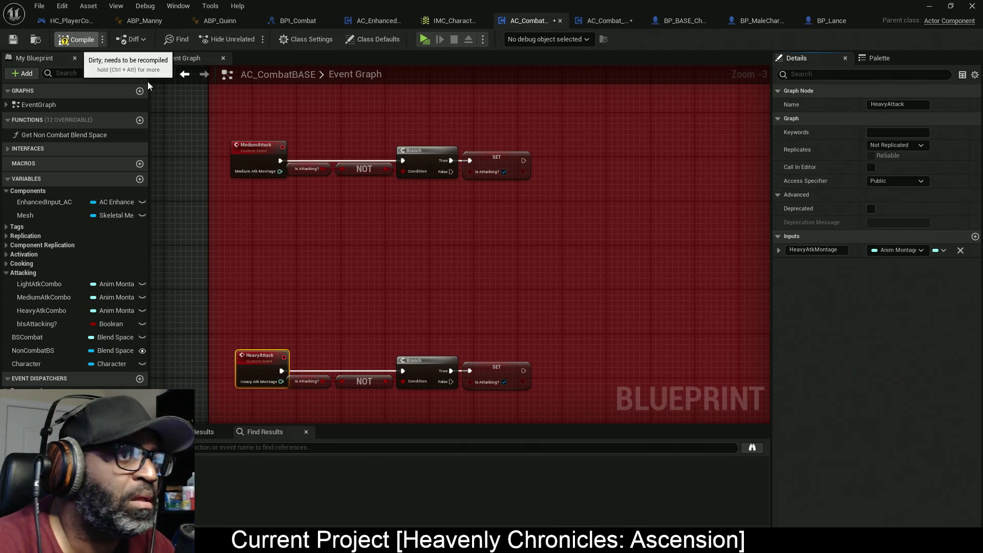
Compile AC_CombatBASE with F7 and review the three attack rows for the signature errors
key(F7)
drag(511, 302, 489, 231)
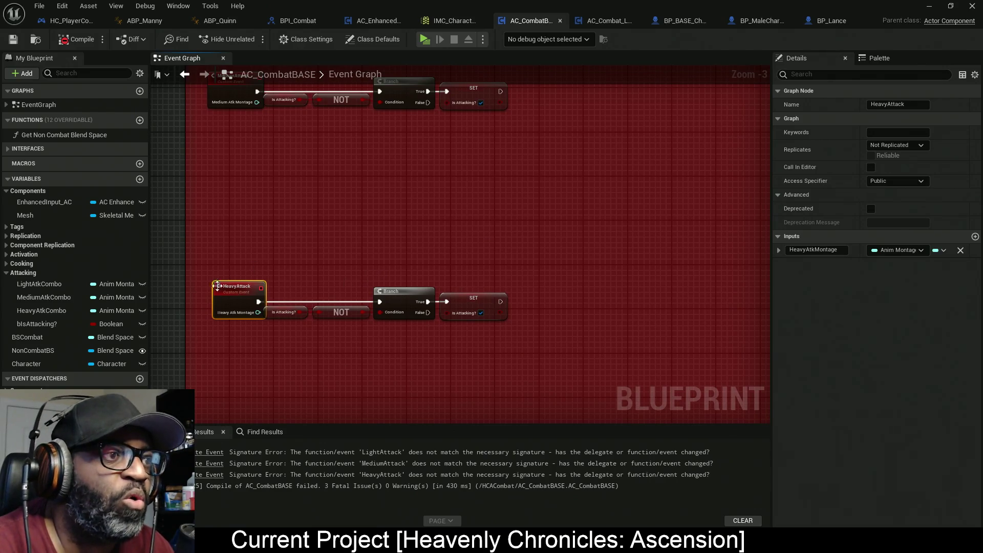
mouse_move(542, 217)
mouse_down()
mouse_move(488, 317)
mouse_move(575, 302)
mouse_up()
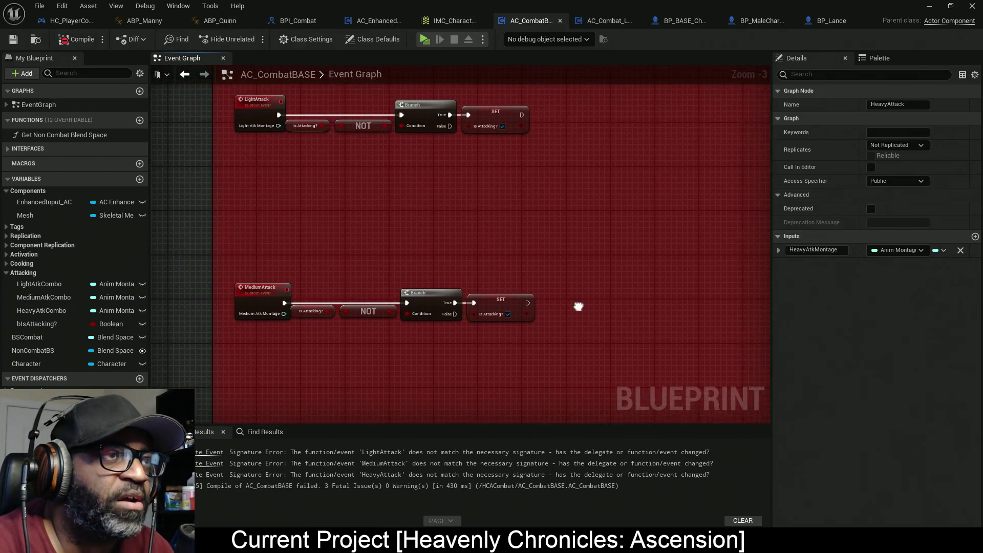
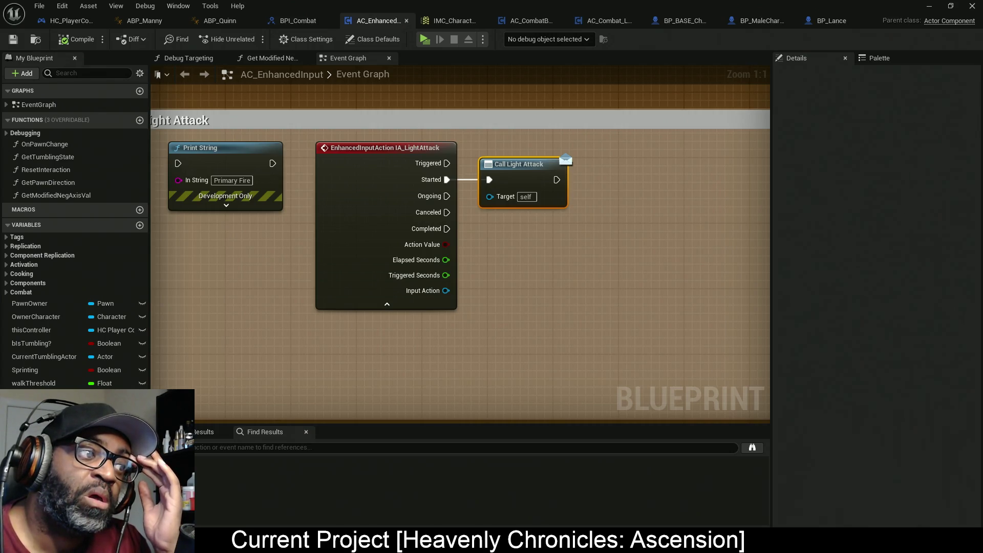
Add an Anim Montage input named LightAtkMontage to the LightAttack dispatcher
click(41, 435)
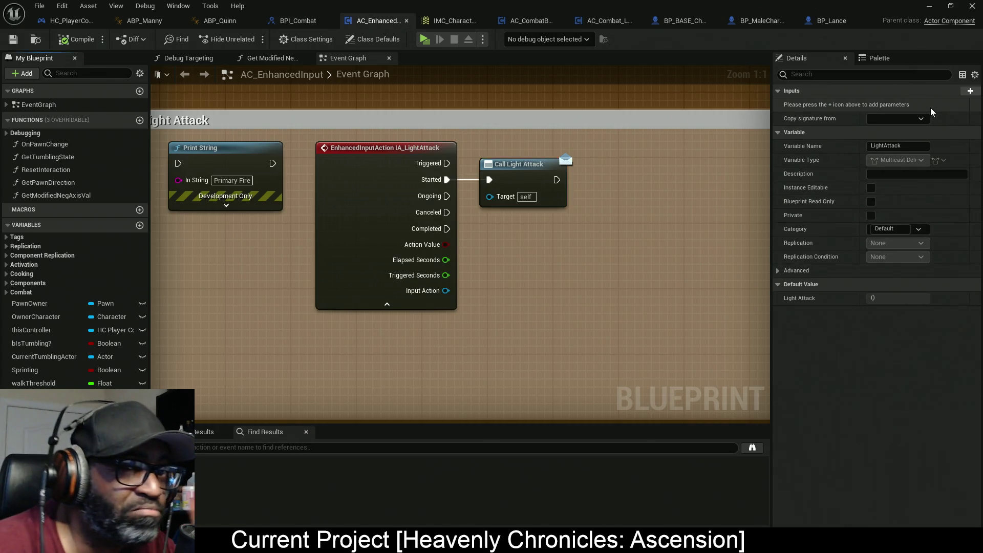
click(974, 96)
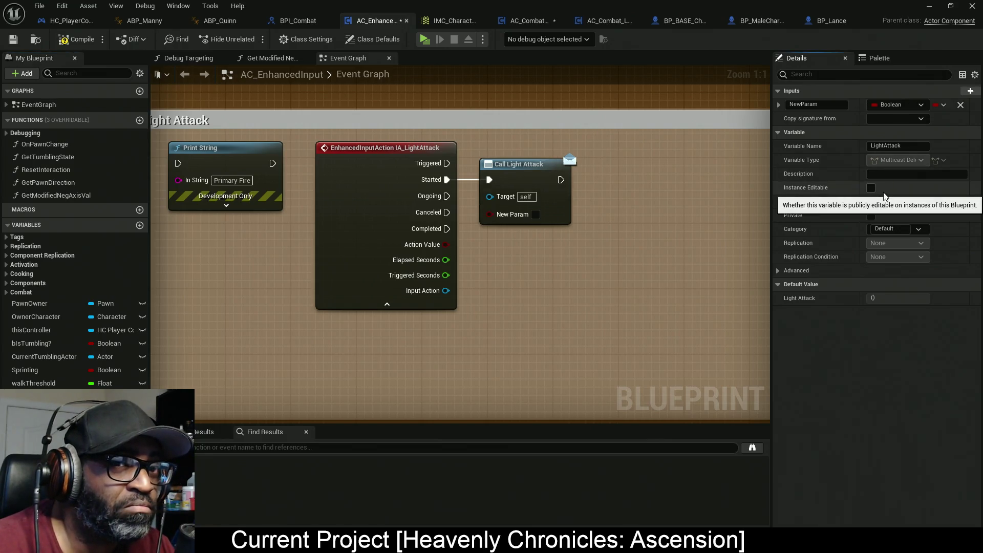
click(916, 106)
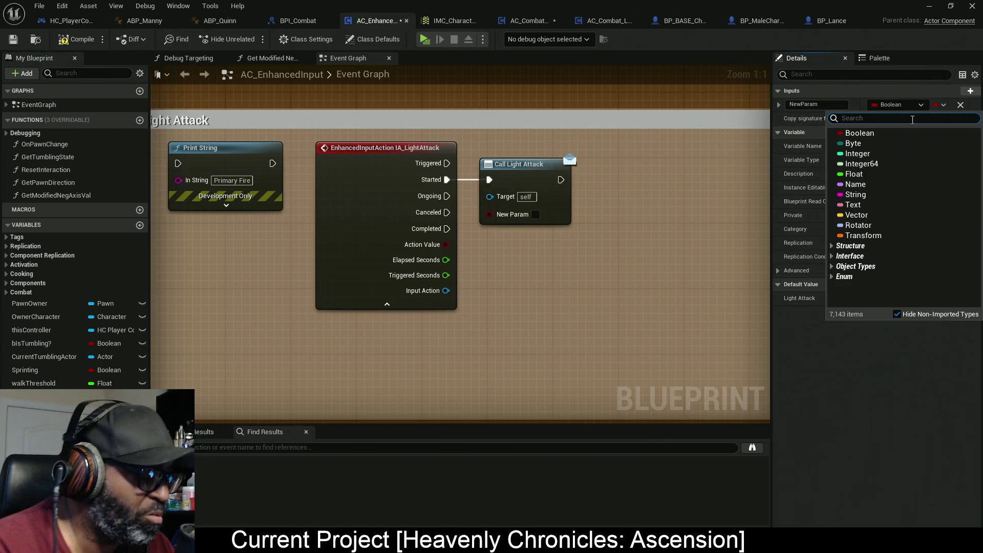
text(anim)
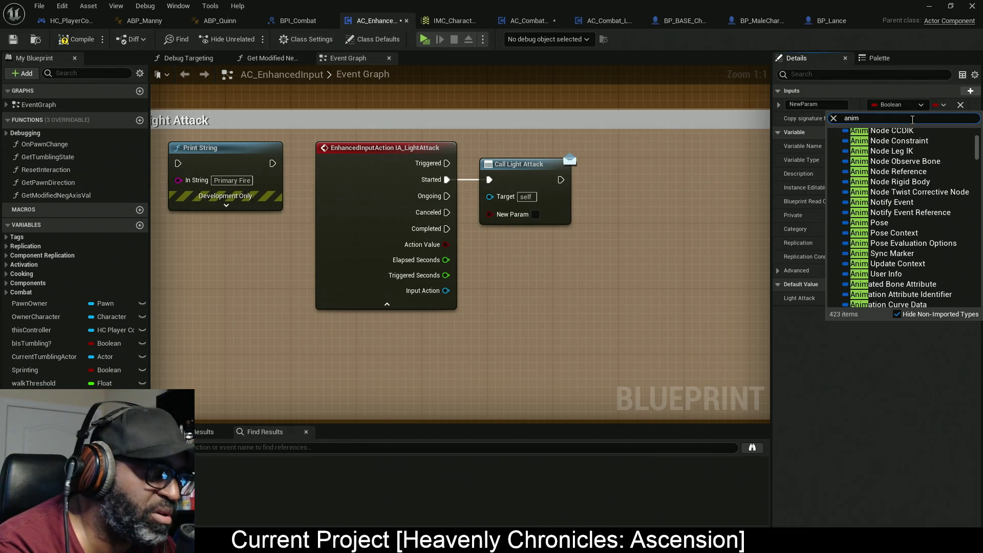
text( montage)
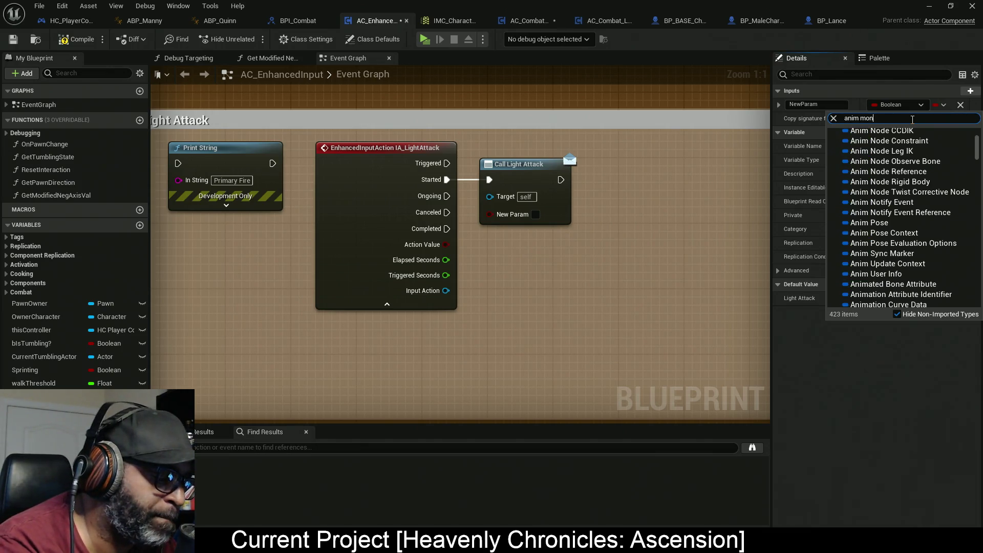
mouse_move(876, 143)
click(802, 164)
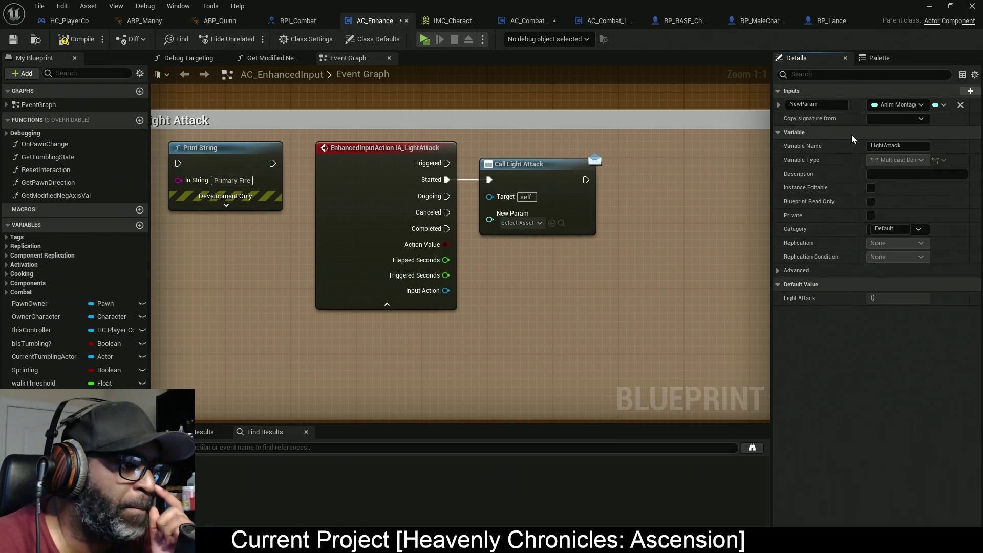
click(846, 105)
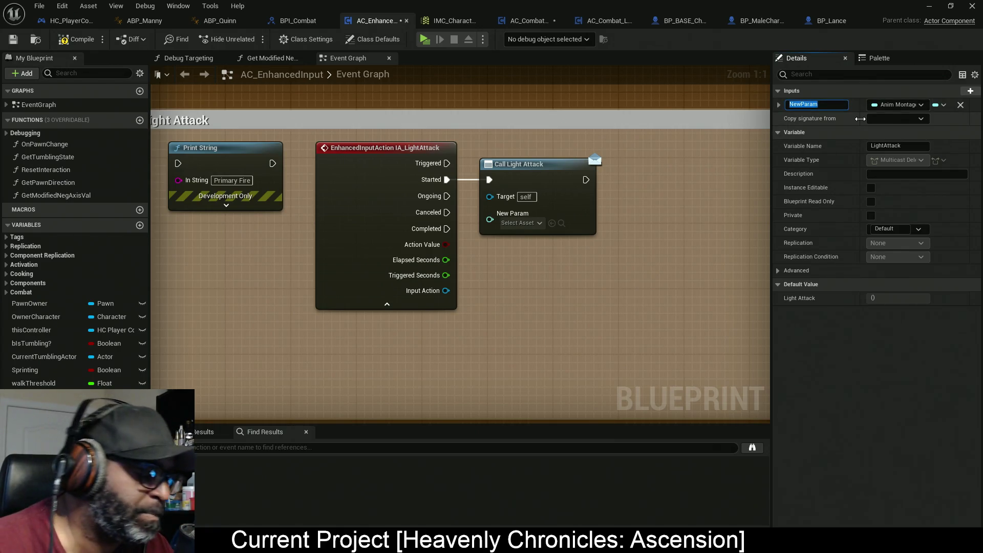
text(Light)
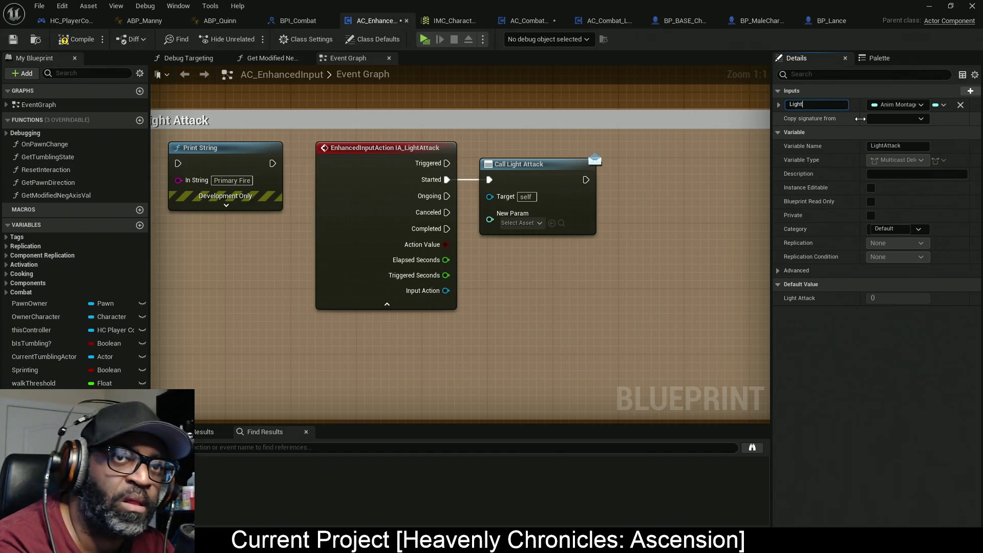
text(AtkMontage)
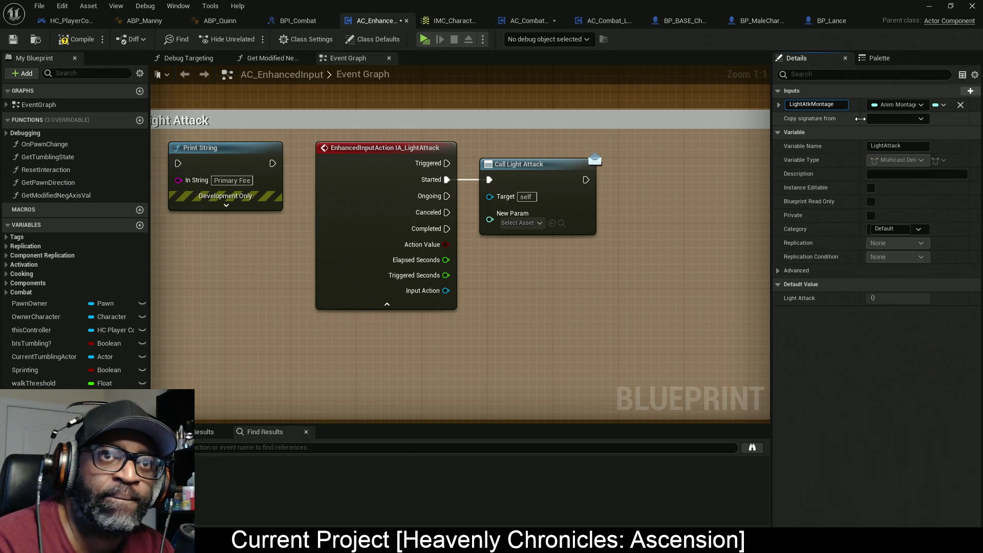
key(Return)
Add a MediumAtkMontage anim montage input to the MediumAttack dispatcher
click(41, 487)
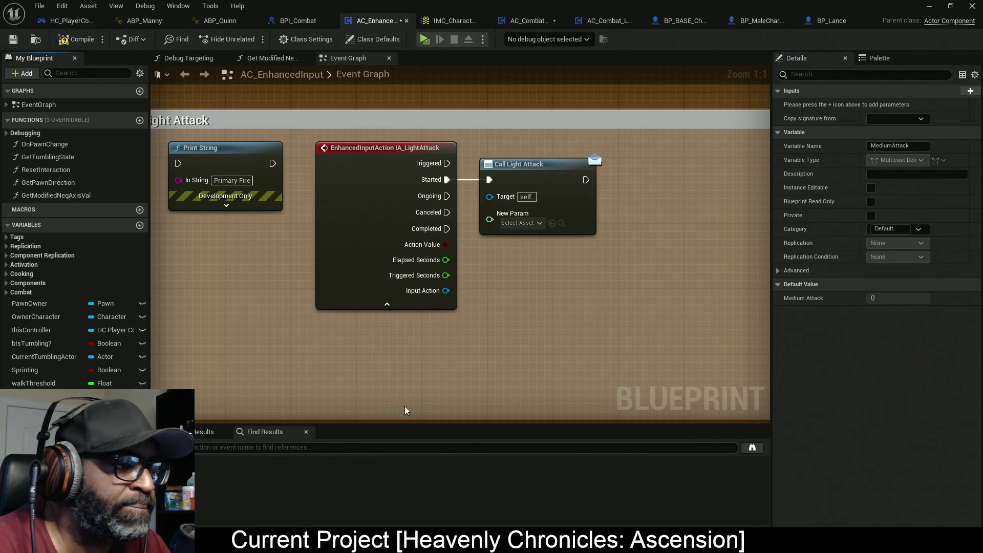
click(949, 92)
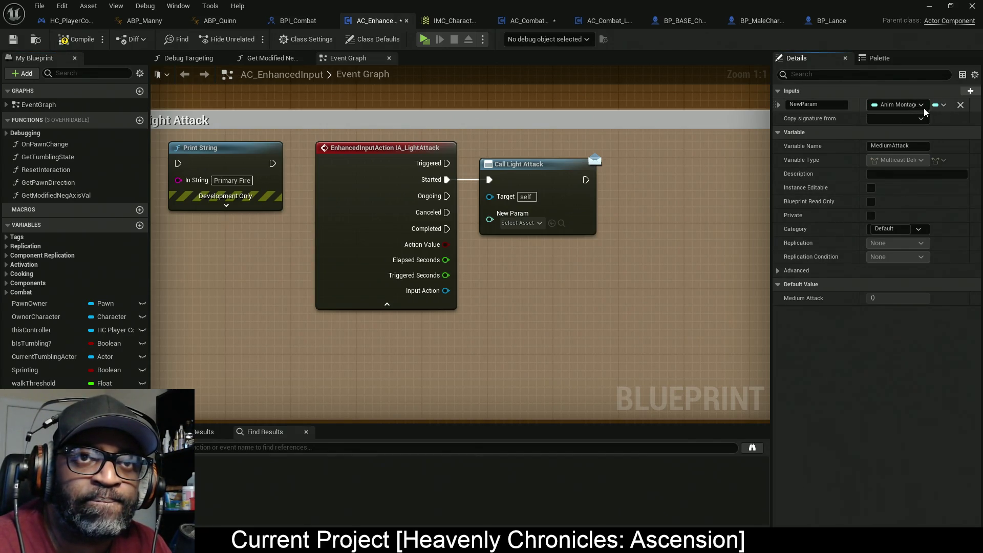
text(MediumAtkMontage)
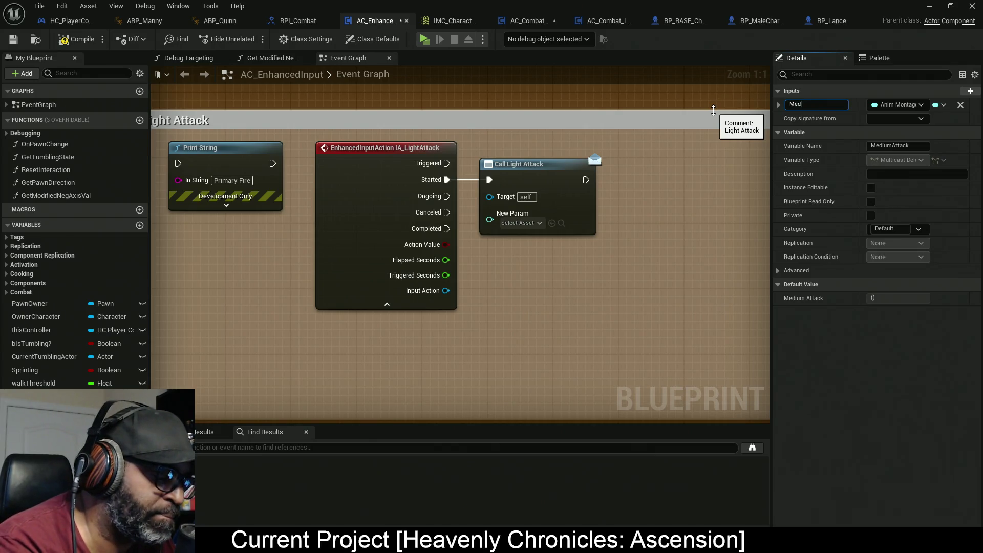
key(Return)
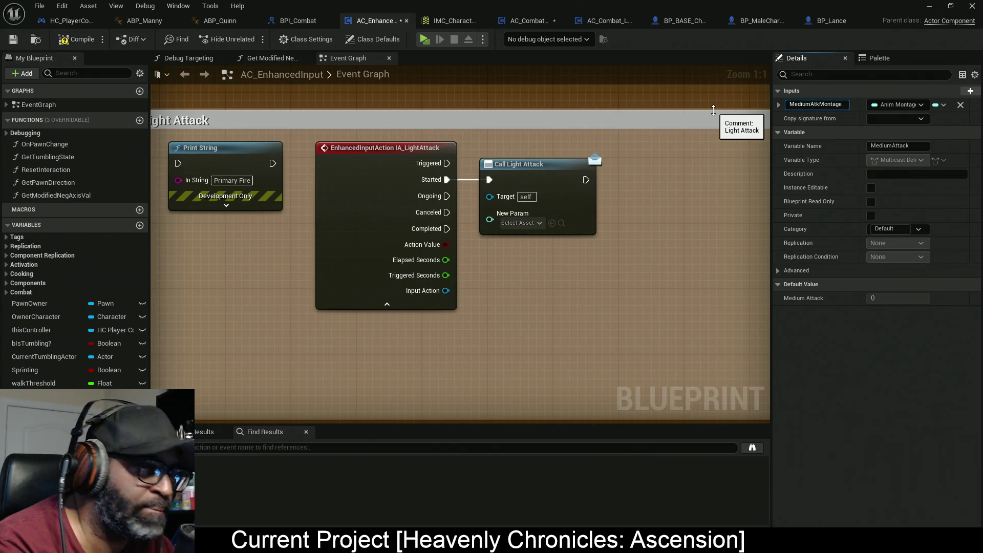
Add a HeavyAtkMontage input to HeavyAttack, then compile and save AC_EnhancedInput
click(36, 461)
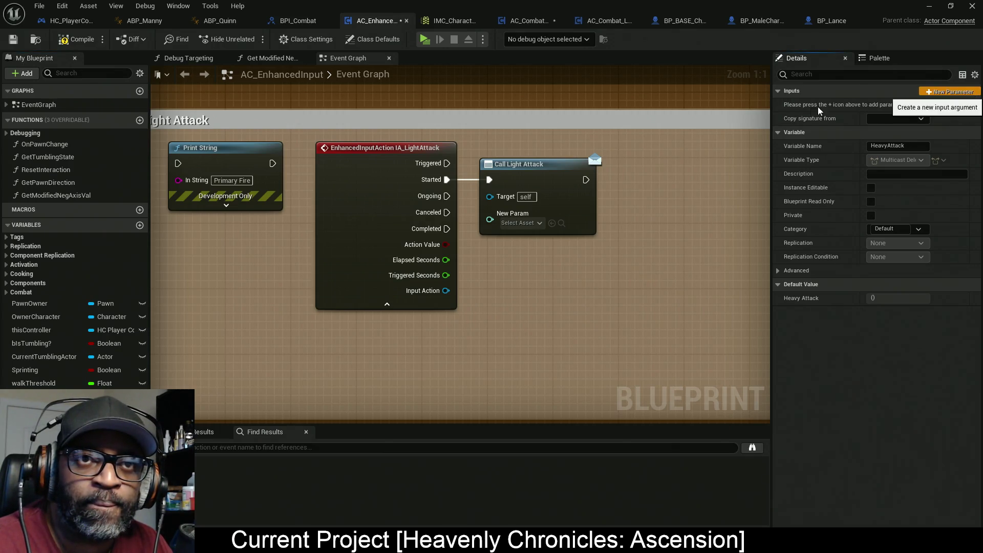
click(969, 92)
text(HeavyAtkMontage)
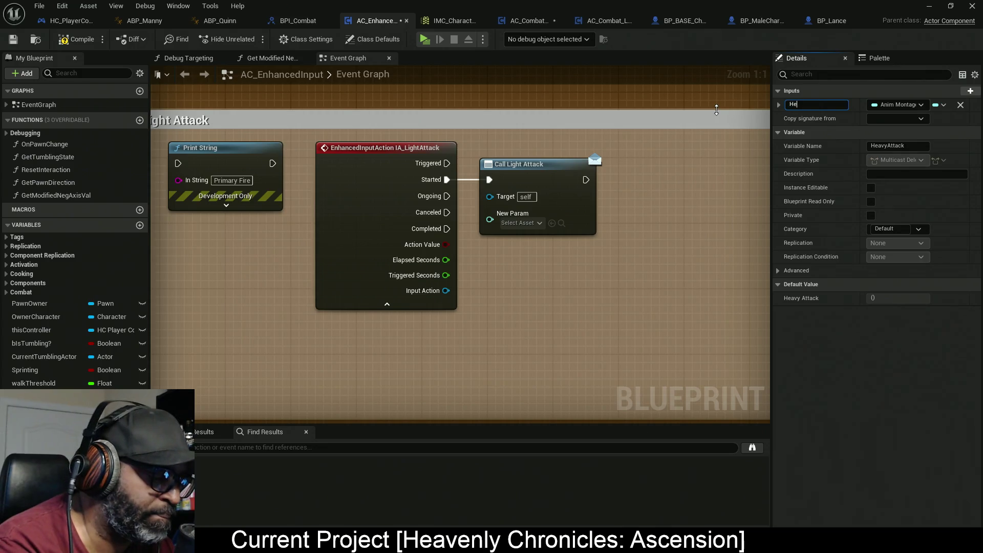
key(Return)
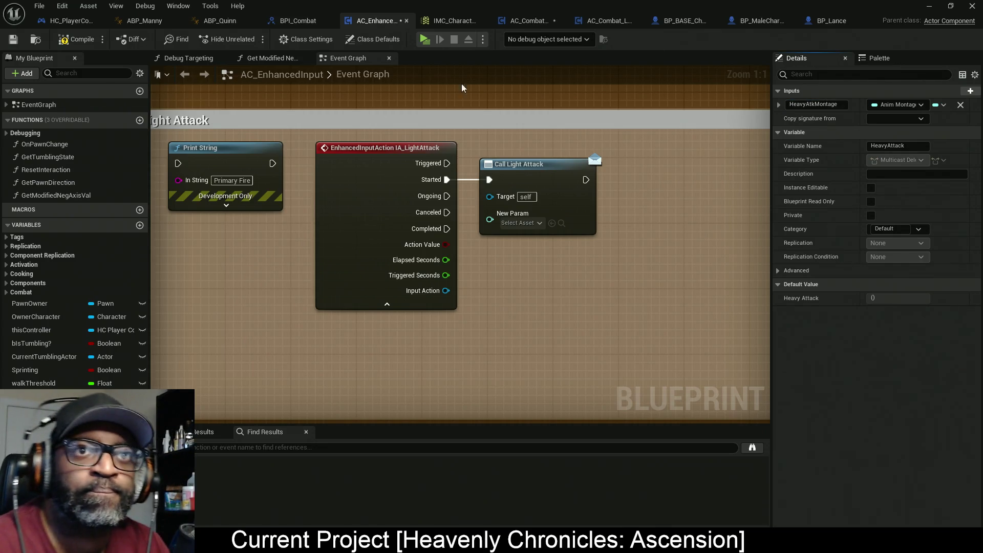
key(ctrl+shift+s)
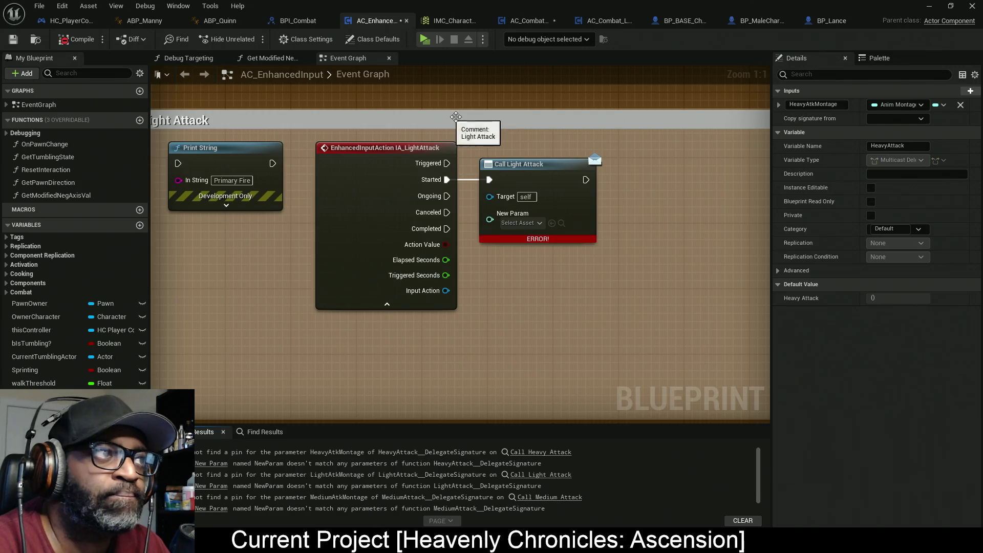
Refresh the Call Medium, Light and Heavy Attack nodes to pick up the montage inputs
drag(570, 250, 474, 253)
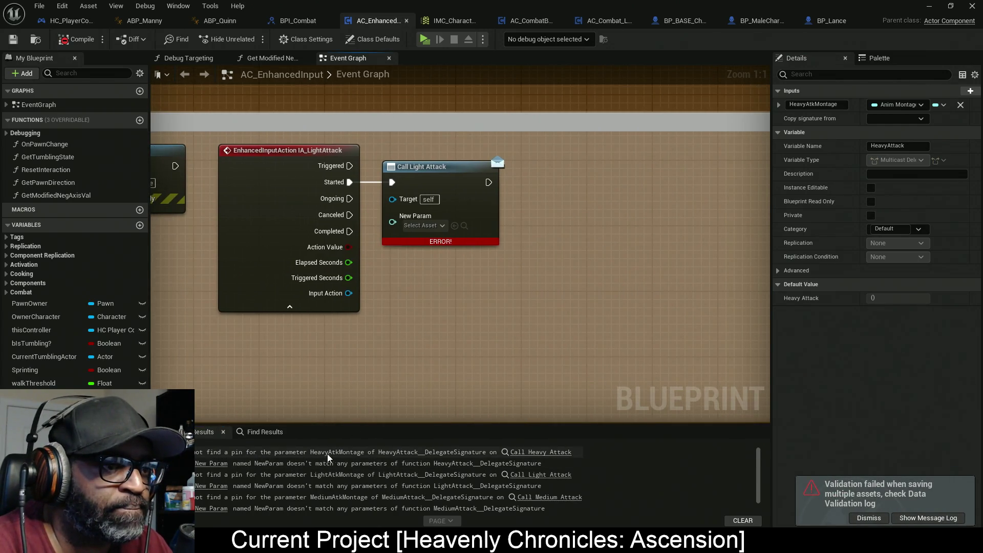
scroll(408, 305, down, 5)
scroll(439, 228, up, 4)
drag(402, 314, 416, 314)
right_click(414, 315)
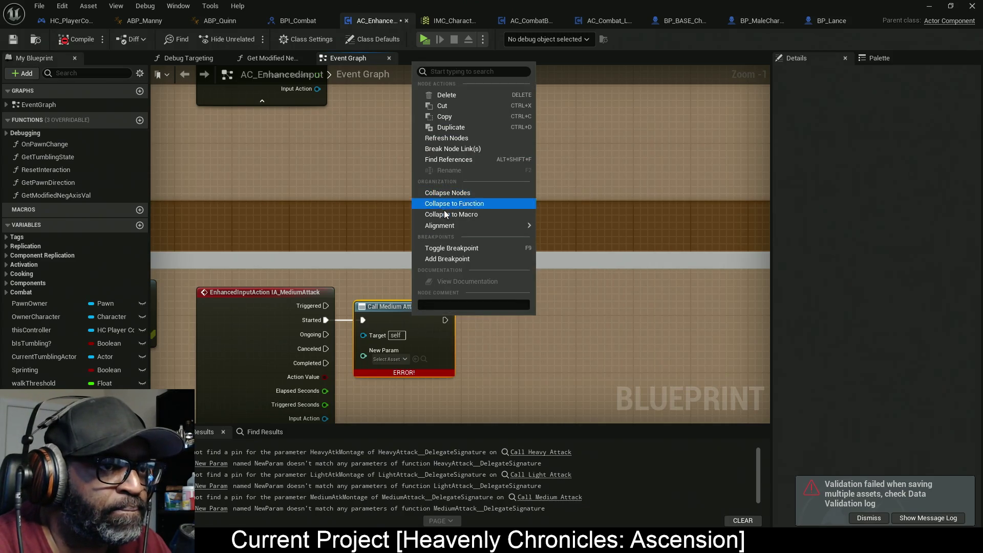
click(455, 137)
drag(419, 228, 401, 349)
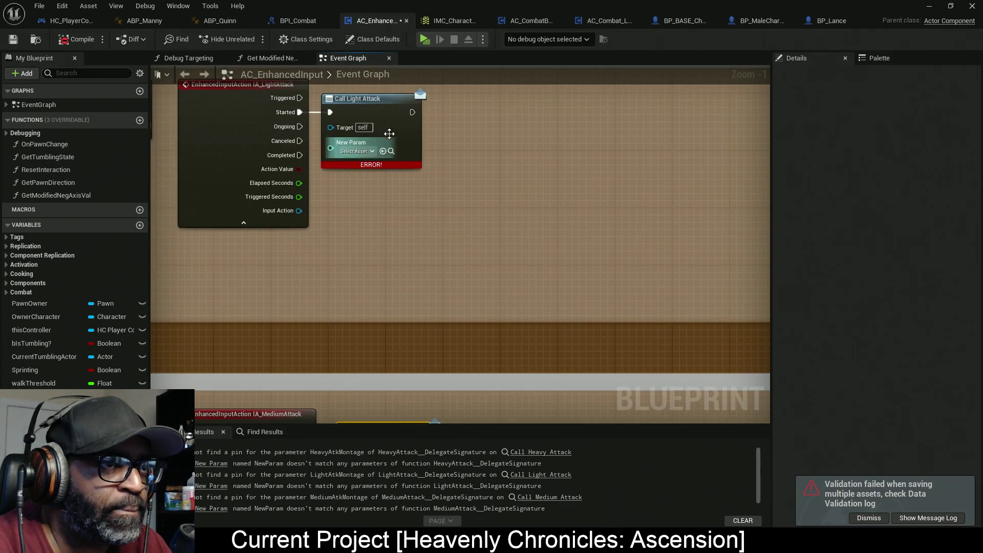
right_click(390, 132)
click(437, 211)
mouse_move(438, 211)
mouse_down()
mouse_move(437, 257)
mouse_move(424, 137)
mouse_up()
right_click(388, 334)
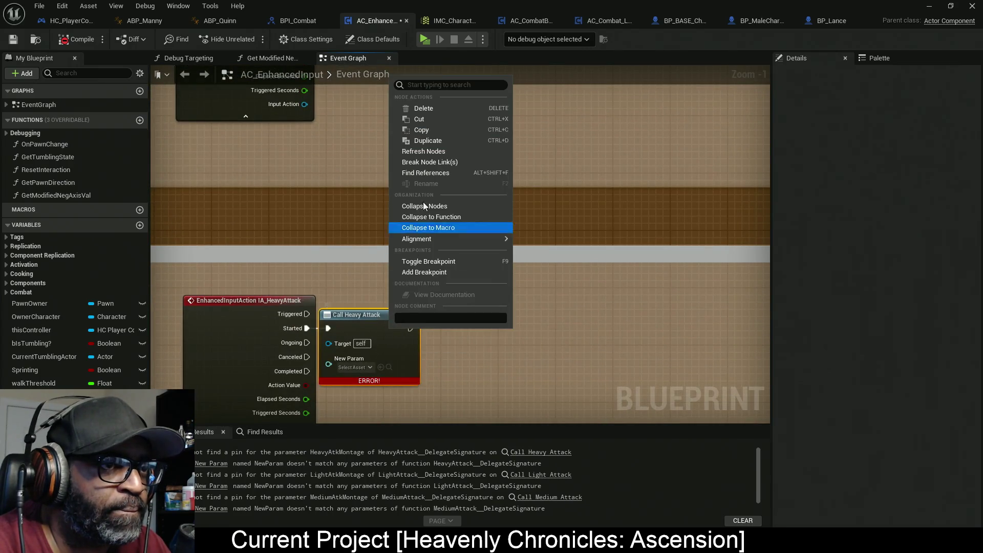
click(432, 163)
Recompile and save AC_EnhancedInput
click(76, 40)
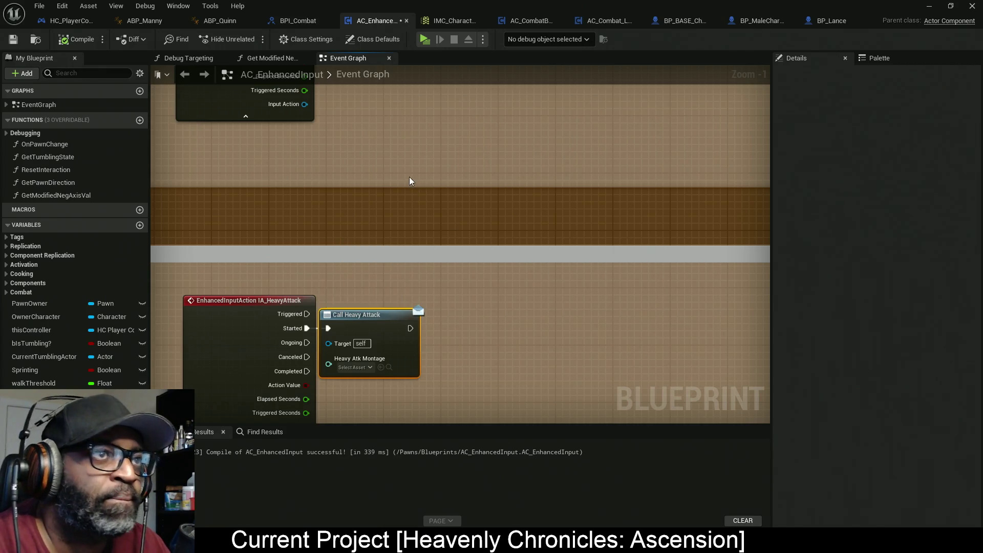
key(ctrl+s)
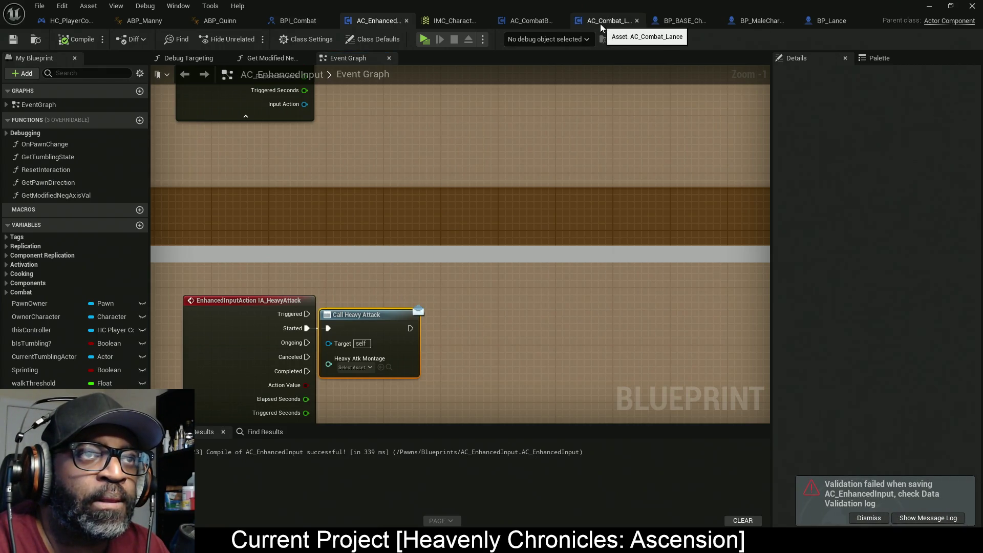
click(598, 23)
Recompile AC_CombatBASE, then select AC_Combat_Lance's light attack Play Montage, Mesh and SET nodes
click(524, 23)
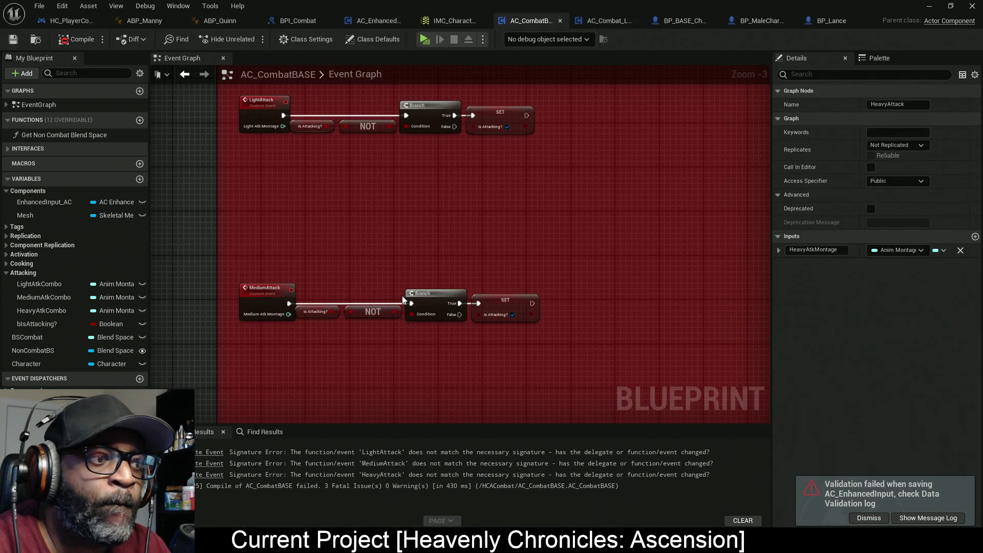
click(77, 40)
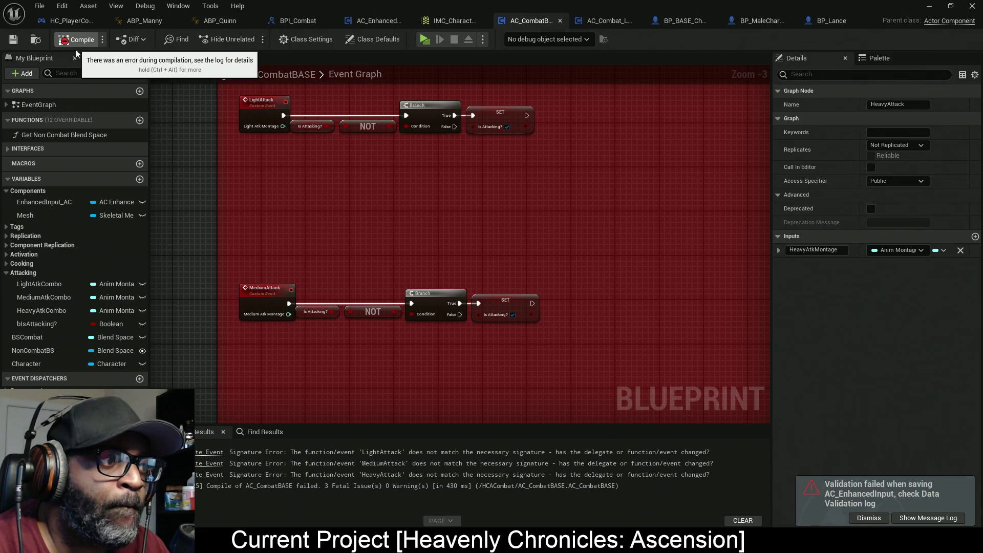
mouse_move(452, 247)
mouse_down()
mouse_move(433, 307)
mouse_move(397, 272)
mouse_move(383, 308)
mouse_move(368, 223)
mouse_up()
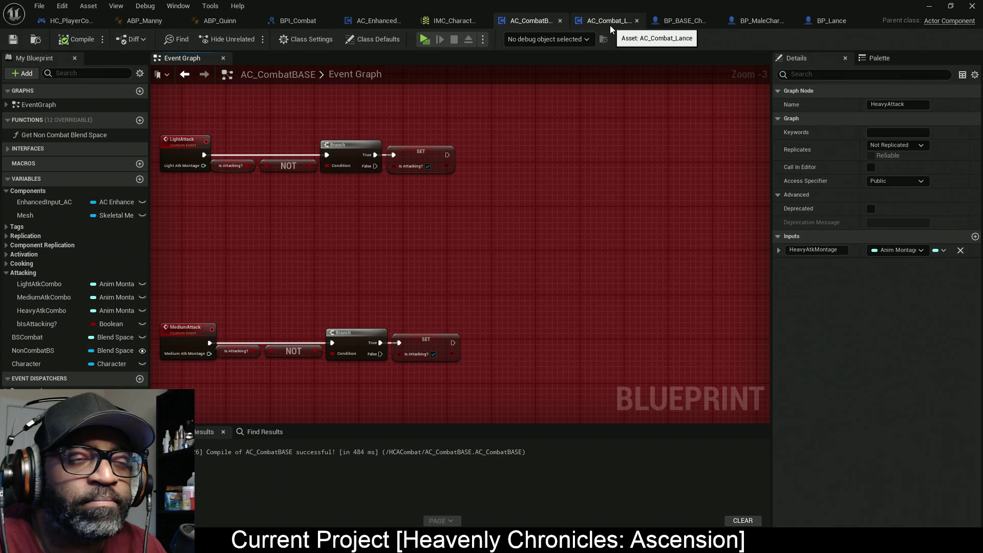
click(610, 26)
mouse_move(696, 101)
mouse_down()
mouse_move(568, 210)
mouse_move(379, 248)
mouse_up()
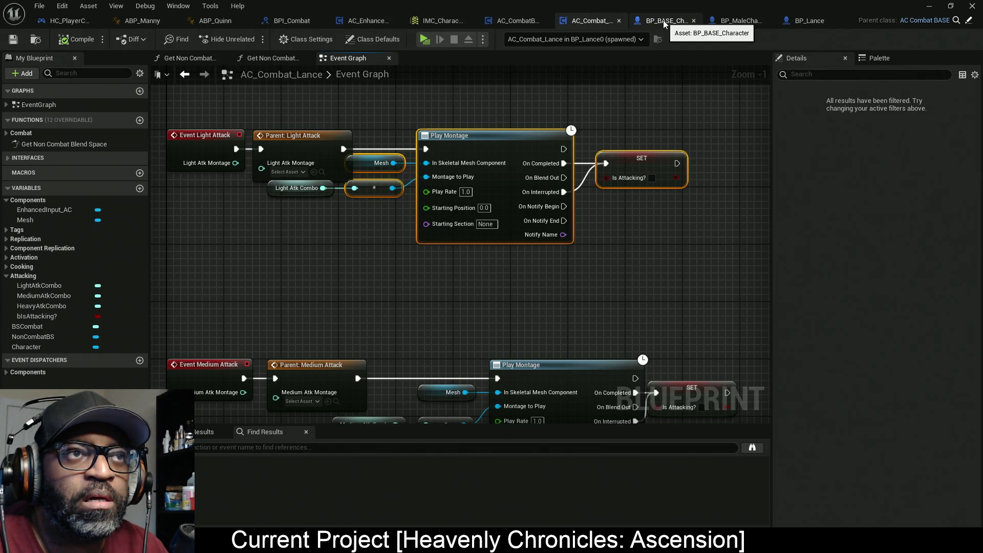
Paste the Play Montage and SET nodes into AC_CombatBASE's LightAttack chain, fed by Light Atk Montage
click(522, 20)
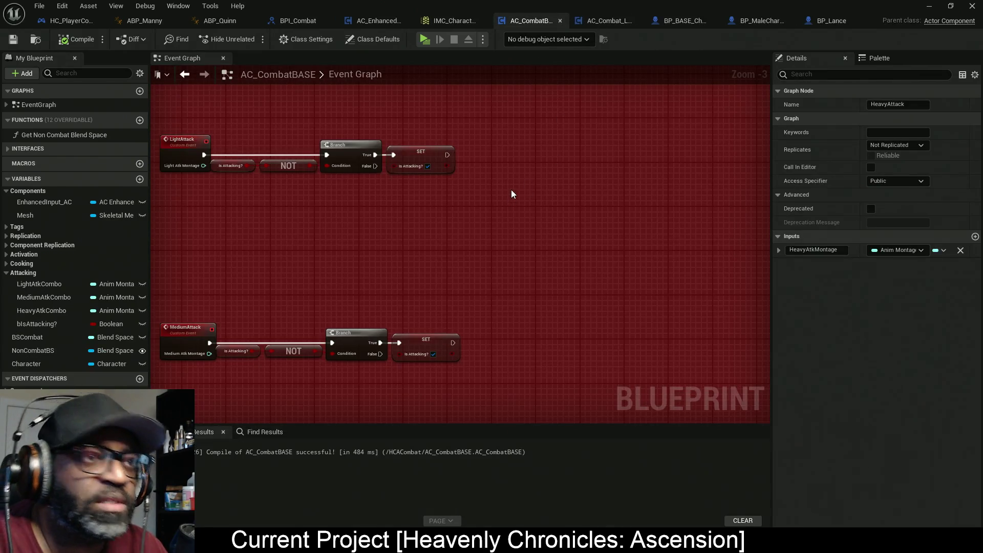
key(ctrl+v)
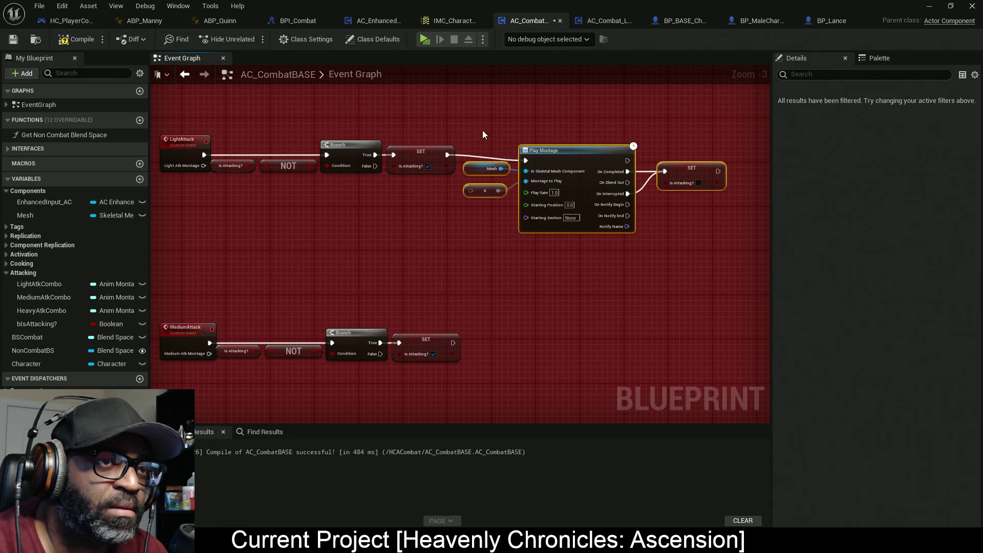
drag(579, 223, 580, 217)
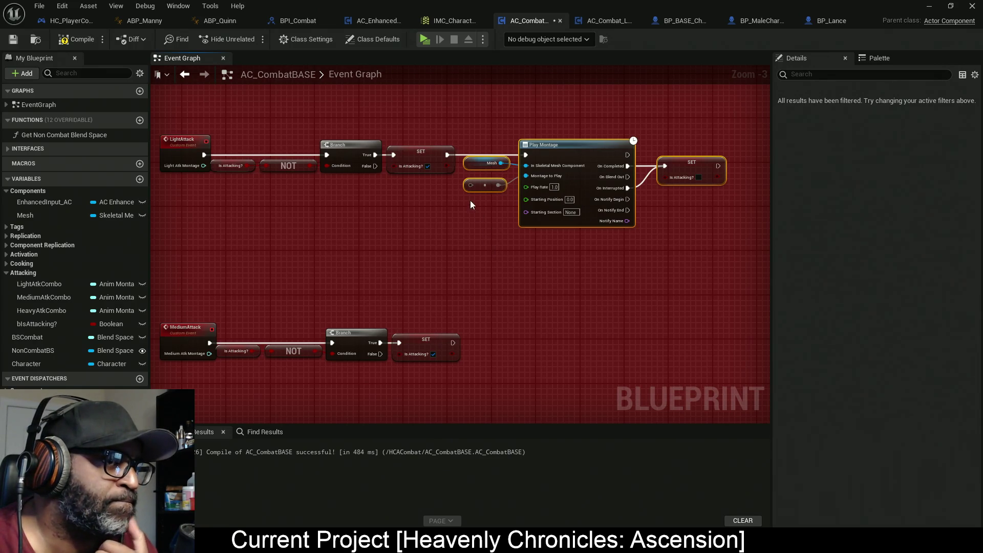
drag(468, 186, 202, 167)
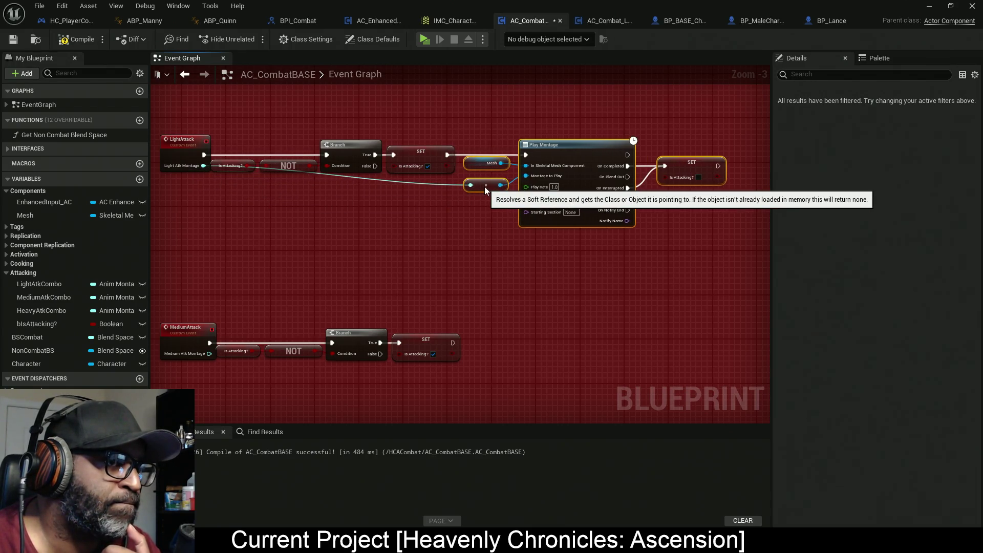
click(499, 270)
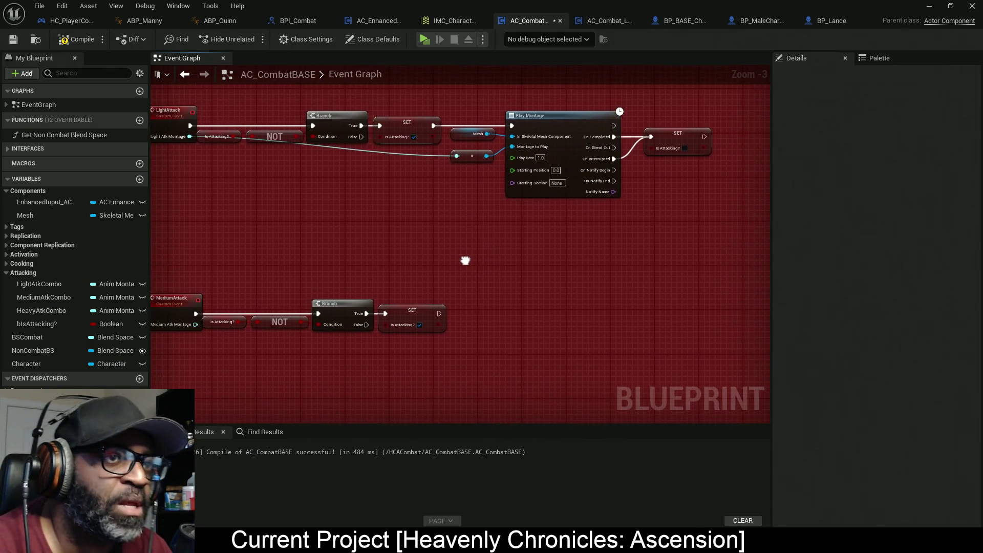
Select the LightAttack chain's montage-playing nodes for reuse in the MediumAttack chain
mouse_move(683, 214)
mouse_down()
mouse_move(633, 178)
mouse_move(485, 111)
mouse_up()
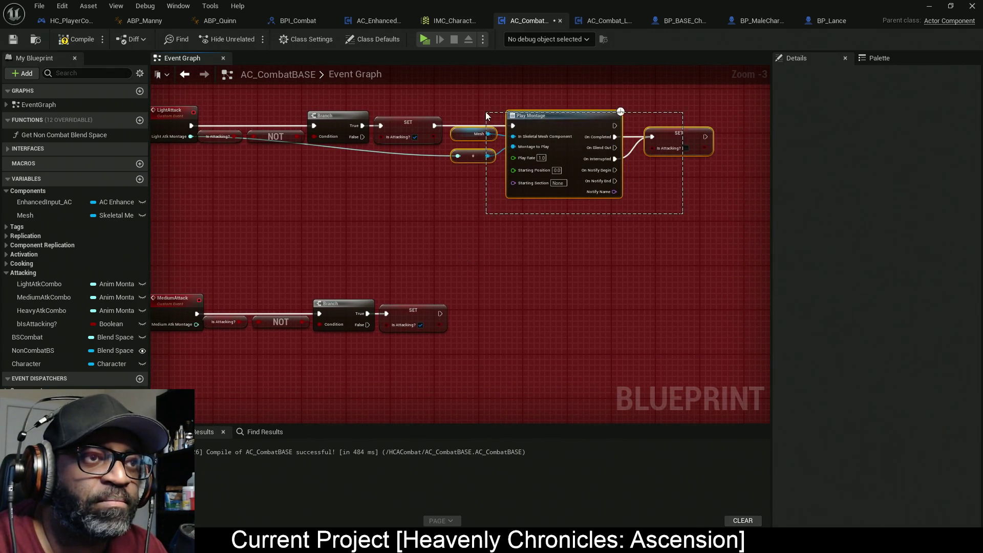
scroll(499, 221, down, 3)
key(ctrl+z)
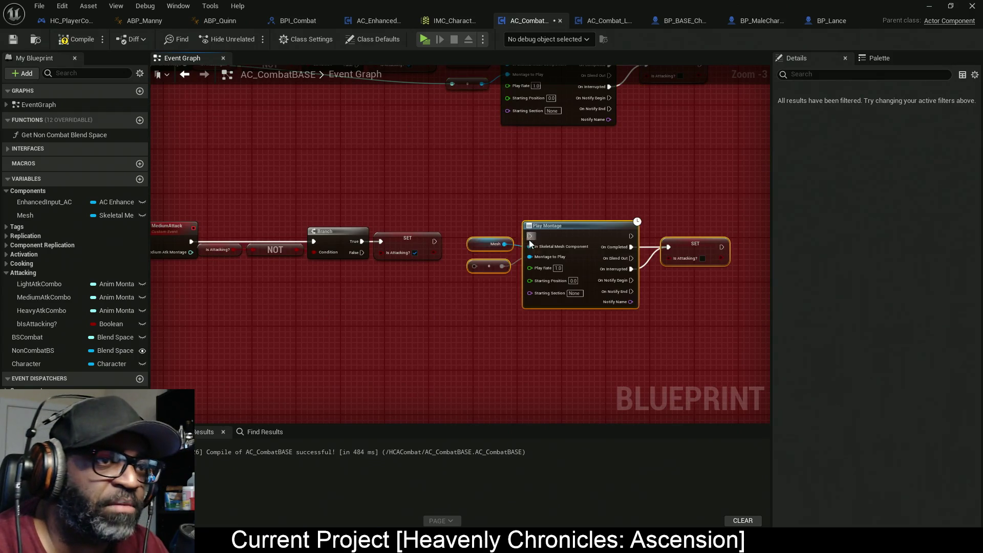
Wire the Medium chain's SET into Play Montage and feed it Medium Atk Montage through a reroute
mouse_move(587, 204)
mouse_down()
mouse_move(475, 207)
mouse_move(489, 209)
mouse_up()
drag(540, 170, 730, 267)
drag(644, 220, 644, 226)
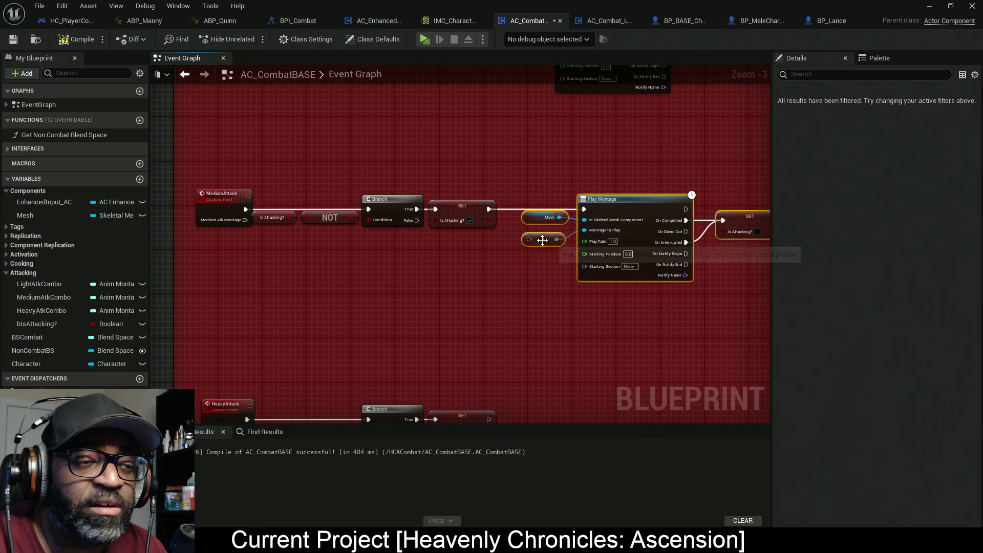
mouse_move(529, 239)
mouse_down()
mouse_move(411, 265)
mouse_move(244, 223)
mouse_up()
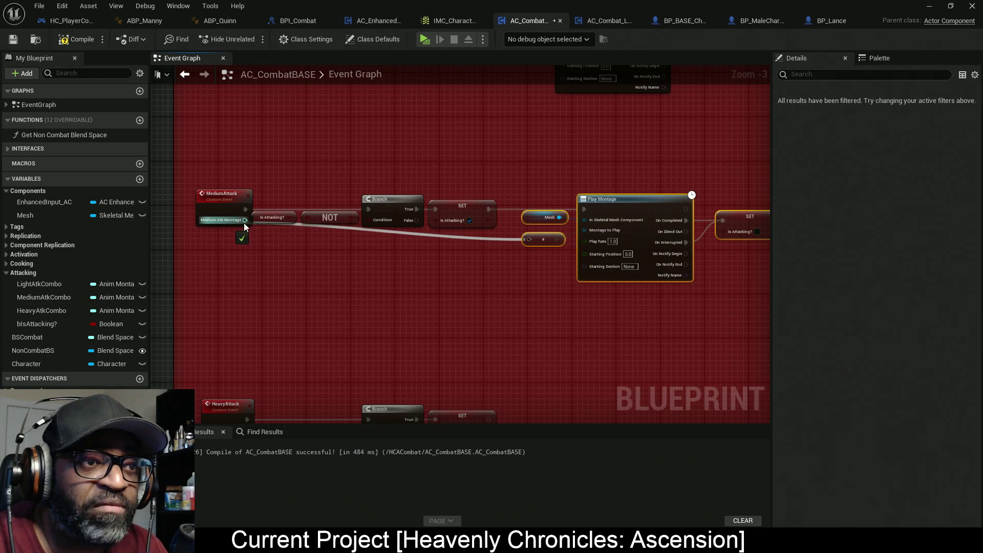
double_click(471, 238)
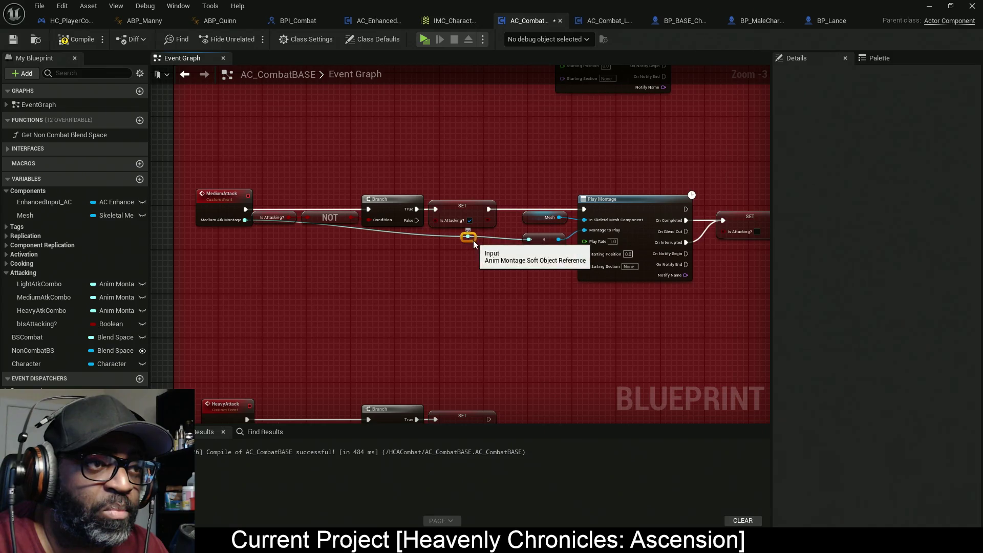
drag(471, 238, 270, 244)
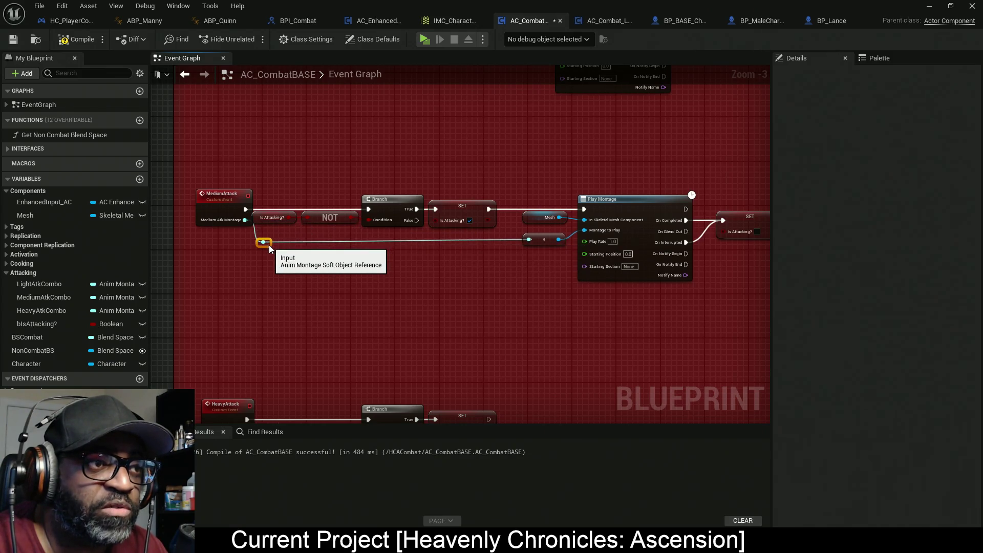
Copy the montage-playing nodes after the Heavy SET and connect Heavy Atk Montage to them
mouse_move(469, 297)
mouse_down()
mouse_move(422, 187)
mouse_move(555, 234)
mouse_move(523, 257)
mouse_up()
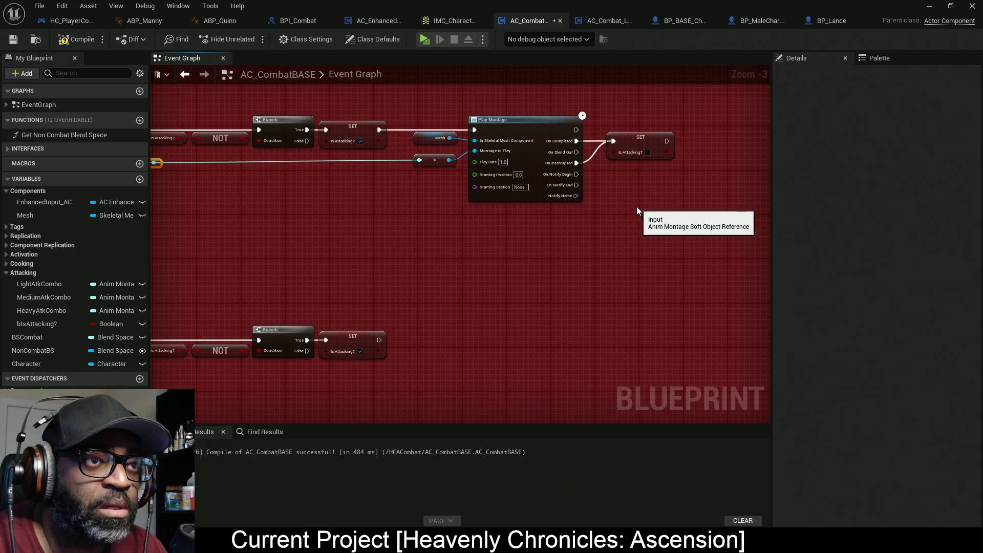
drag(635, 210, 425, 113)
key(ctrl+c)
mouse_move(462, 223)
mouse_down()
mouse_move(468, 243)
mouse_move(524, 283)
mouse_up()
key(ctrl+v)
mouse_move(618, 312)
mouse_down()
mouse_move(560, 274)
mouse_move(569, 263)
mouse_up()
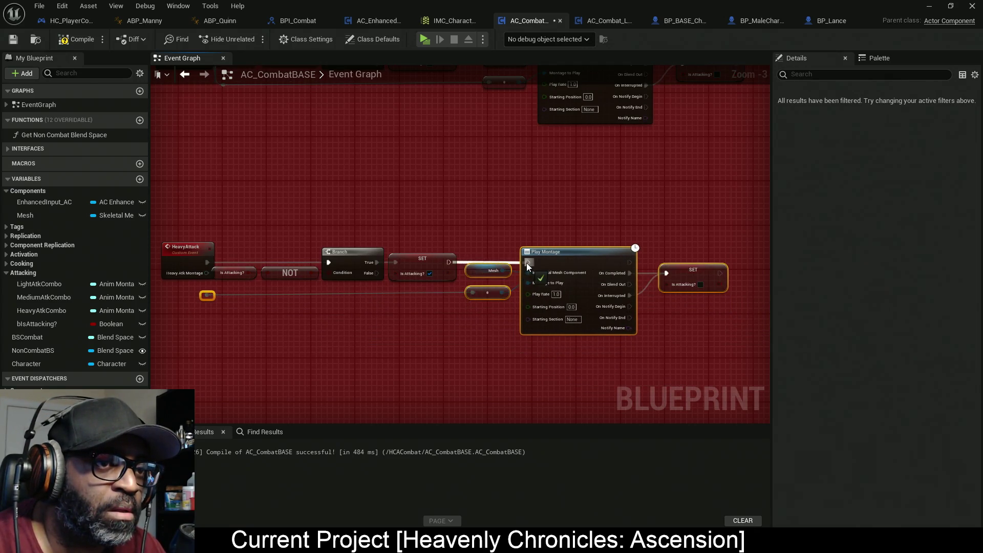
mouse_move(207, 273)
mouse_down()
mouse_move(214, 298)
mouse_move(197, 292)
mouse_move(246, 301)
mouse_up()
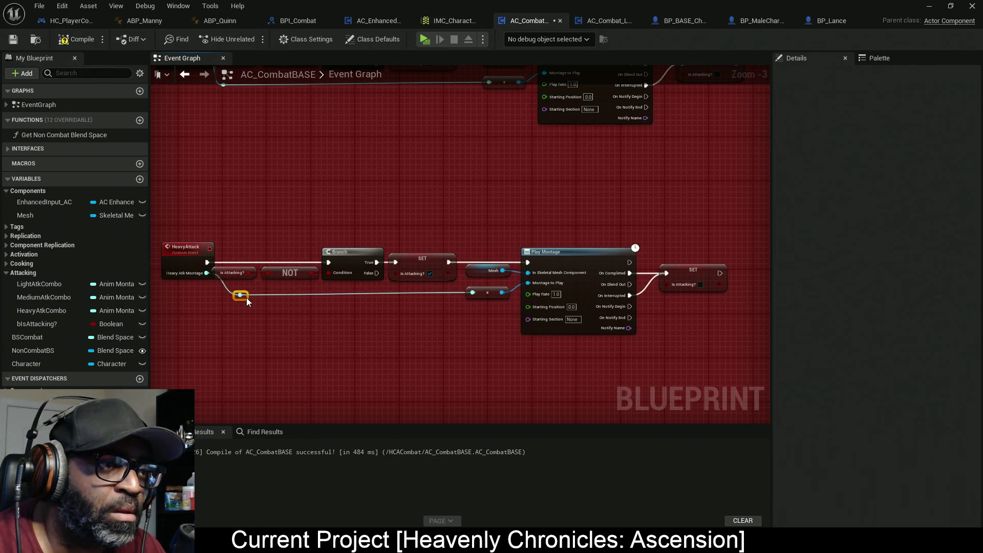
Compile AC_CombatBASE
drag(435, 312, 389, 307)
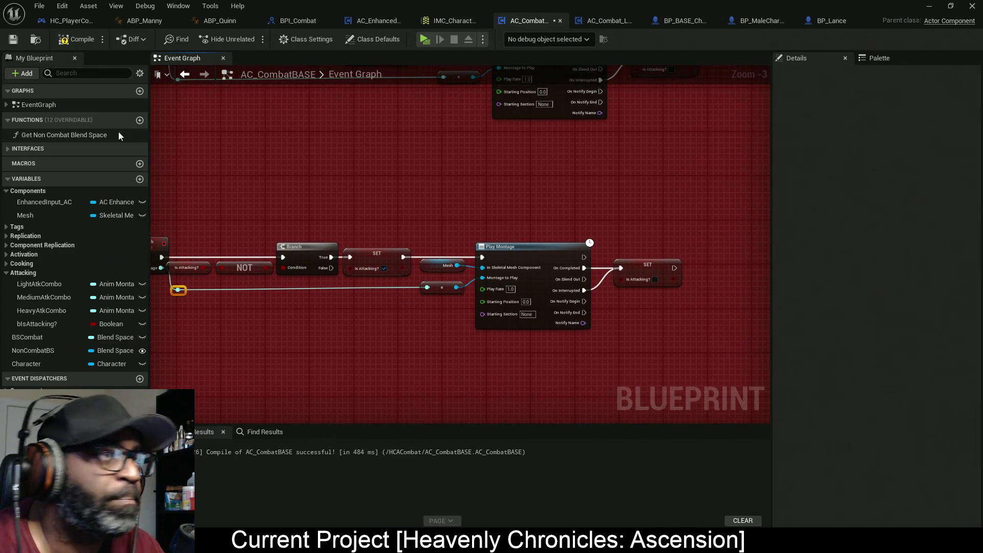
click(69, 46)
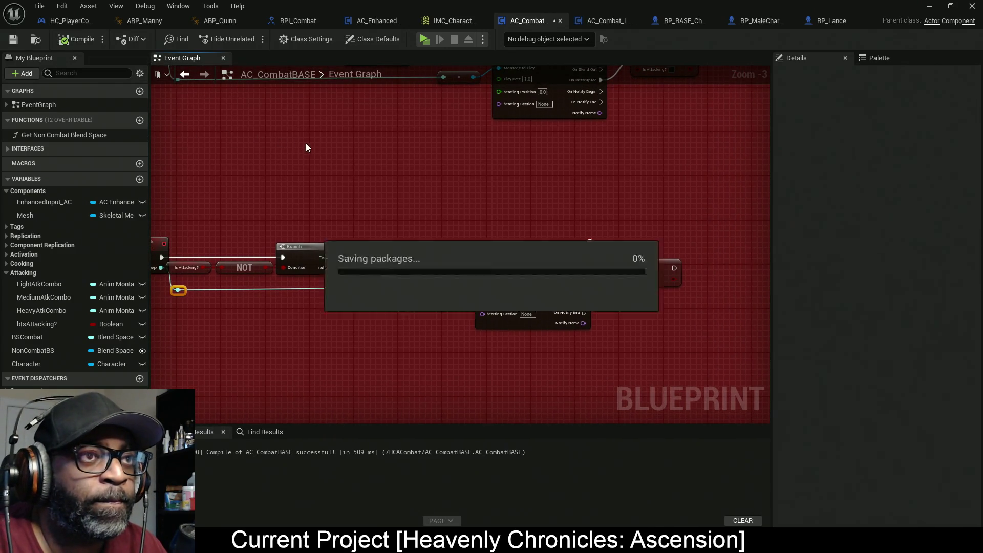
click(610, 23)
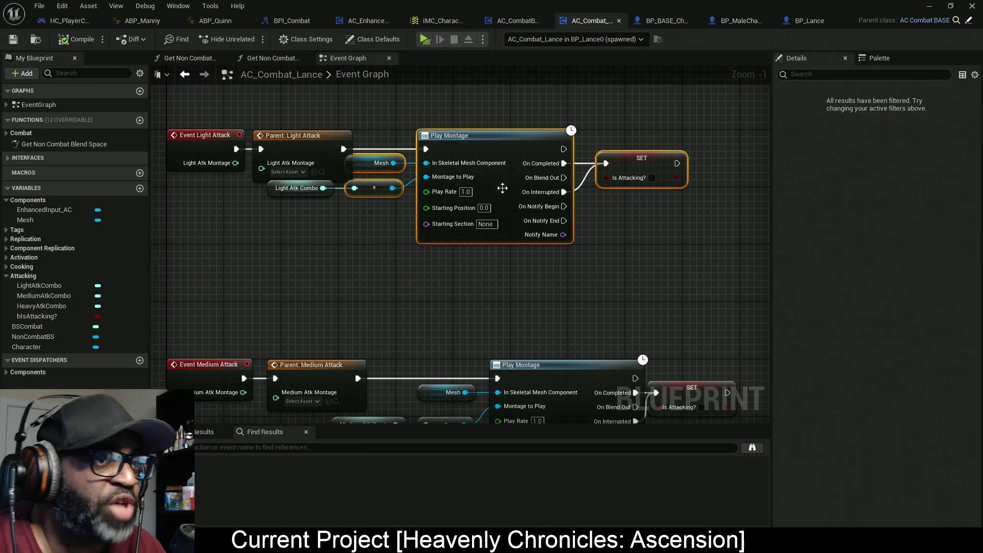
Wire Light Atk Combo into the parent Light Attack call and delete its duplicate montage nodes
drag(424, 227, 493, 252)
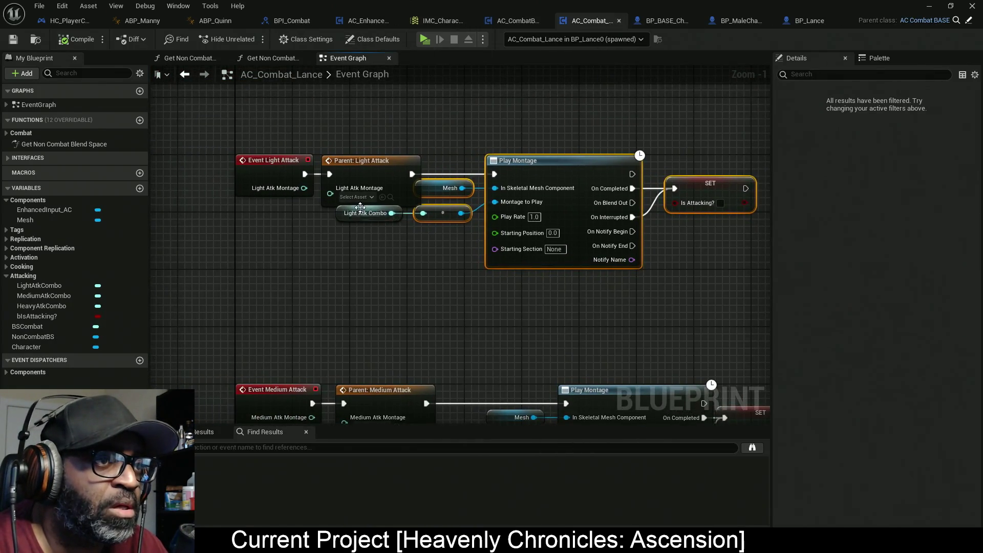
click(259, 214)
mouse_move(291, 213)
mouse_down()
mouse_move(318, 217)
mouse_move(330, 194)
mouse_up()
mouse_move(587, 260)
mouse_down()
mouse_move(420, 241)
mouse_move(359, 153)
mouse_move(286, 144)
mouse_up()
key(Delete)
Feed Medium Atk Combo into the parent Medium Attack and remove its Play Montage and SET
scroll(462, 180, down, 2)
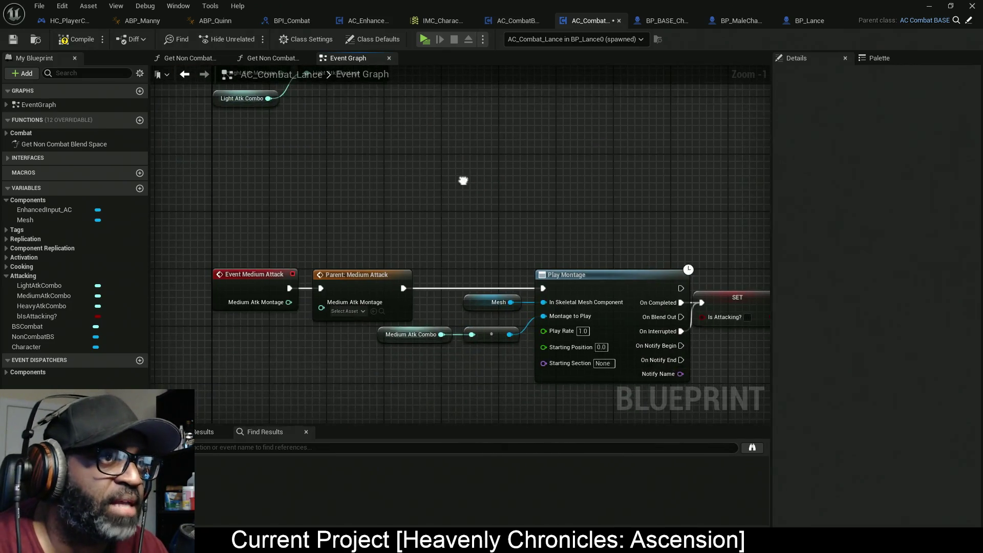
mouse_move(394, 223)
mouse_down()
mouse_move(300, 220)
mouse_move(324, 197)
mouse_up()
mouse_move(706, 130)
mouse_down()
mouse_move(474, 278)
mouse_move(460, 272)
mouse_up()
key(Delete)
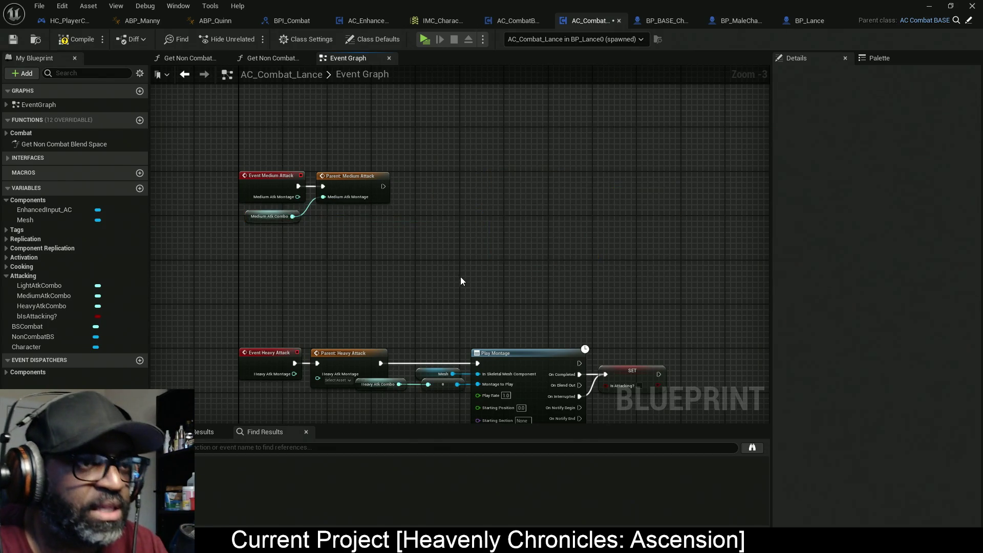
Connect Heavy Atk Combo to the parent Heavy Attack and select its duplicate montage nodes
scroll(416, 246, up, 2)
scroll(416, 248, up, 1)
mouse_move(417, 249)
mouse_down()
mouse_move(284, 267)
mouse_move(267, 261)
mouse_up()
drag(319, 242, 318, 242)
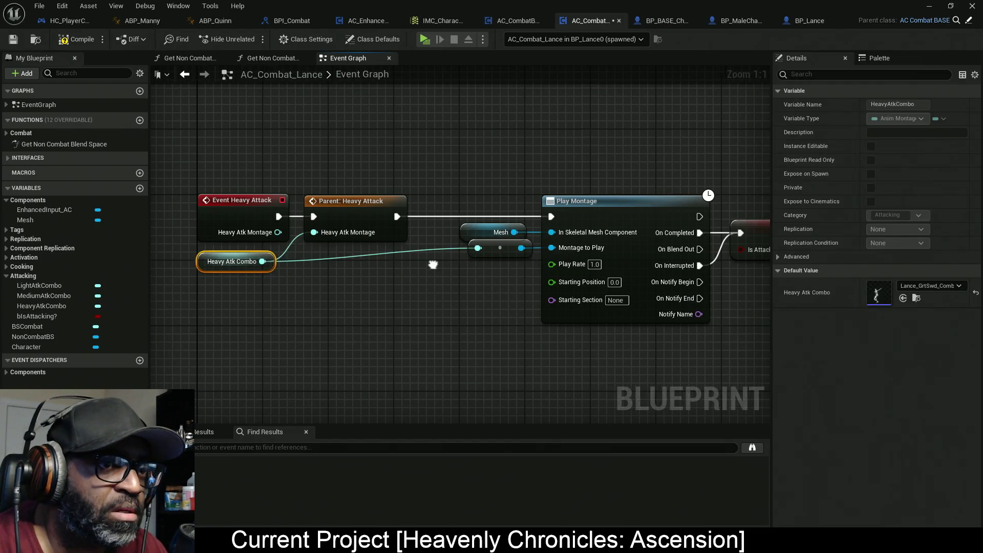
mouse_move(574, 161)
mouse_down()
mouse_move(311, 306)
mouse_move(347, 309)
mouse_up()
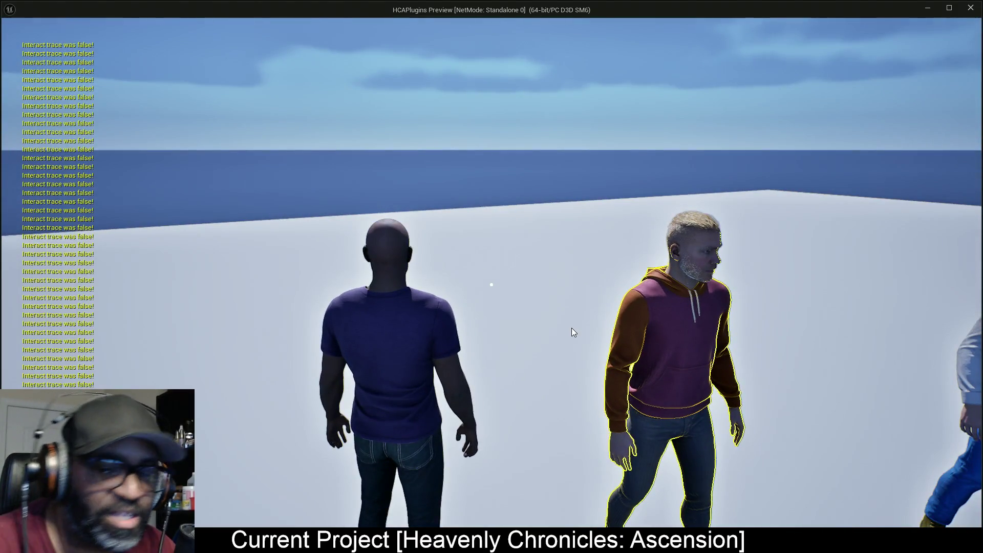
Stop the running game preview with Esc to get back to the editor
key(Escape)
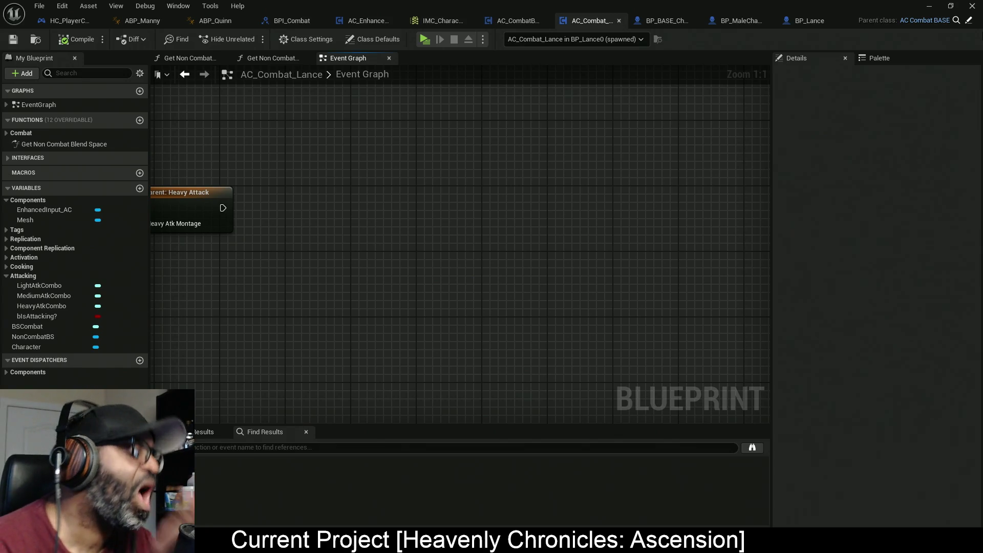
click(486, 23)
scroll(404, 328, down, 2)
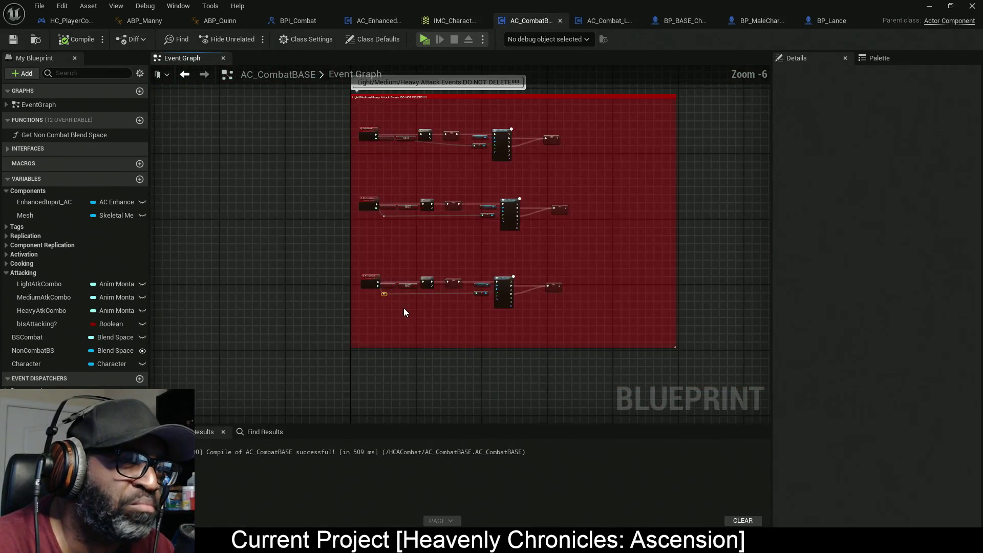
scroll(404, 308, up, 1)
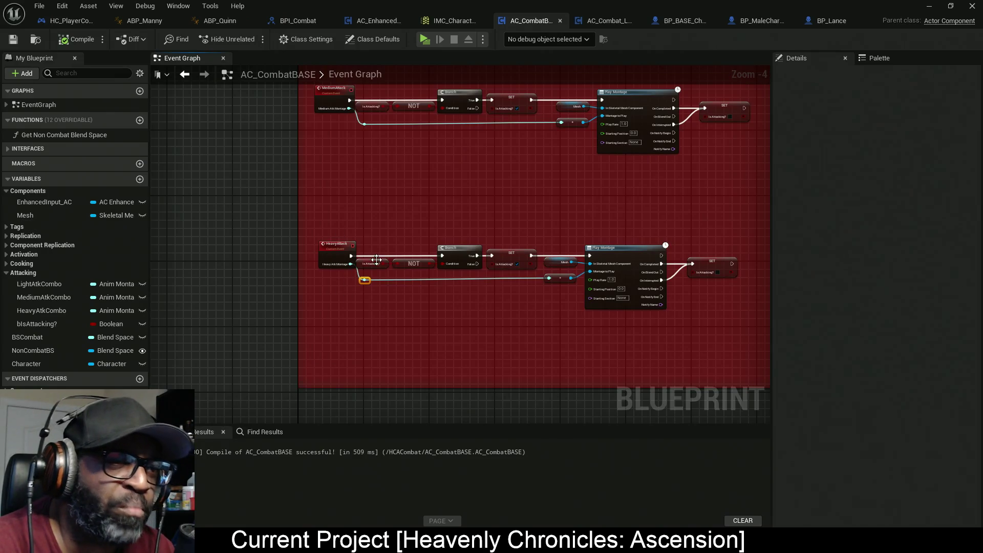
drag(425, 276, 425, 276)
scroll(426, 277, up, 2)
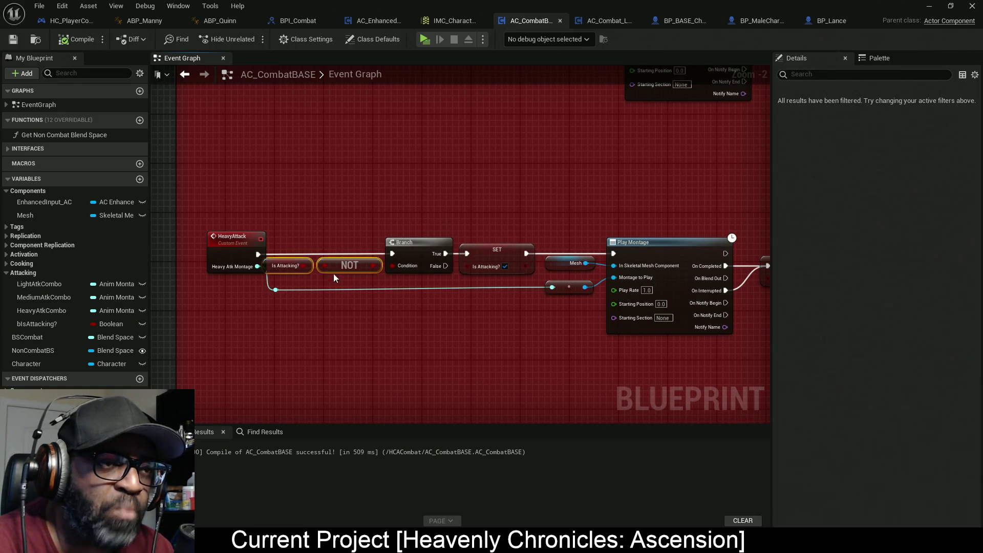
mouse_move(498, 329)
mouse_down()
mouse_move(369, 385)
mouse_move(302, 399)
mouse_up()
scroll(444, 204, down, 4)
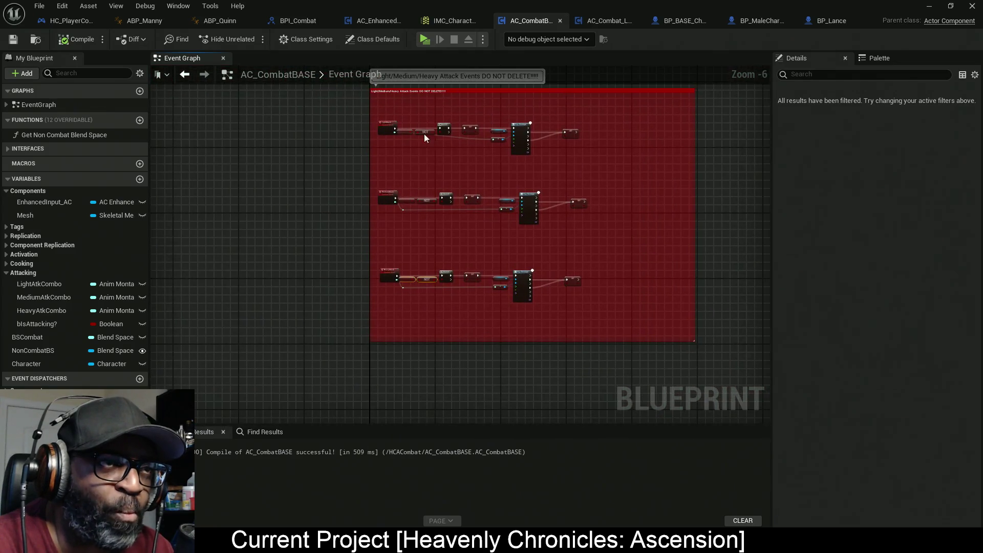
scroll(313, 135, up, 2)
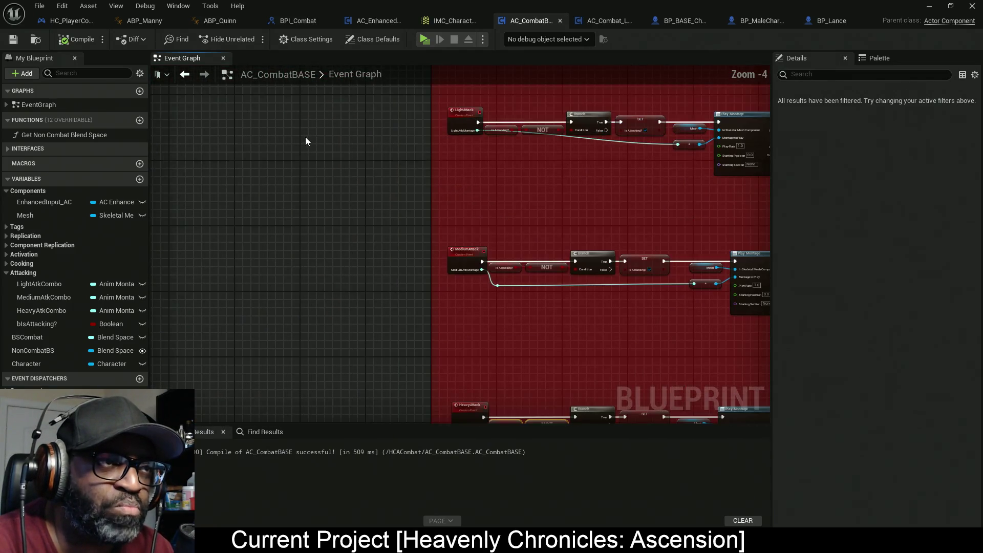
drag(351, 182, 286, 123)
click(578, 19)
drag(260, 234, 391, 241)
scroll(391, 241, down, 1)
scroll(391, 241, down, 1)
scroll(391, 241, up, 2)
scroll(376, 252, down, 4)
mouse_move(410, 182)
mouse_down()
mouse_move(404, 373)
mouse_move(392, 313)
mouse_up()
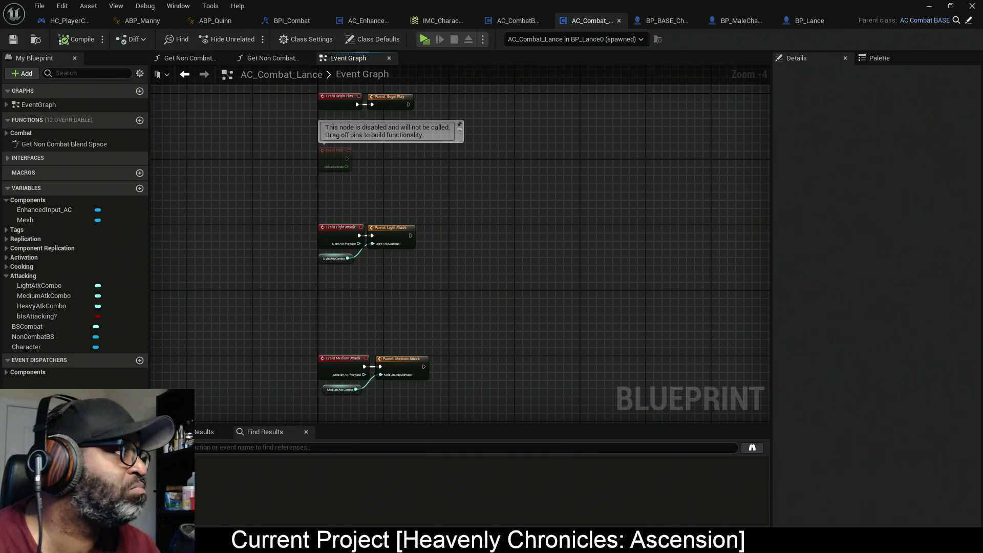
Resume the YouTube tutorial and play it fullscreen
key(alt+Tab)
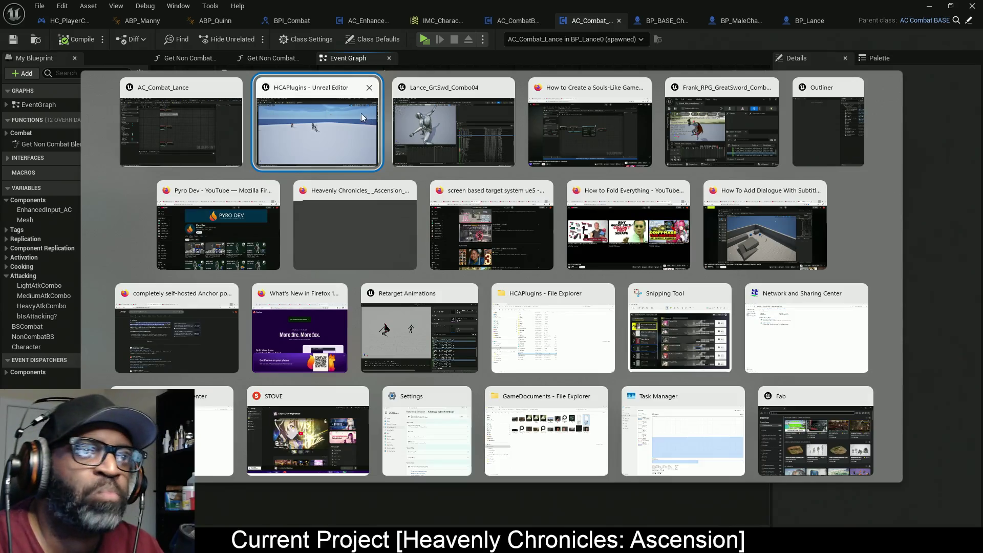
click(127, 100)
key(alt+Tab)
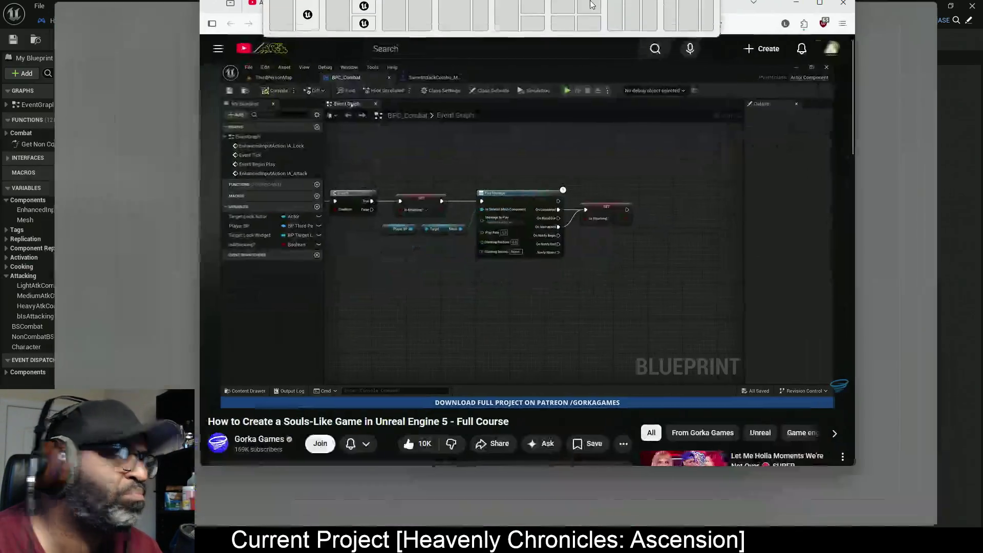
click(634, 429)
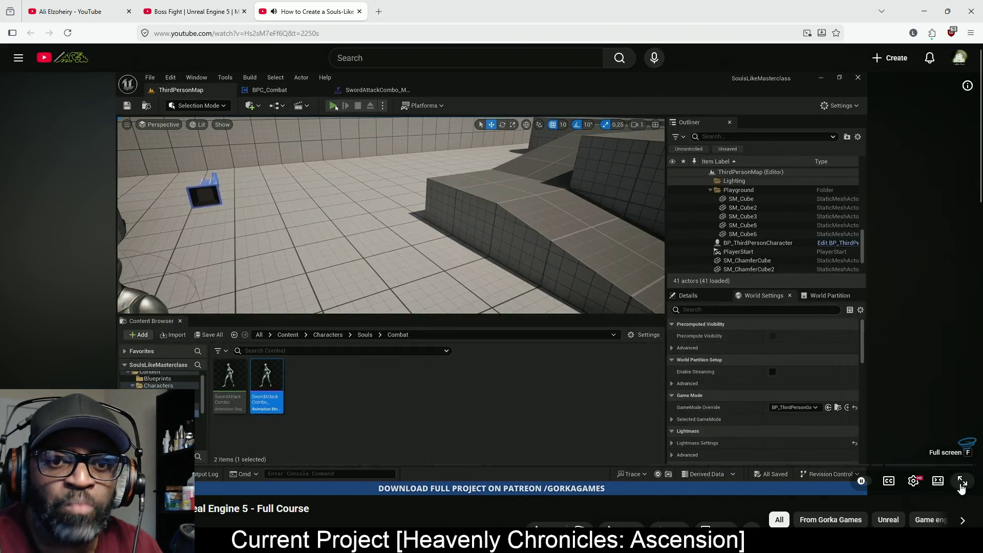
click(962, 480)
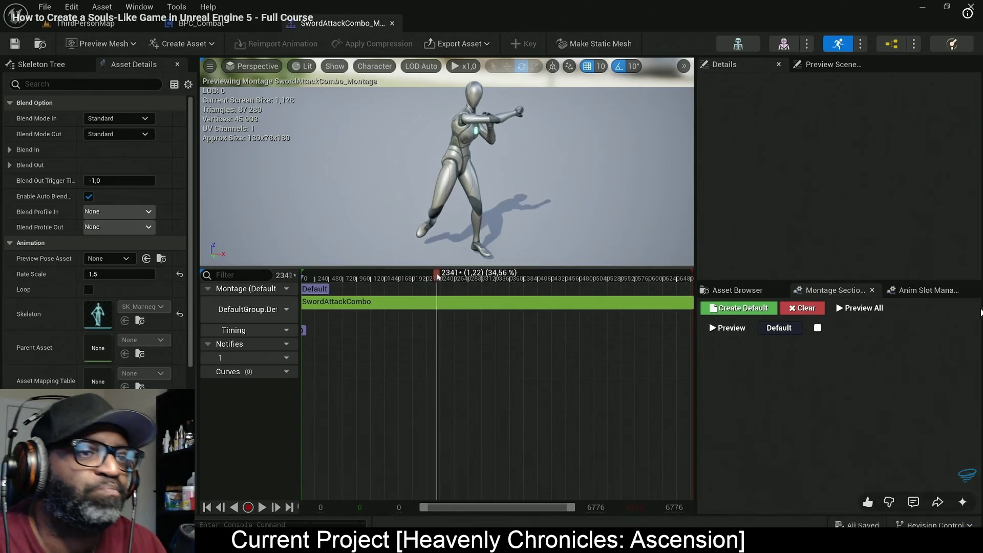
Follow the tutorial inserting a Combo notify track into SwordAttackCombo and scrubbing the attack
click(779, 328)
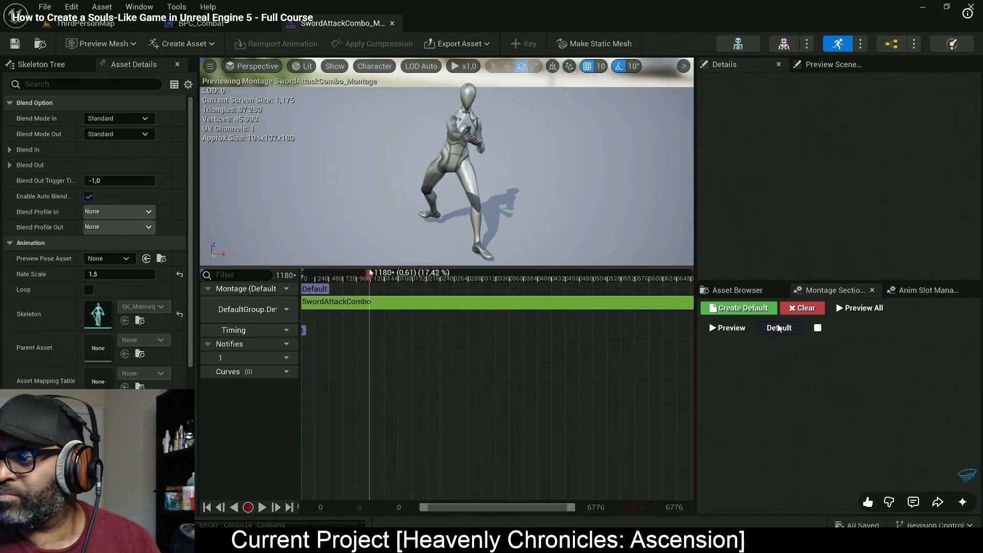
mouse_move(391, 270)
mouse_down()
mouse_move(589, 275)
mouse_move(345, 275)
mouse_up()
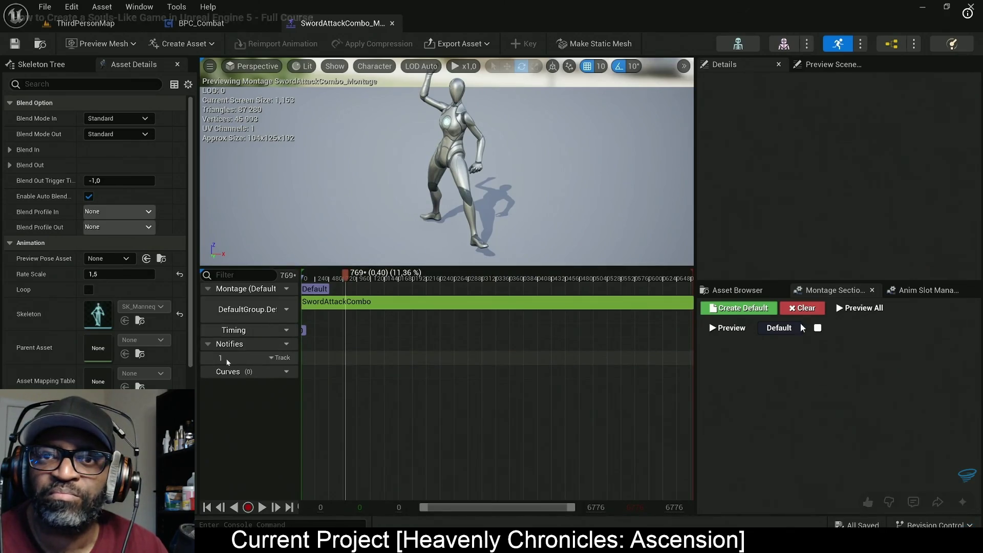
click(274, 359)
click(219, 362)
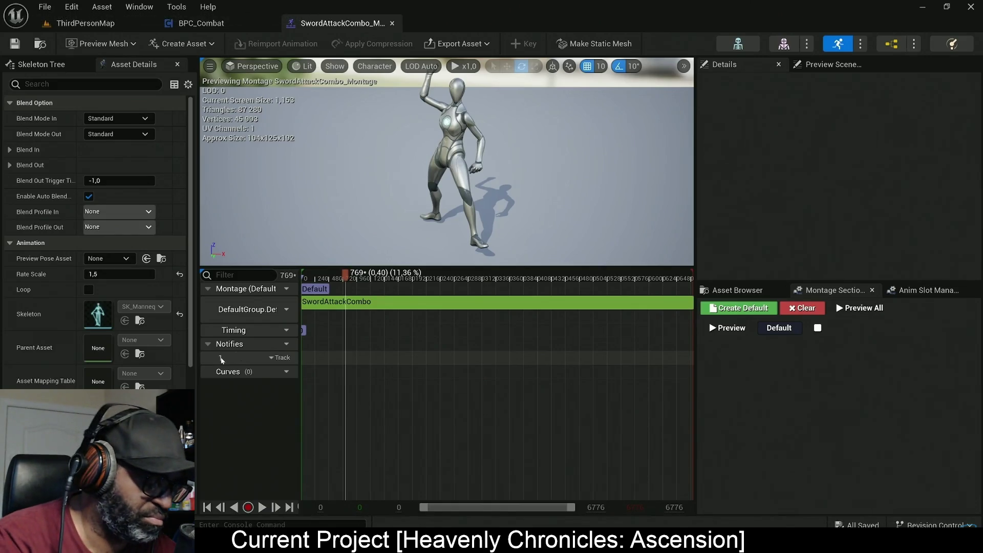
click(221, 362)
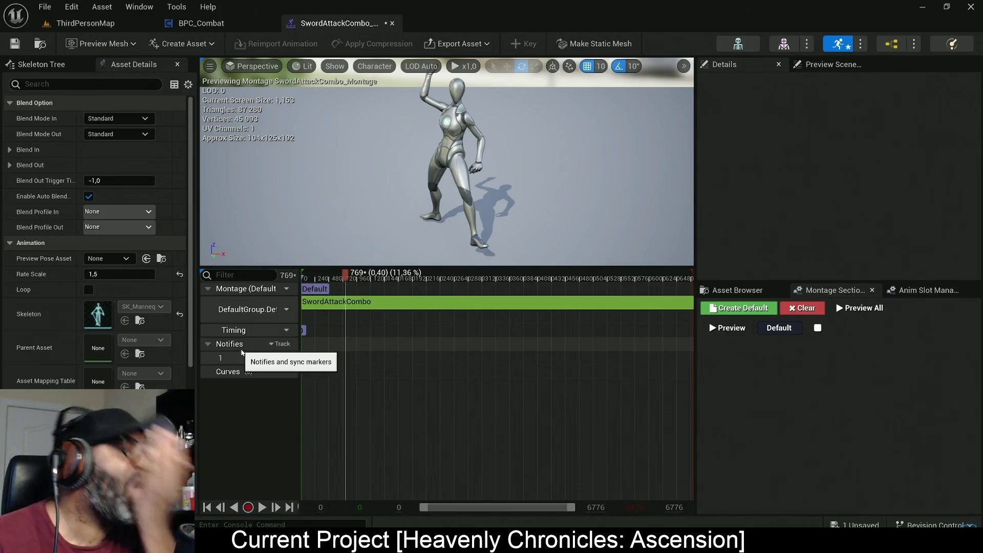
click(208, 344)
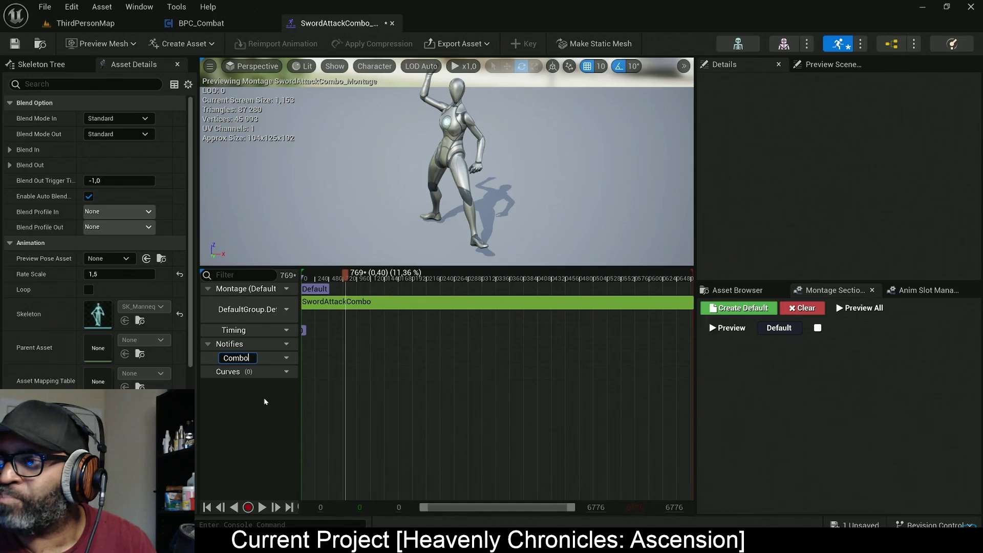
click(335, 276)
mouse_move(336, 276)
mouse_down()
mouse_move(323, 276)
mouse_move(412, 279)
mouse_move(391, 279)
mouse_up()
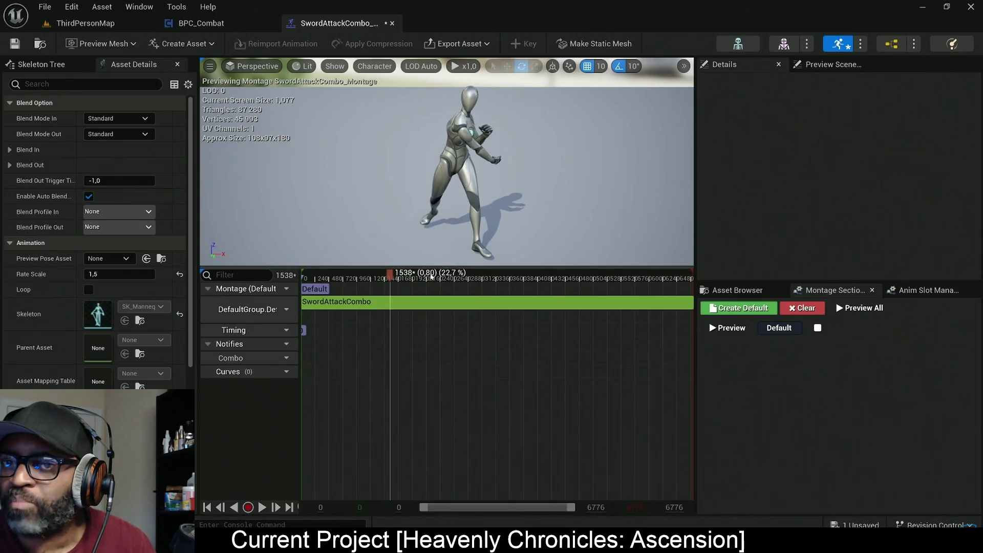
Watch the first Montage Notify being added to the Combo track
right_click(390, 360)
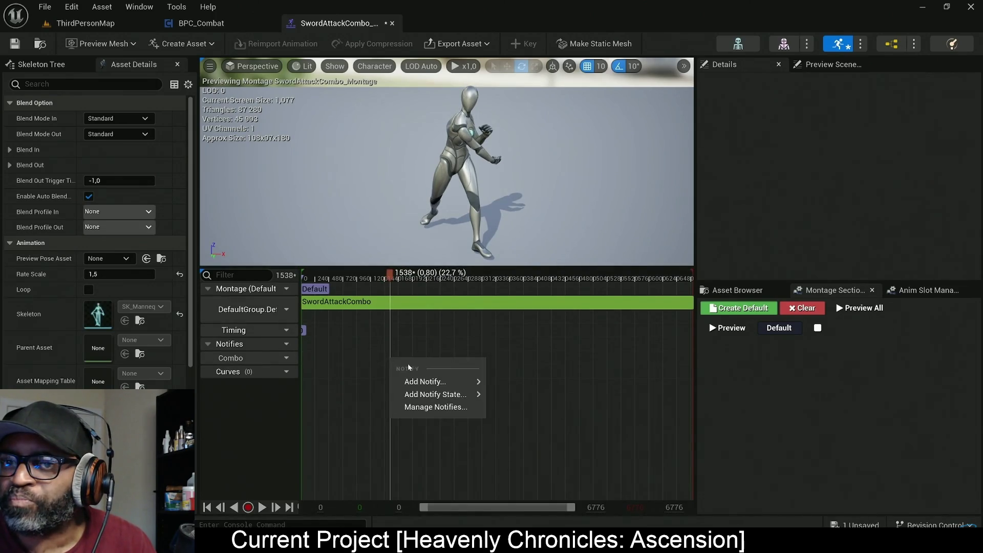
mouse_move(425, 382)
click(522, 408)
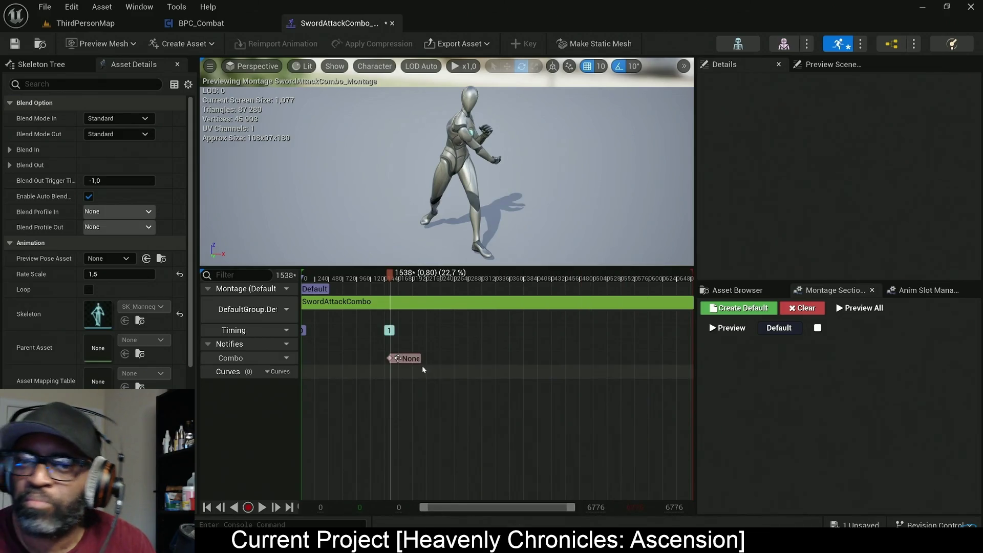
click(407, 358)
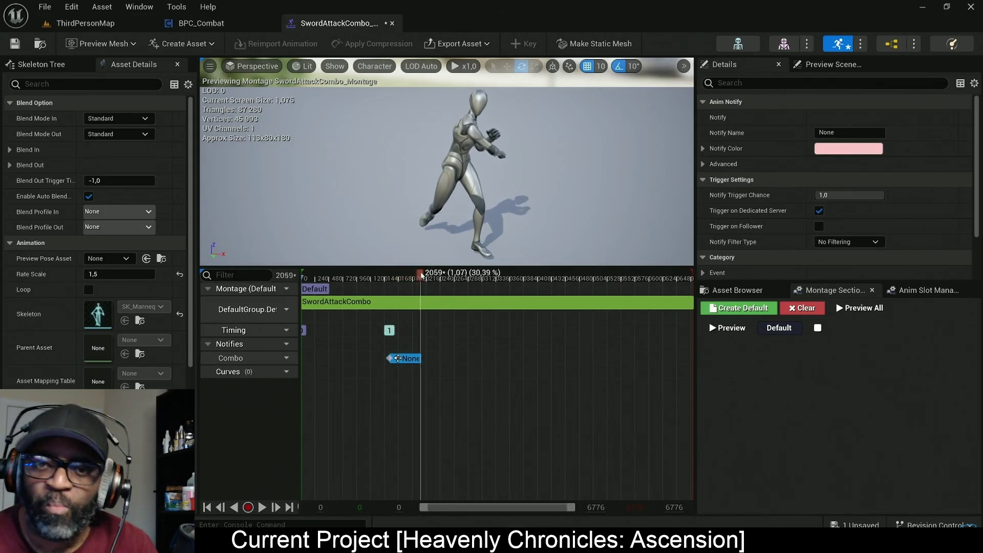
drag(444, 268, 507, 269)
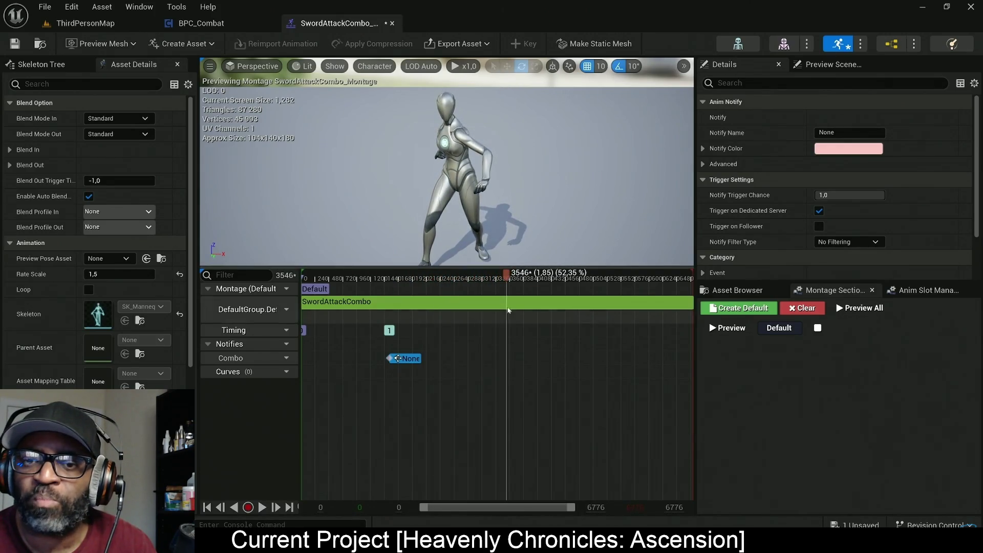
Watch a second Montage Notify being added at a later frame and its timing checked
right_click(508, 360)
mouse_move(530, 382)
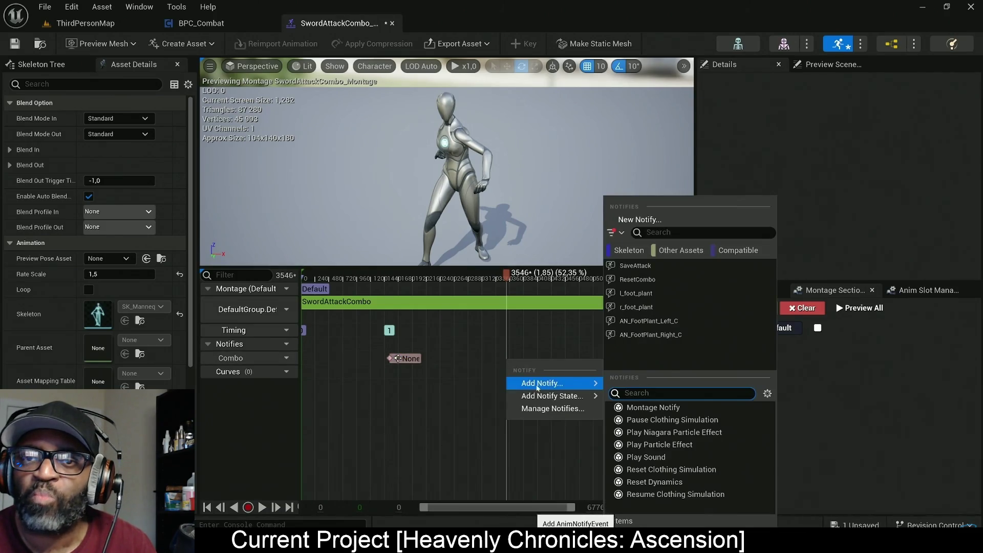
click(634, 408)
mouse_move(507, 272)
mouse_down()
mouse_move(688, 272)
mouse_move(390, 276)
mouse_move(400, 290)
mouse_move(495, 295)
mouse_up()
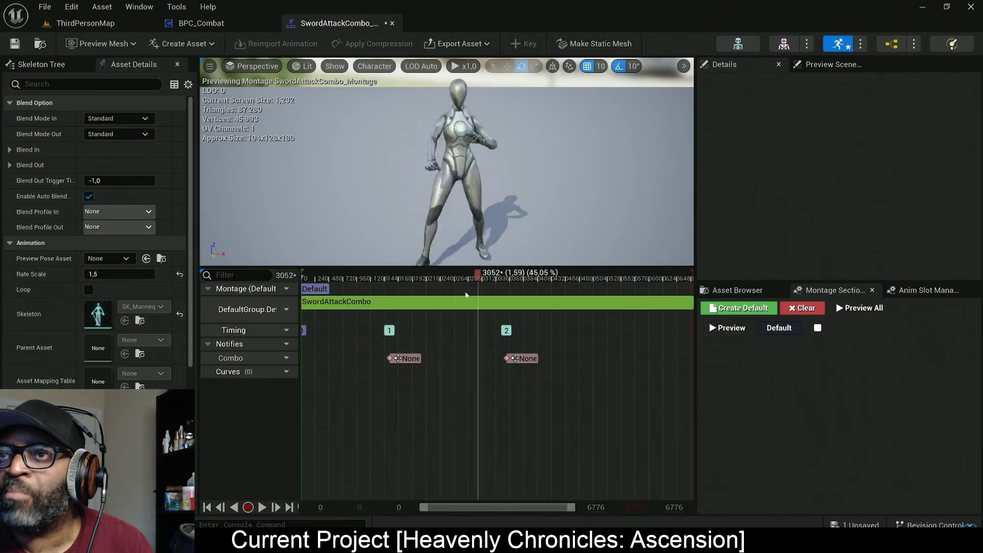
drag(390, 277, 507, 280)
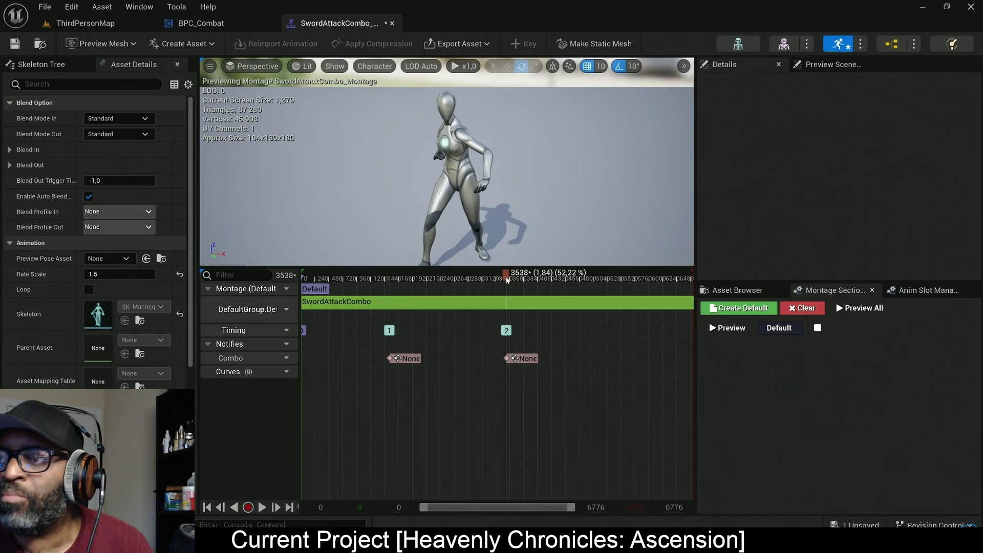
drag(507, 280, 389, 275)
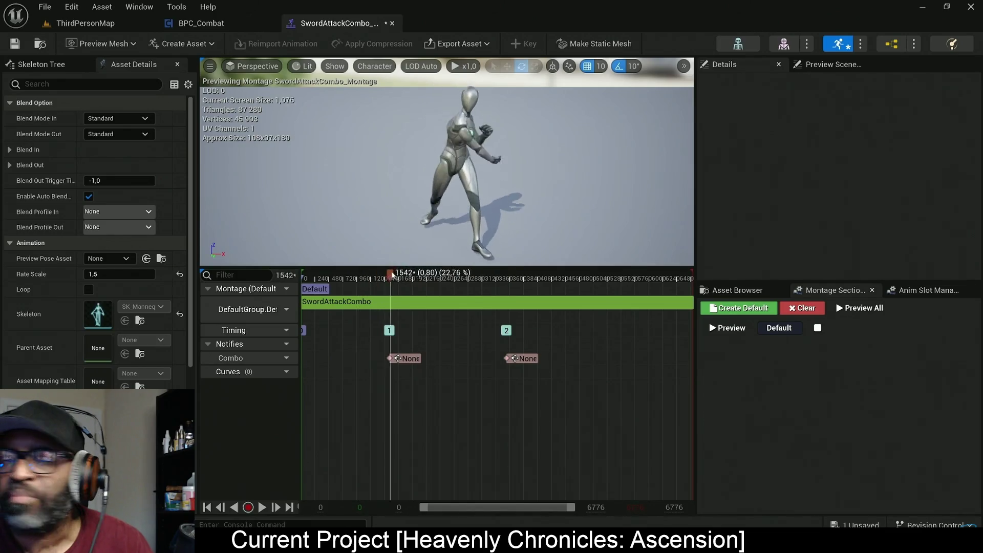
mouse_move(494, 266)
mouse_down()
mouse_move(512, 266)
mouse_move(417, 265)
mouse_up()
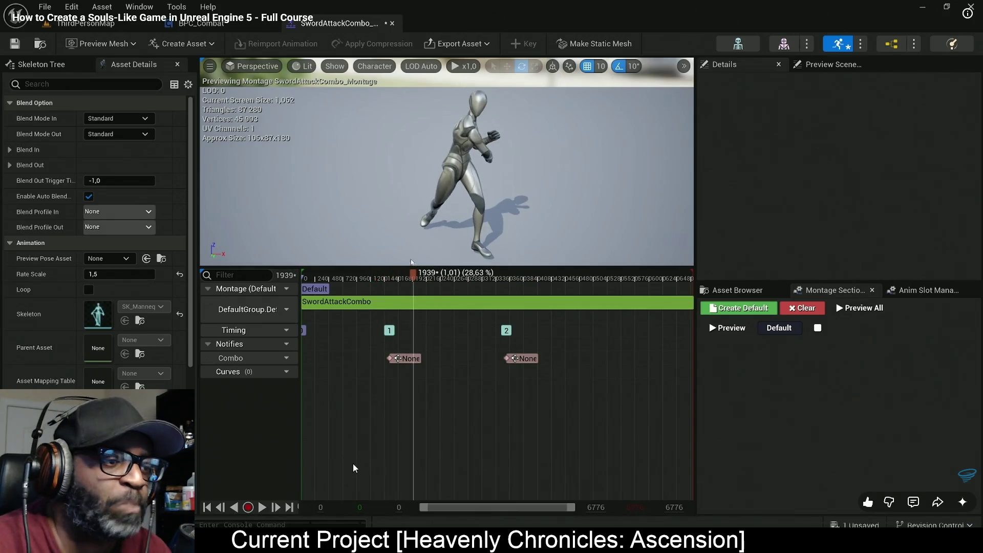
Glance at BPC_Combat's Play Montage node, then leave fullscreen and return to Unreal
click(201, 23)
scroll(378, 215, up, 2)
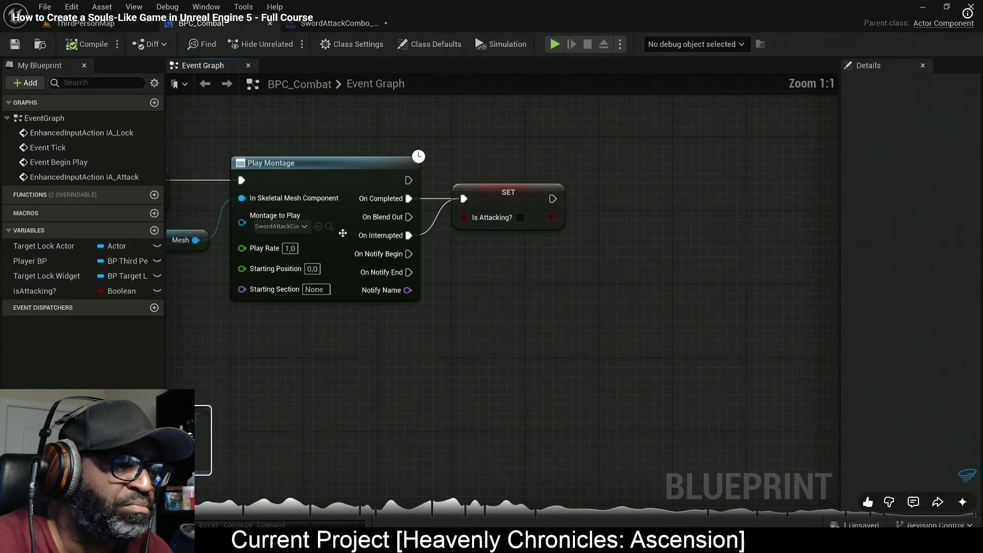
click(338, 23)
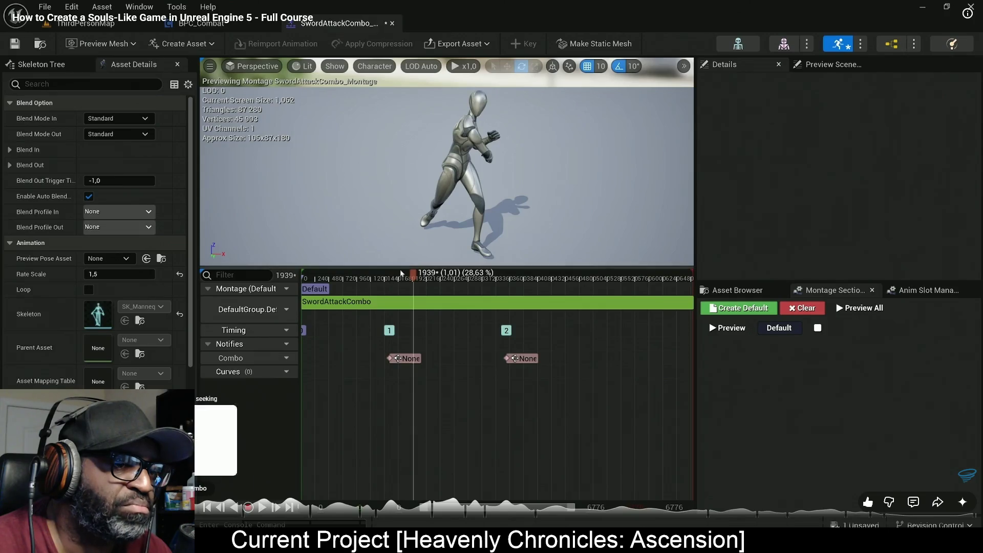
drag(388, 275, 388, 262)
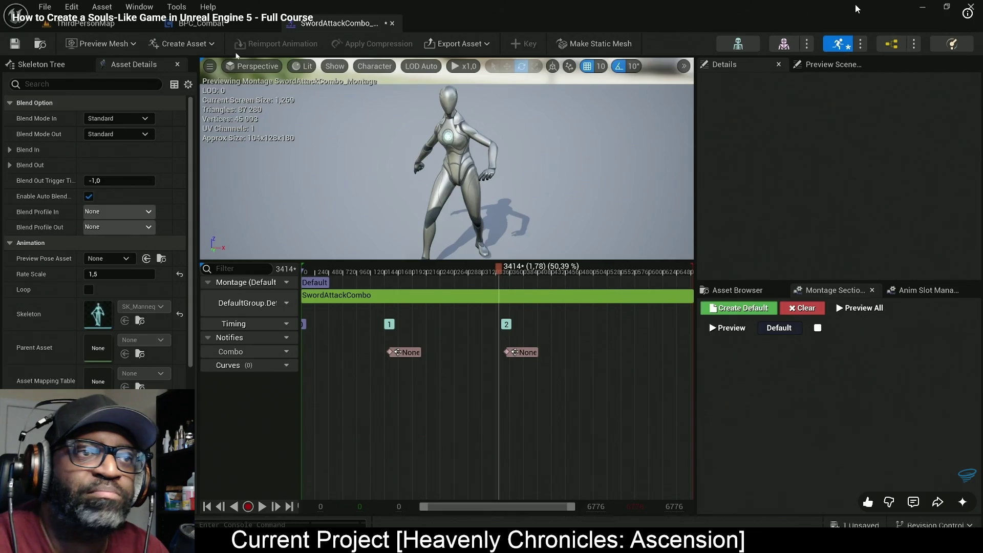
key(Escape)
key(alt+Tab)
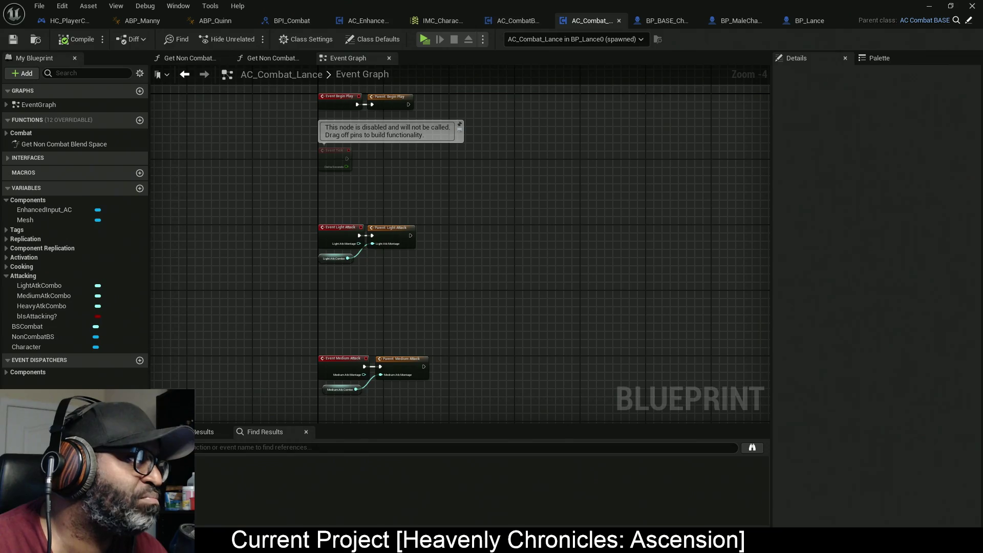
Open Lance_GrtSwd_Combo01_Mont, enlarge the viewport and timeline, and scrub to frame 37
key(alt+Tab)
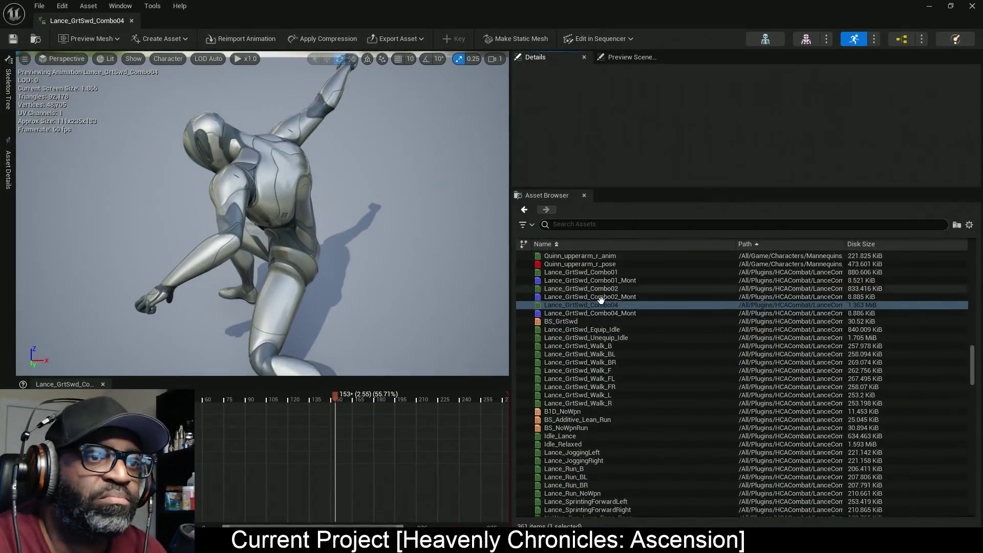
mouse_move(623, 276)
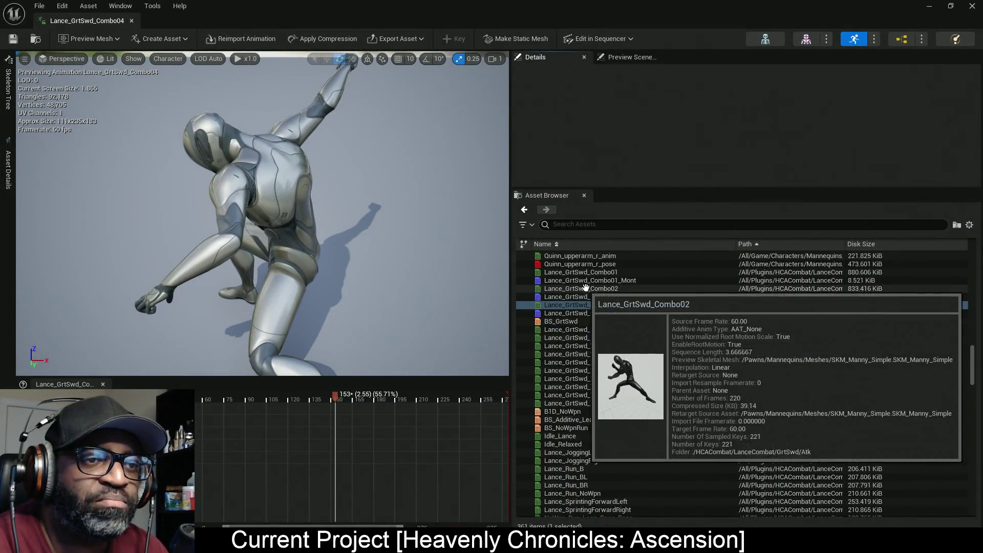
double_click(623, 280)
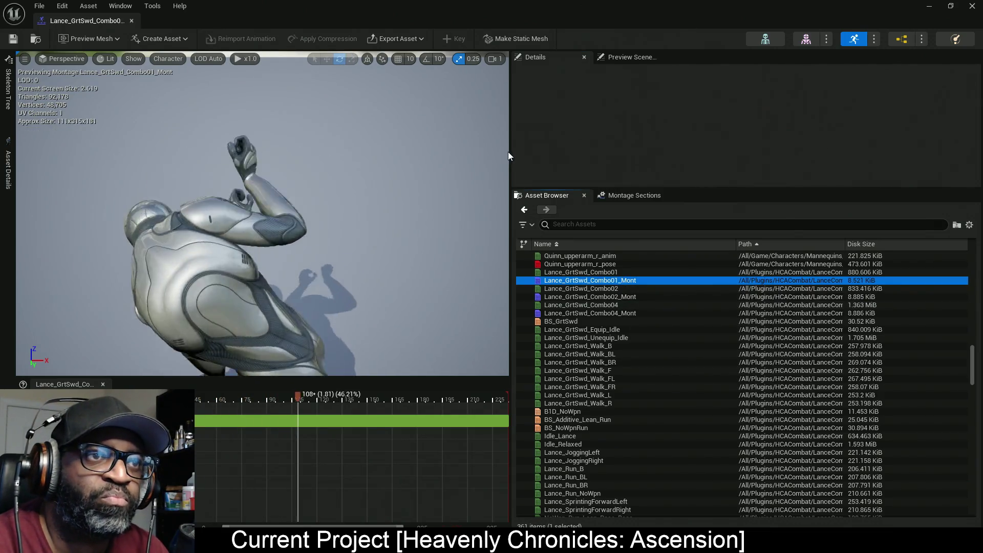
drag(508, 152, 690, 162)
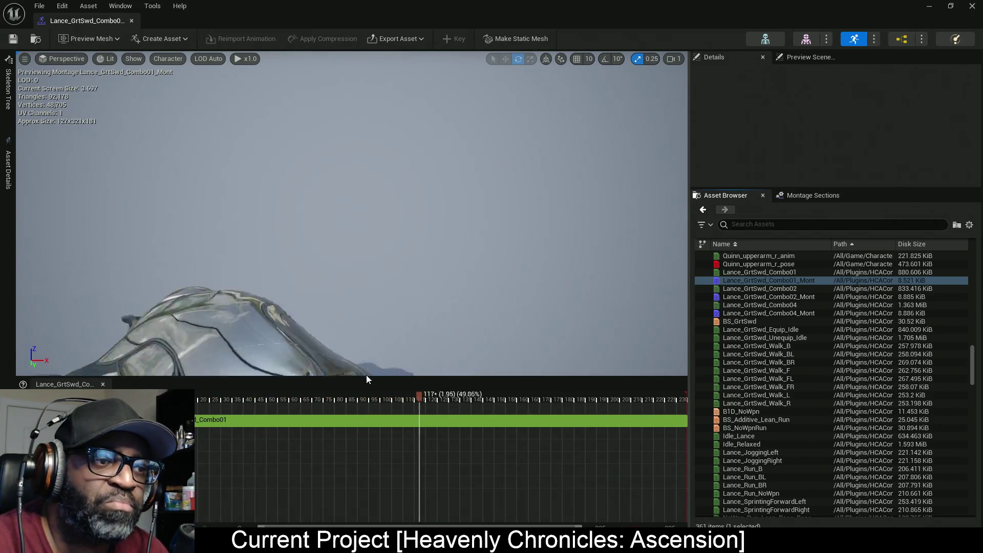
drag(369, 379, 376, 344)
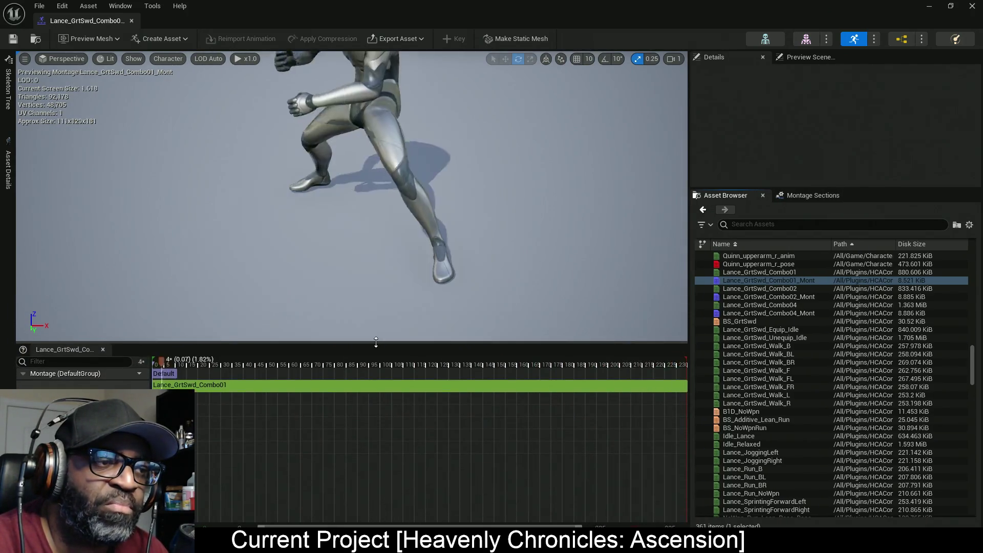
drag(462, 270, 453, 215)
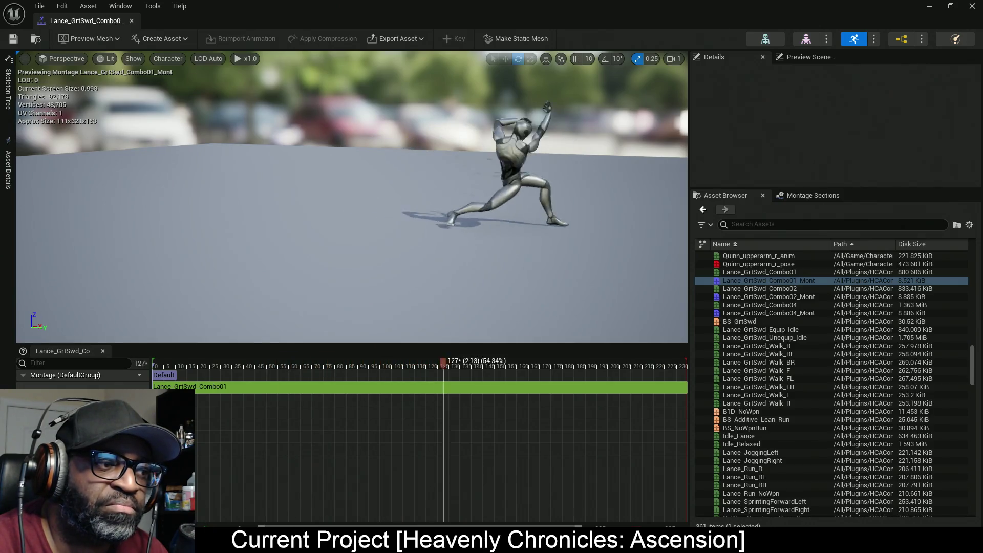
mouse_move(515, 361)
mouse_down()
mouse_move(161, 379)
mouse_move(247, 400)
mouse_move(238, 403)
mouse_up()
drag(237, 406, 238, 405)
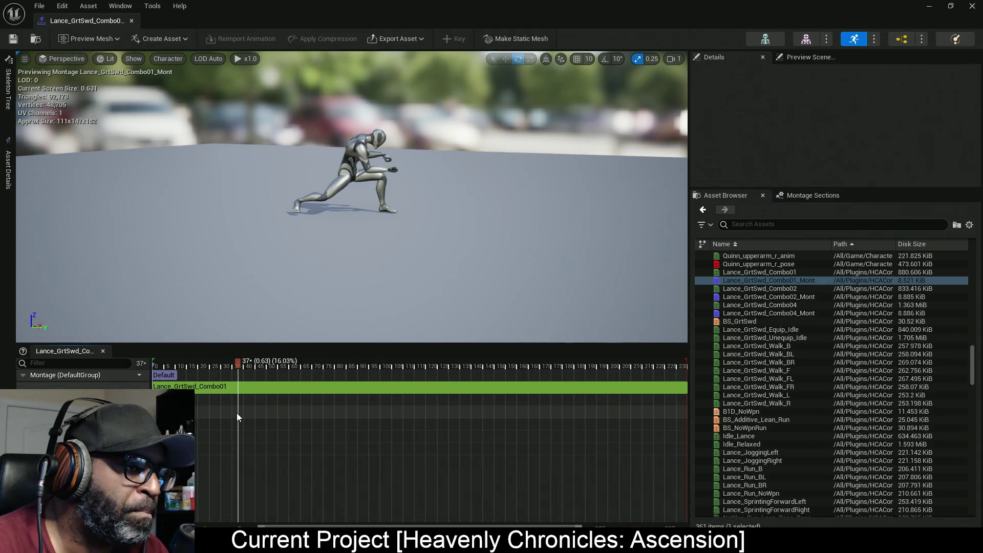
Bring up the montage segment's and timeline's right-click options
right_click(237, 386)
mouse_move(288, 468)
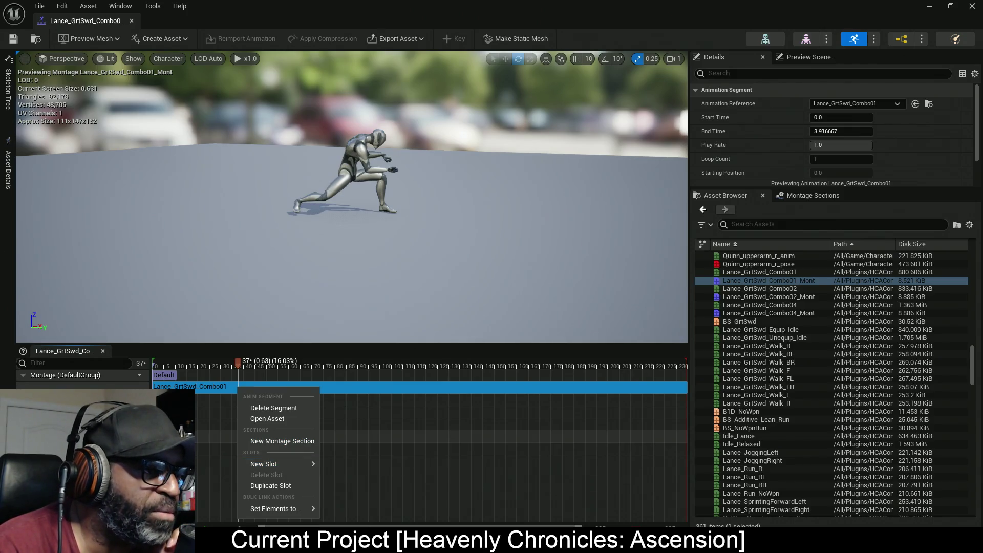
right_click(230, 439)
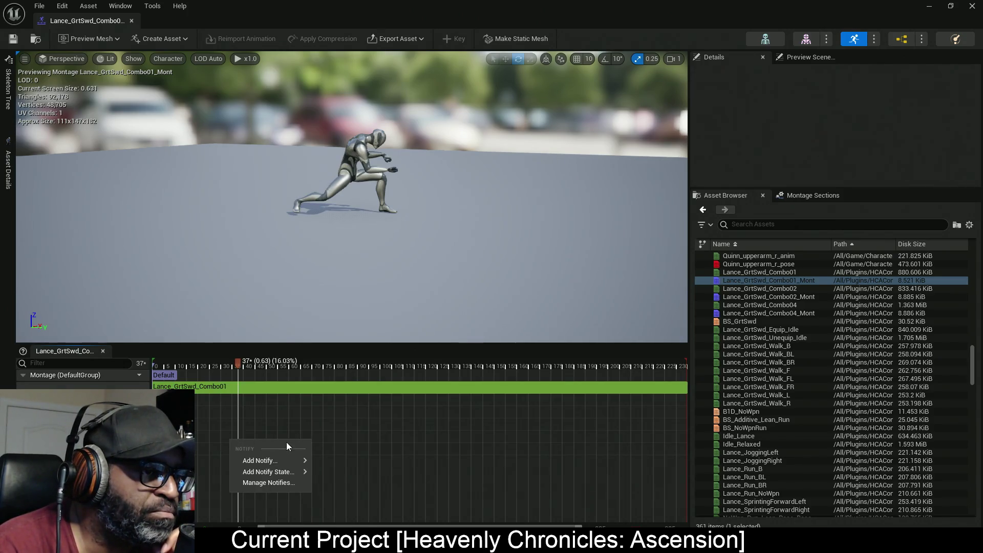
mouse_move(281, 462)
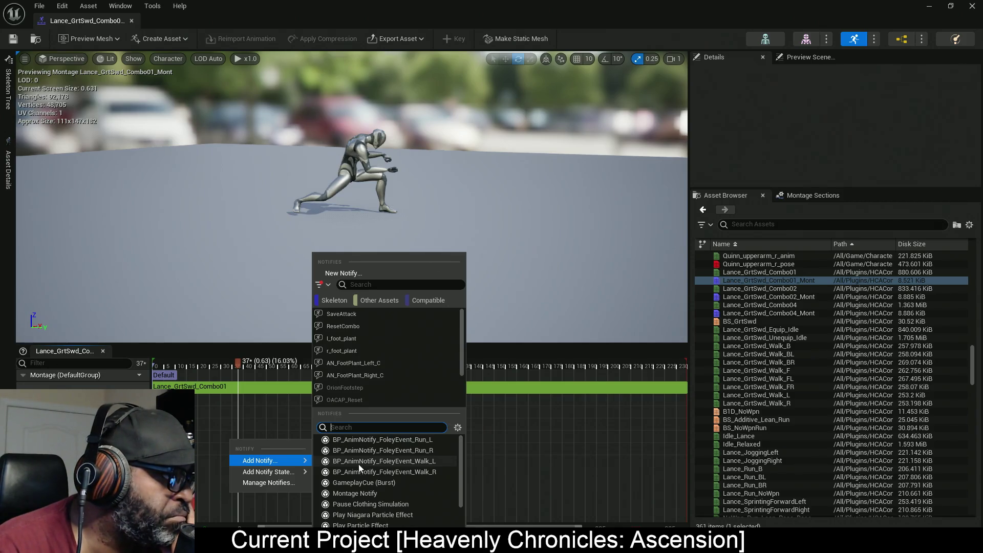
Maximise the tutorial browser and rewind then skip the video to the notify part
click(314, 106)
mouse_move(314, 106)
mouse_down()
mouse_move(573, 21)
mouse_move(573, 1)
mouse_up()
key(k)
key(j)
key(j)
key(j)
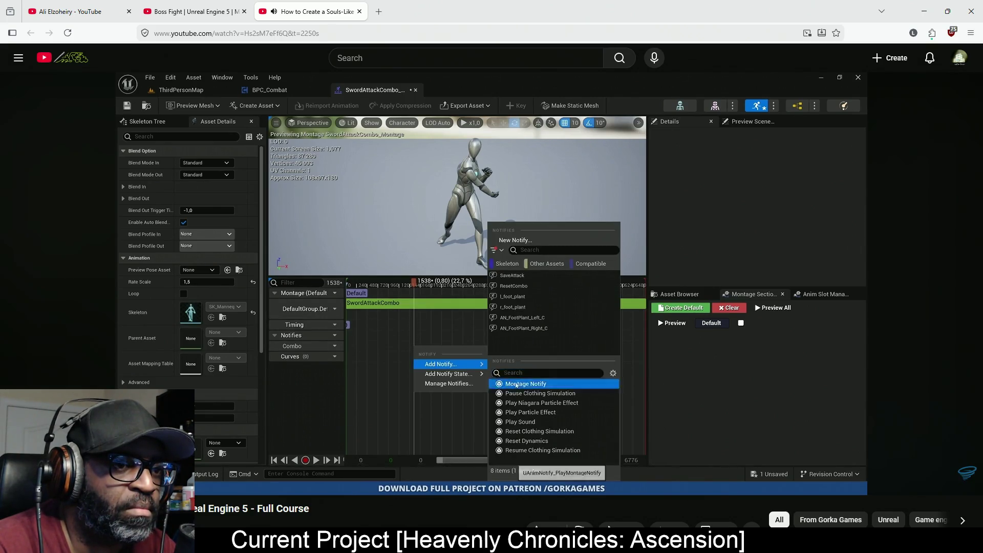
key(l)
key(k)
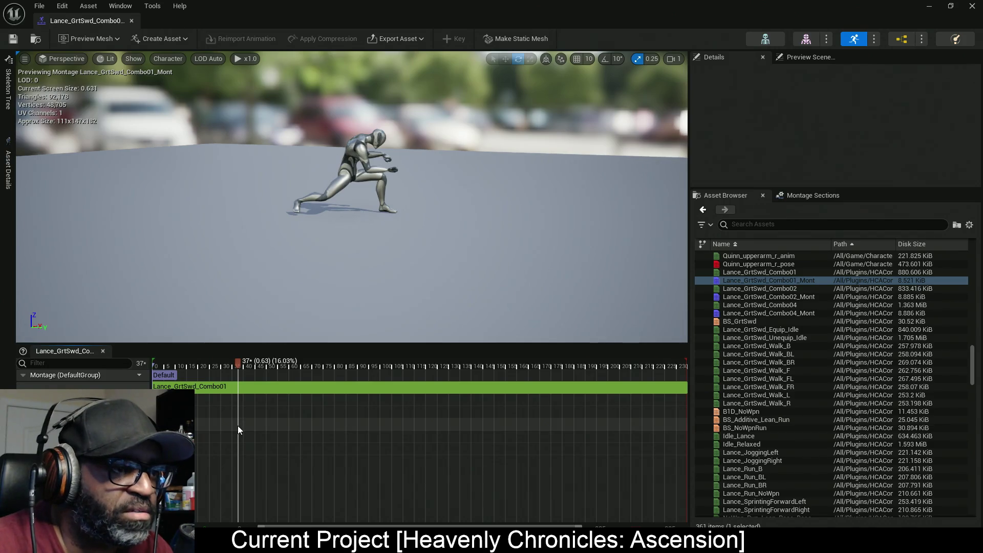
Reopen the Notifies track's right-click menu in the montage timeline
right_click(237, 426)
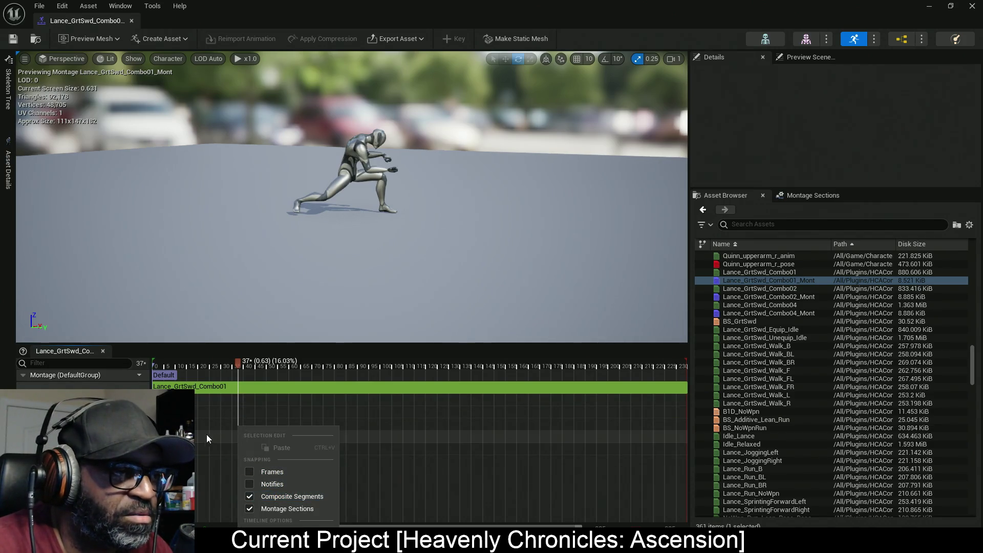
right_click(238, 424)
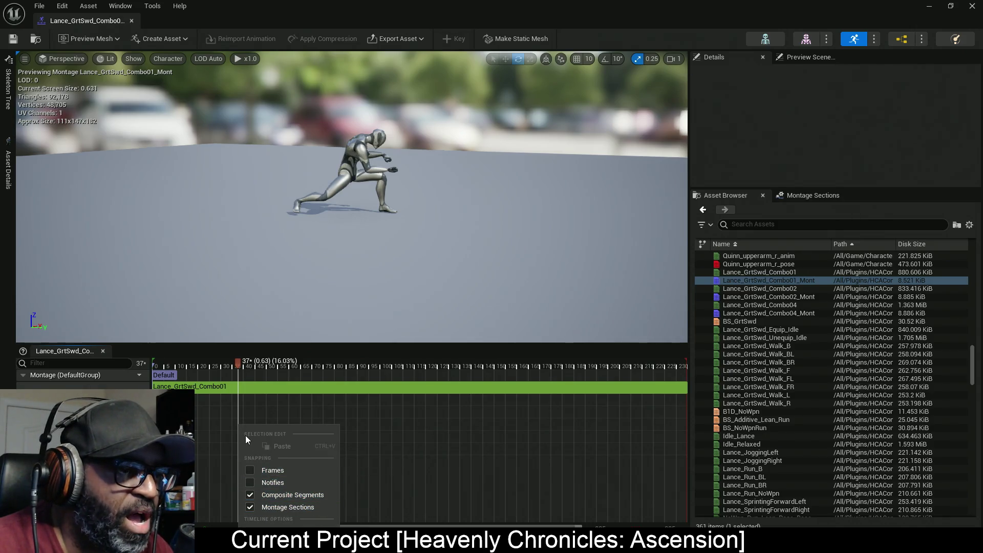
click(235, 422)
right_click(235, 419)
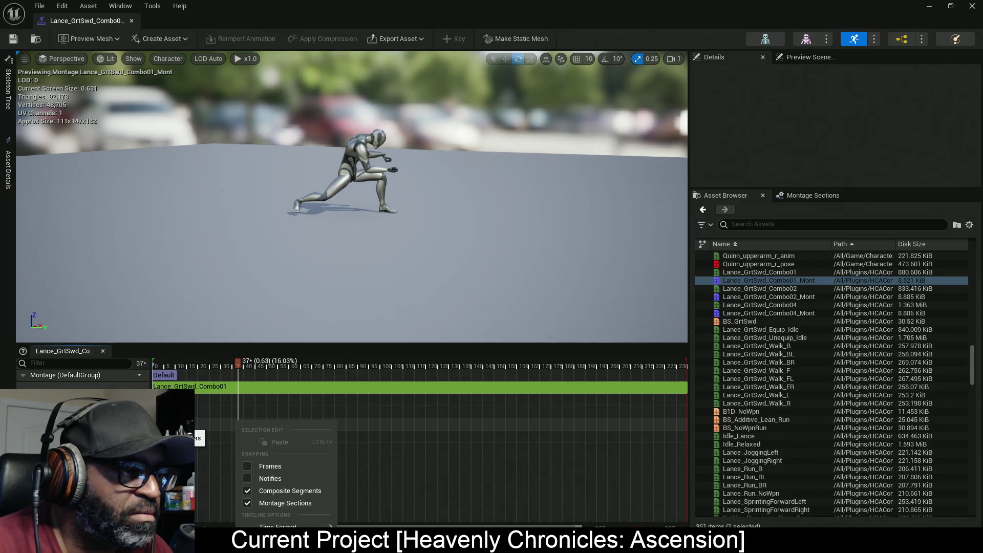
key(Escape)
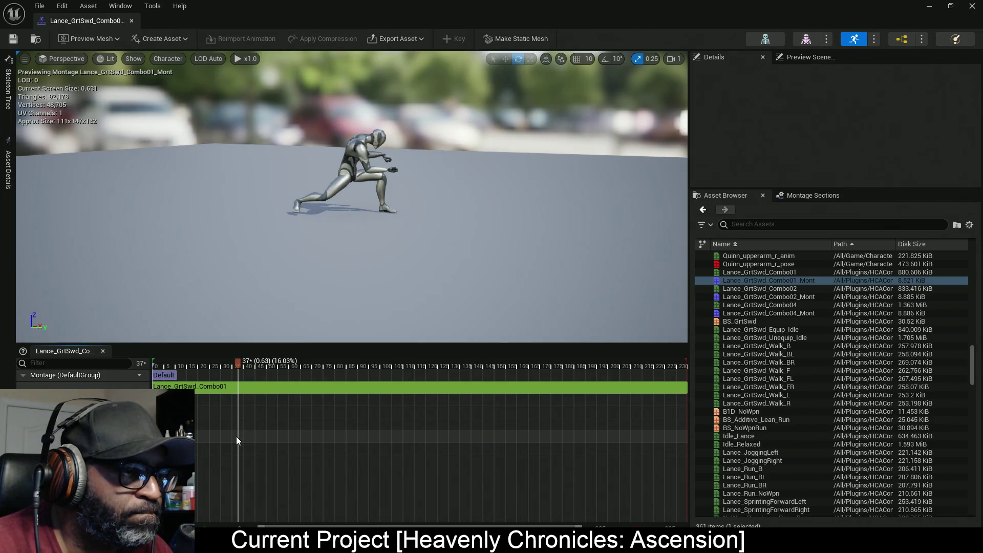
right_click(237, 437)
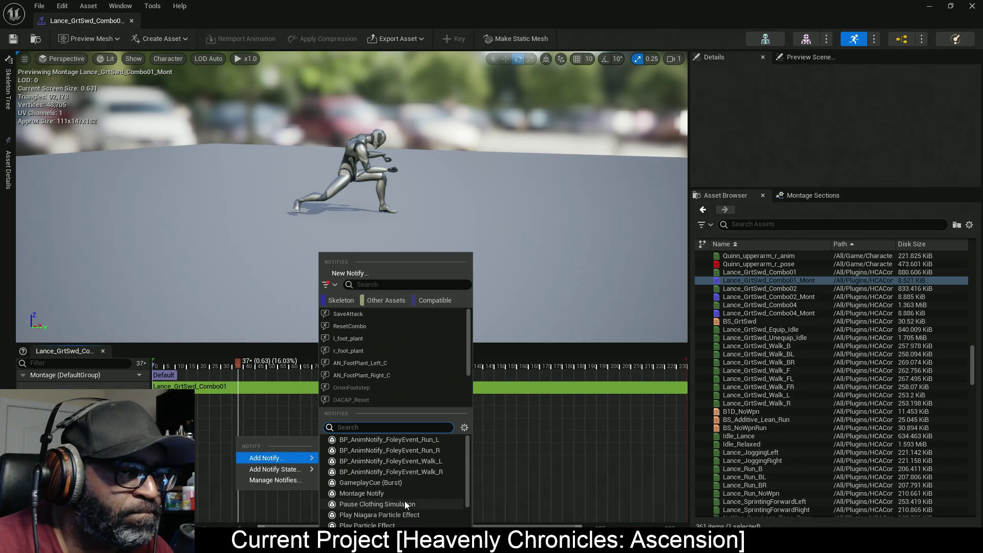
Place three Montage Notifies along Lance_GrtSwd_Combo01_Mont's notify track, the first at frame 37
click(403, 493)
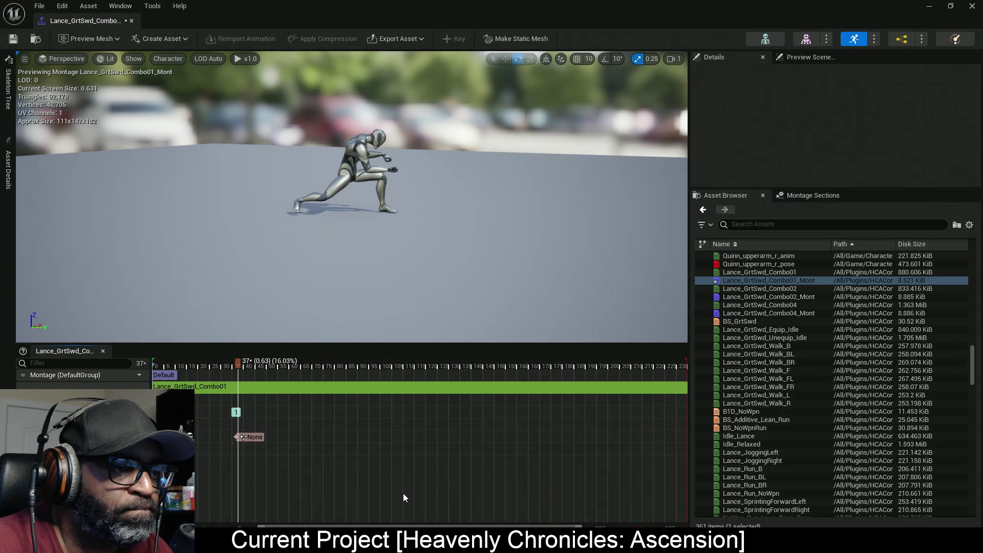
drag(237, 361, 329, 380)
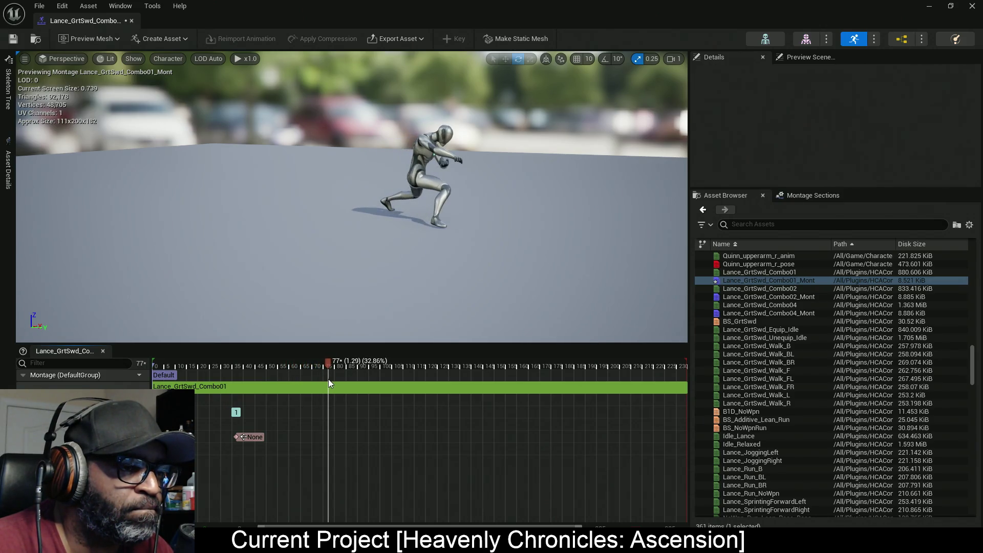
right_click(328, 434)
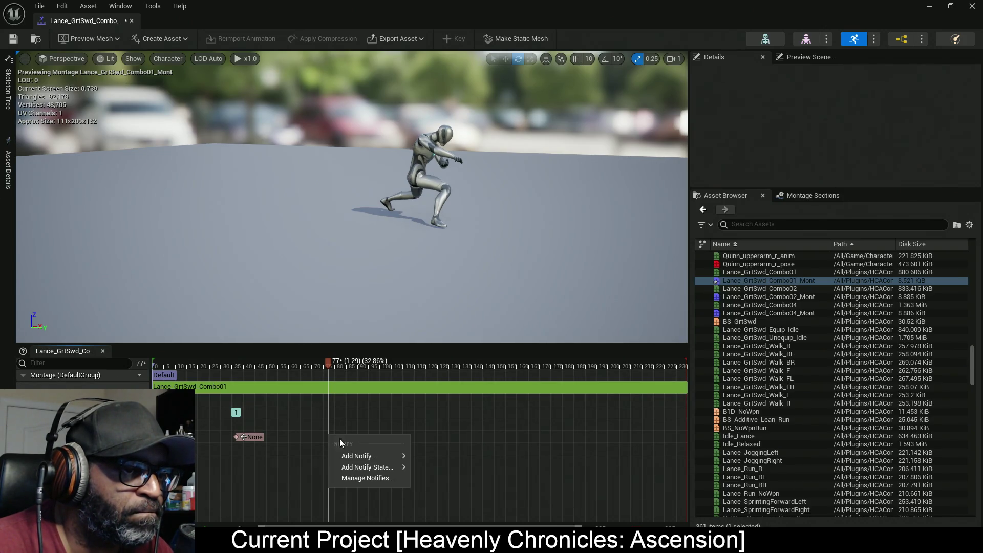
mouse_move(361, 455)
click(472, 493)
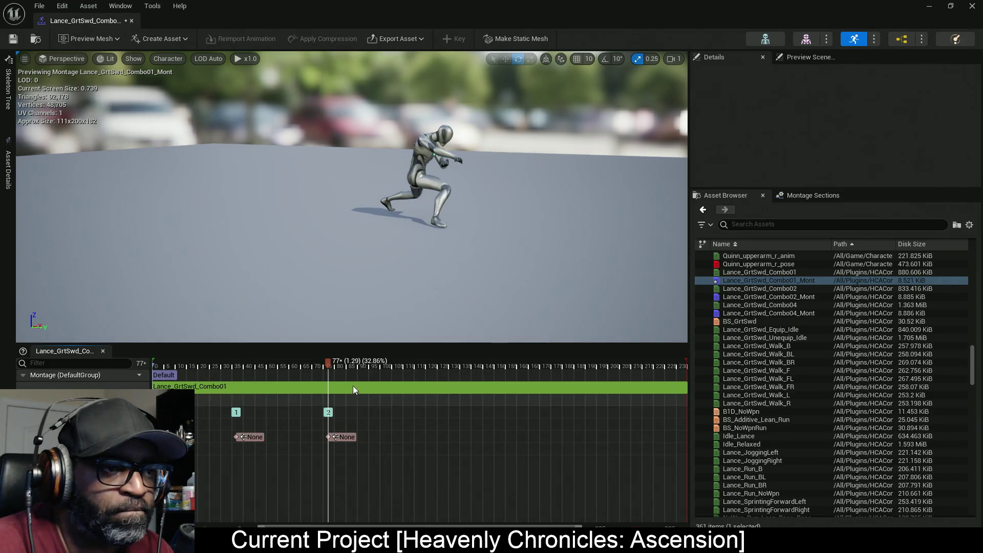
drag(330, 364, 434, 377)
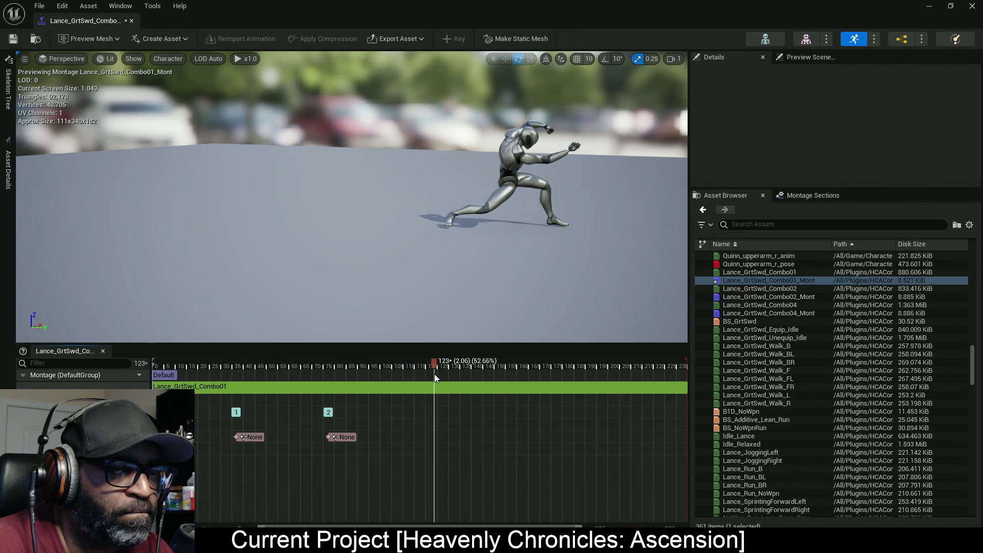
right_click(434, 435)
mouse_move(465, 453)
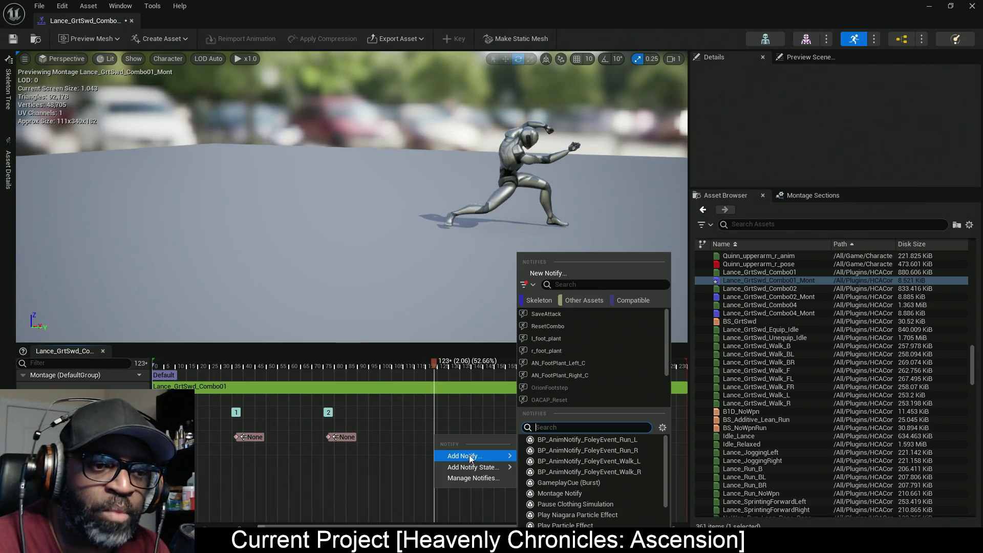
click(568, 493)
drag(434, 364, 546, 365)
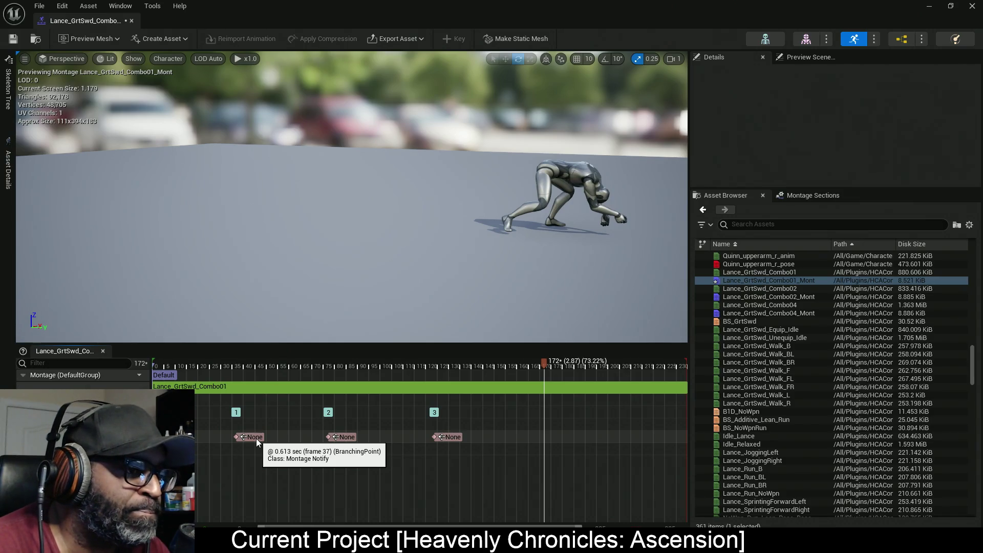
Name the first two montage notifies Attack01 and Attack02
click(256, 438)
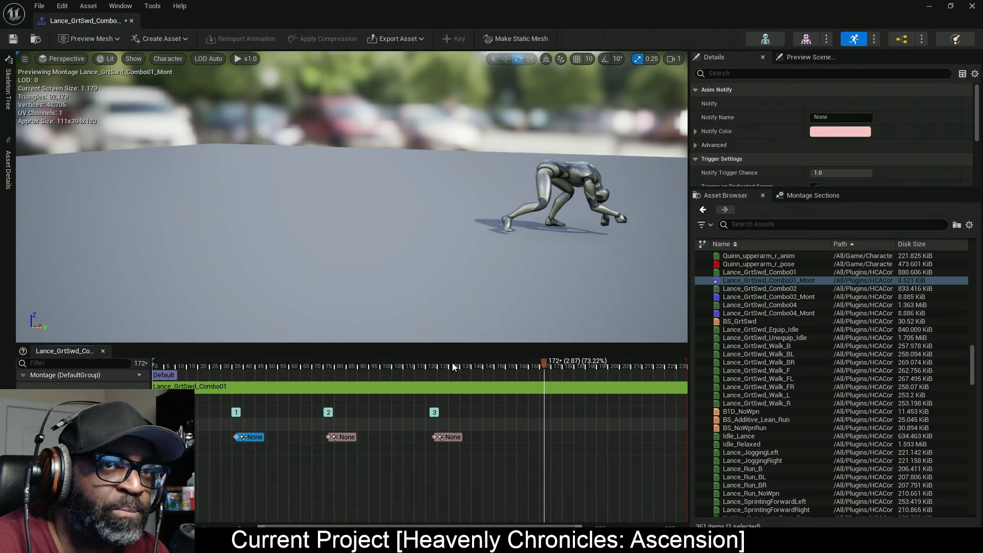
click(835, 116)
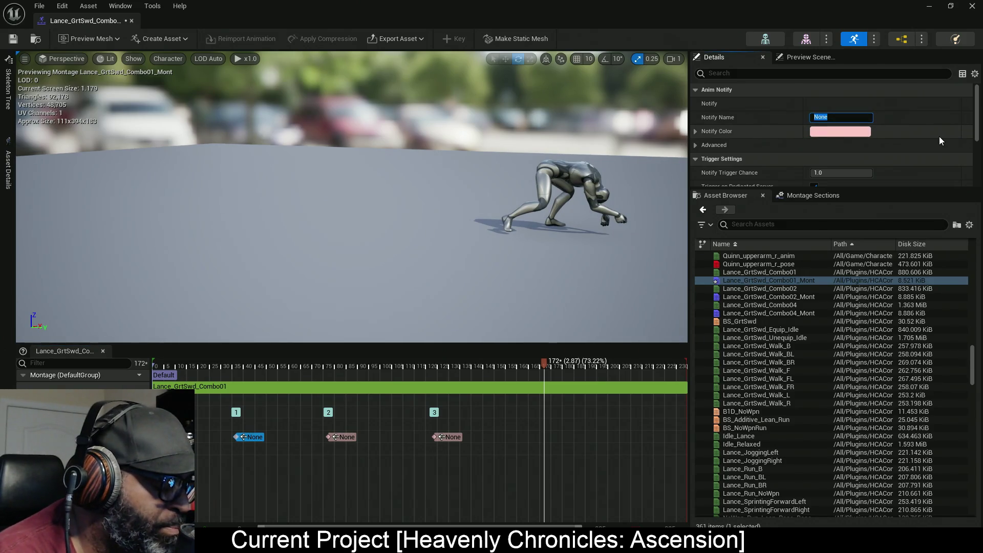
text(At)
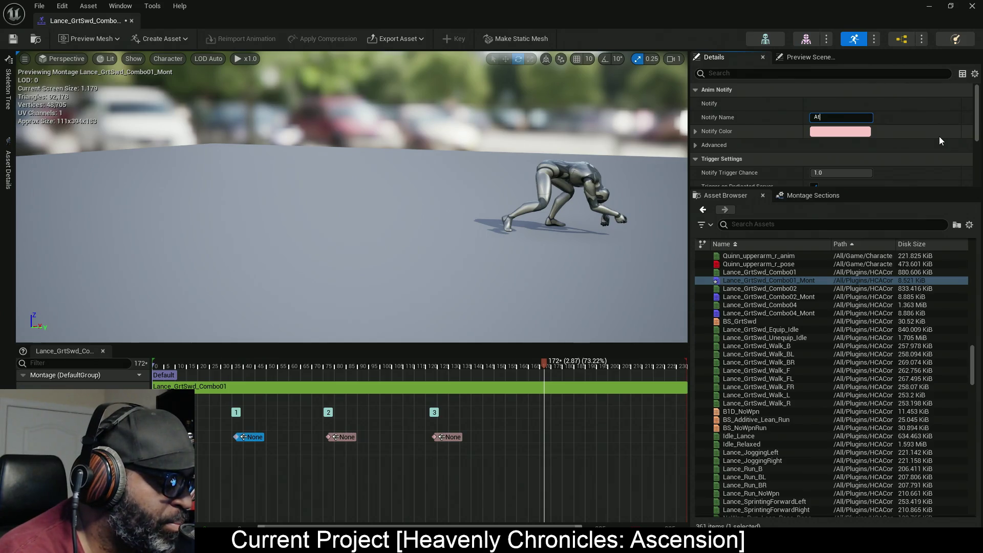
text(tack01)
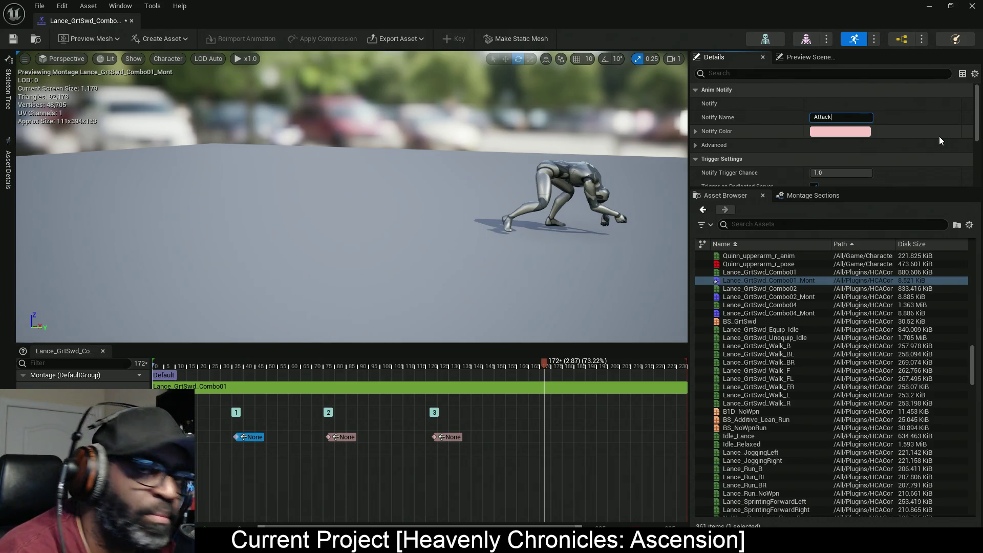
key(Return)
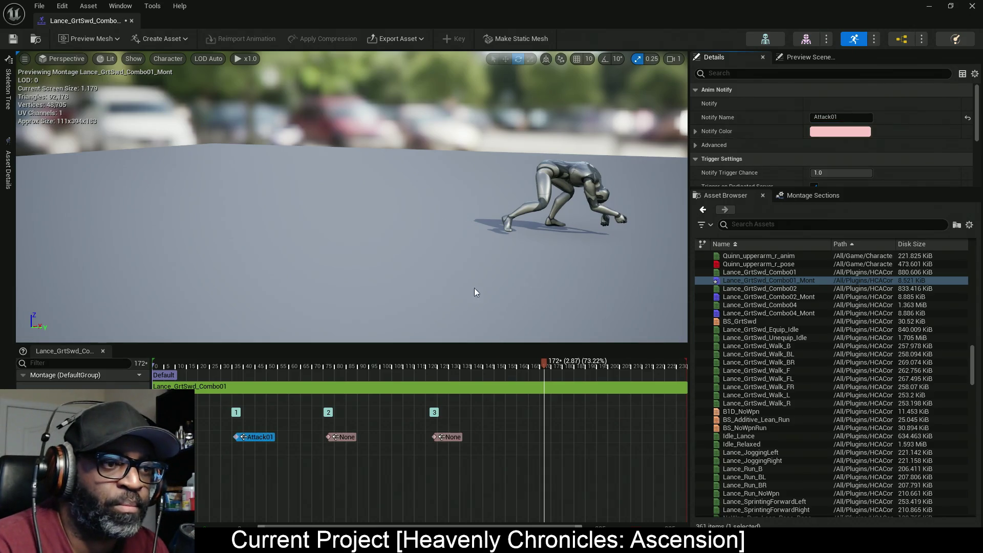
click(341, 437)
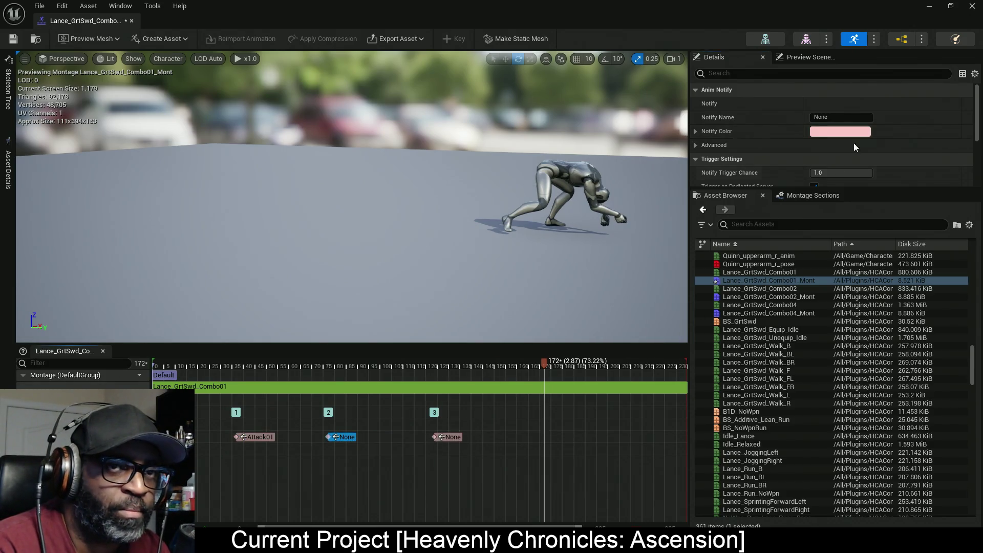
click(860, 117)
text(Attack02)
key(Return)
Name the third notify Finisher and save the montage
click(447, 437)
click(838, 117)
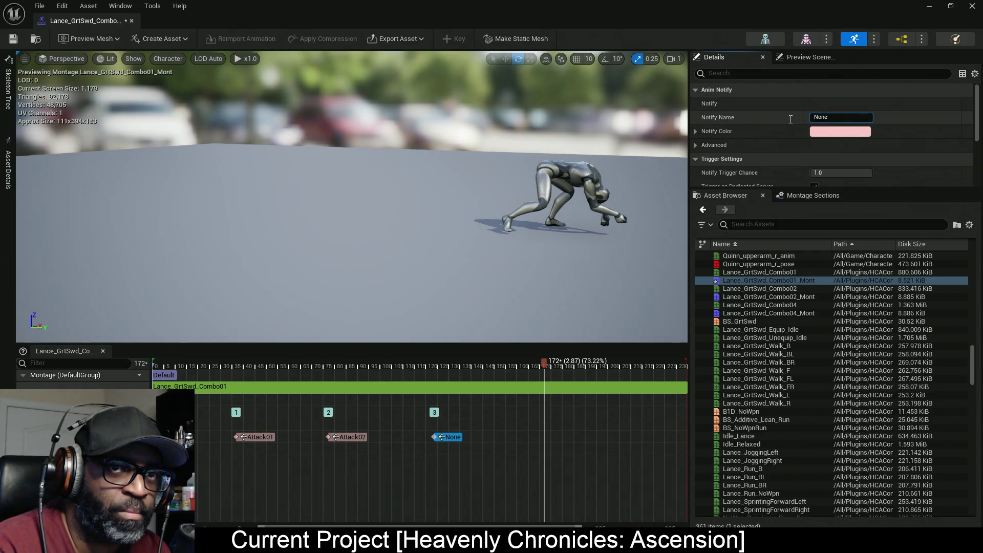
double_click(836, 117)
text(Finisher)
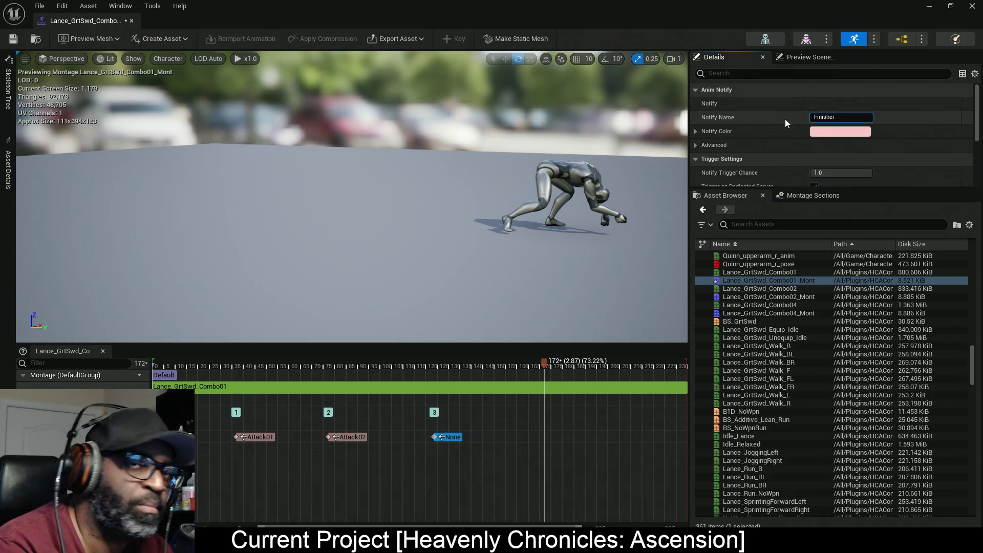
key(Return)
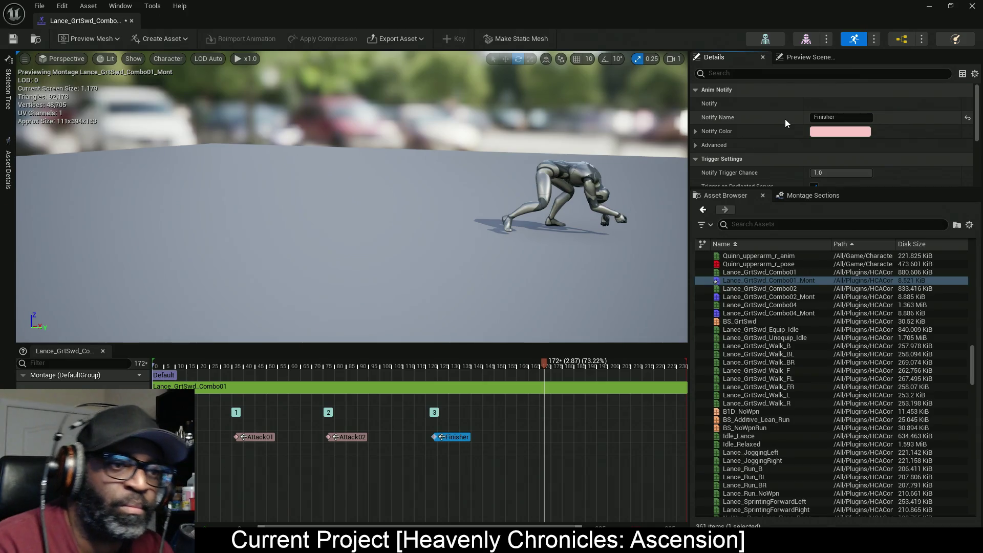
click(13, 39)
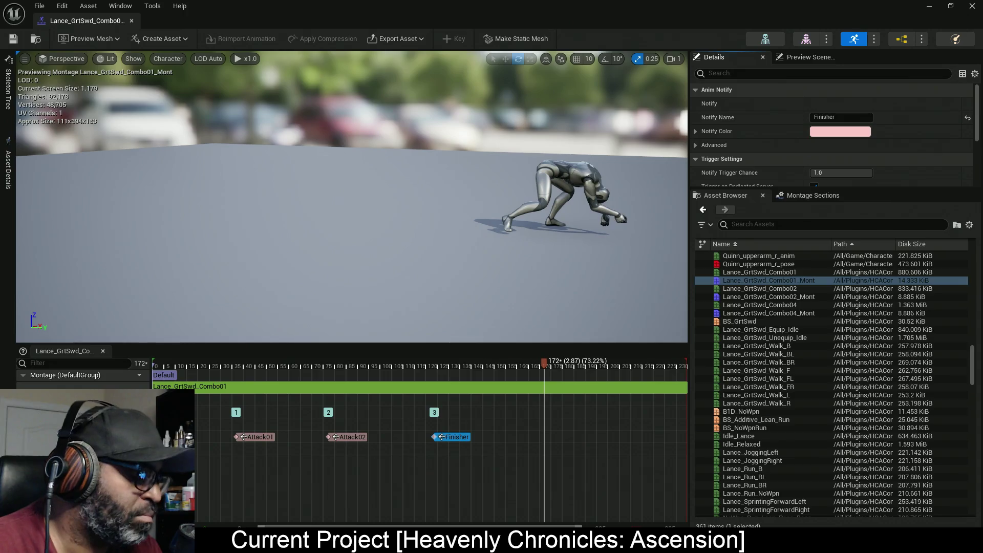
key(alt+Tab)
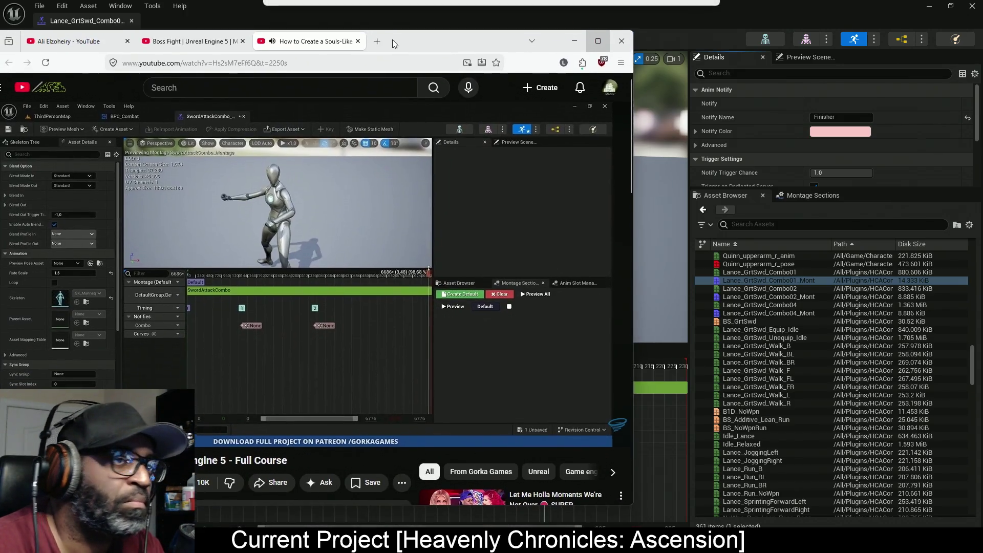
Maximize the browser, skip the tutorial ahead and go full screen at the Branch node part
click(597, 39)
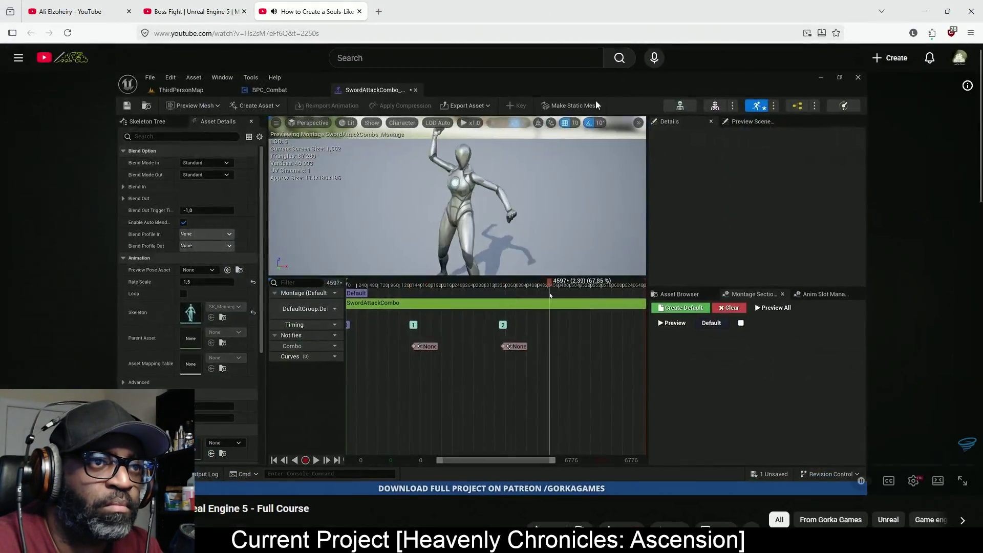
key(l)
key(l)
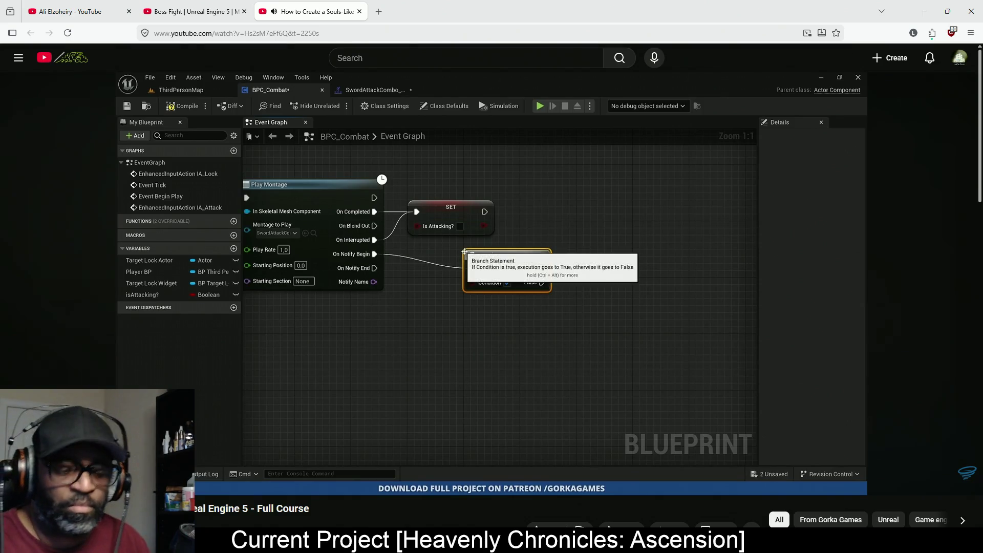
click(437, 270)
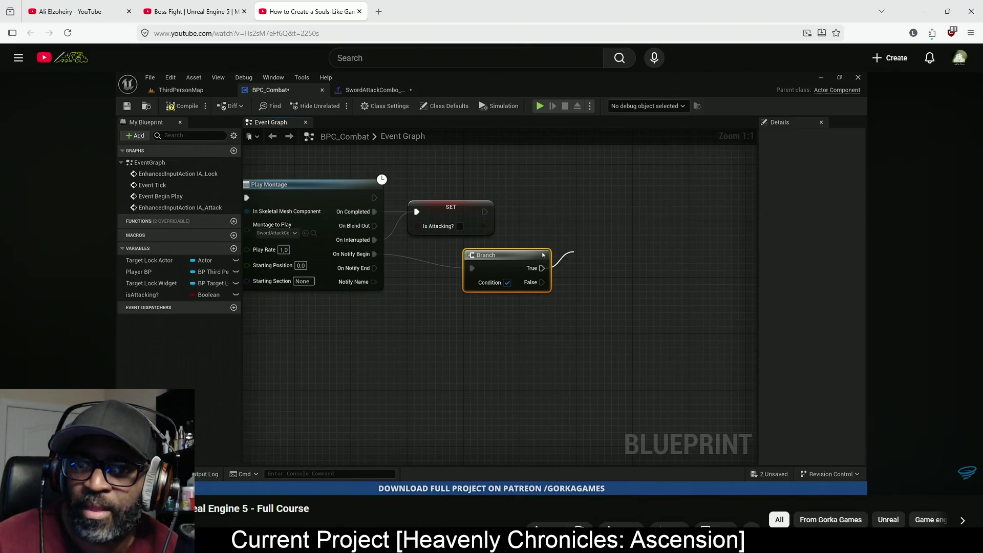
mouse_move(545, 91)
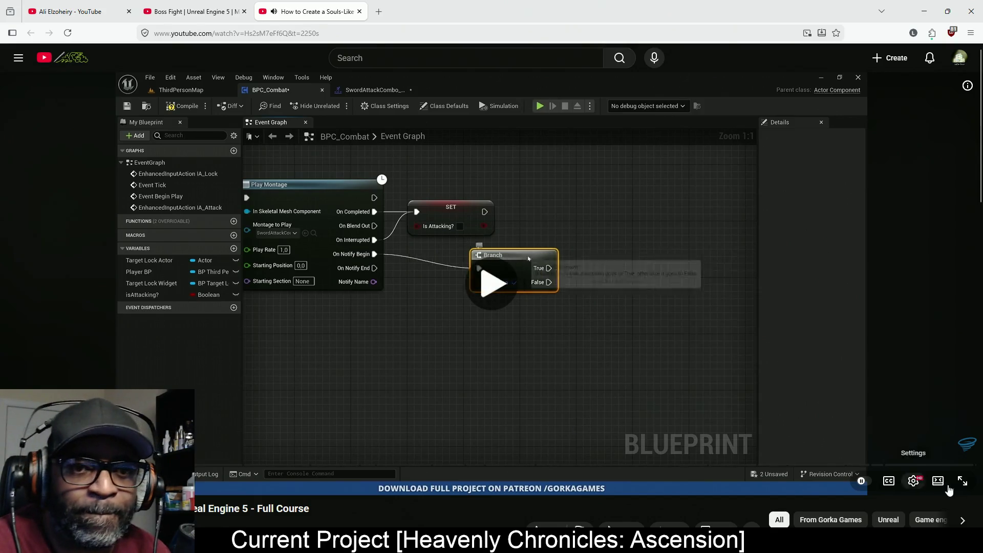
click(962, 481)
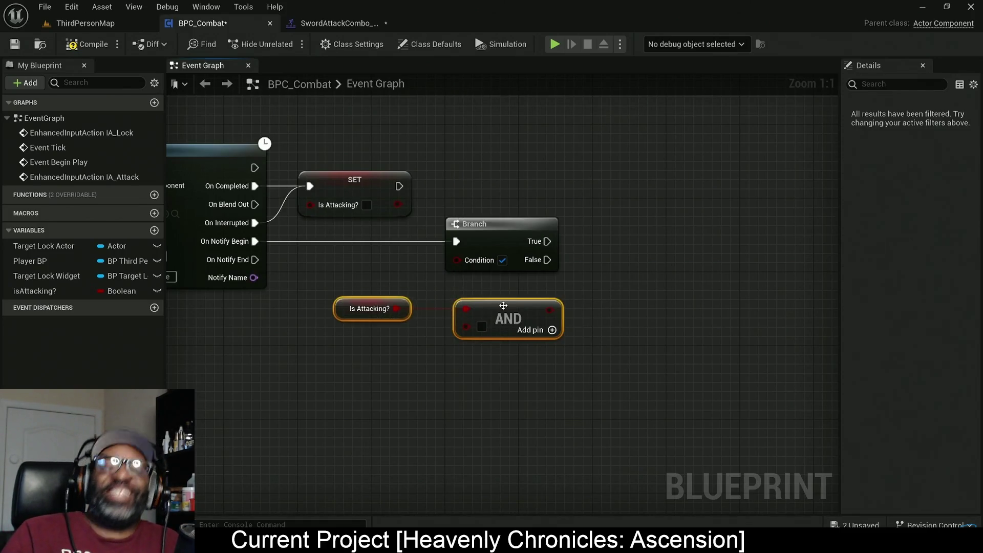
Pause the tutorial where the NewVar Boolean is added beside the Branch and AND nodes
key(space)
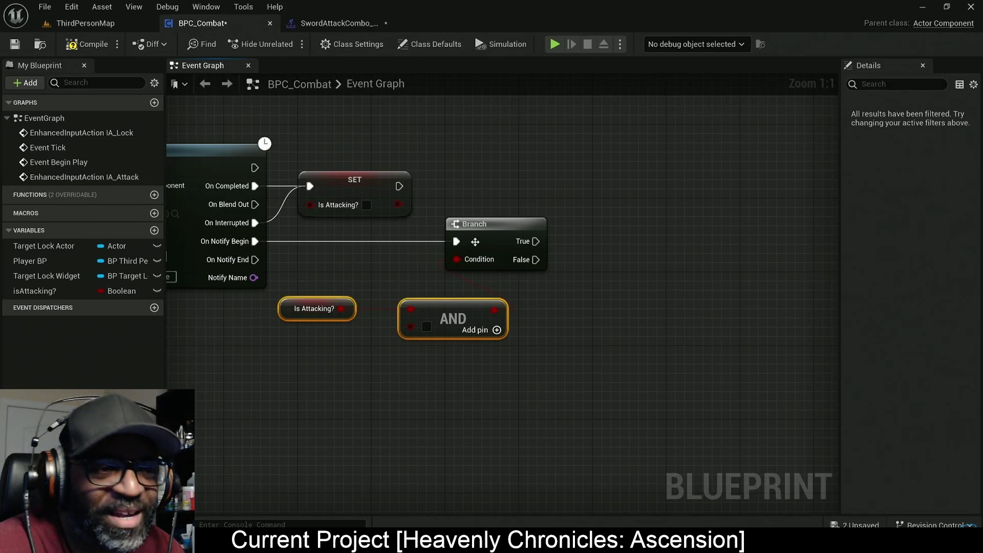
mouse_move(957, 232)
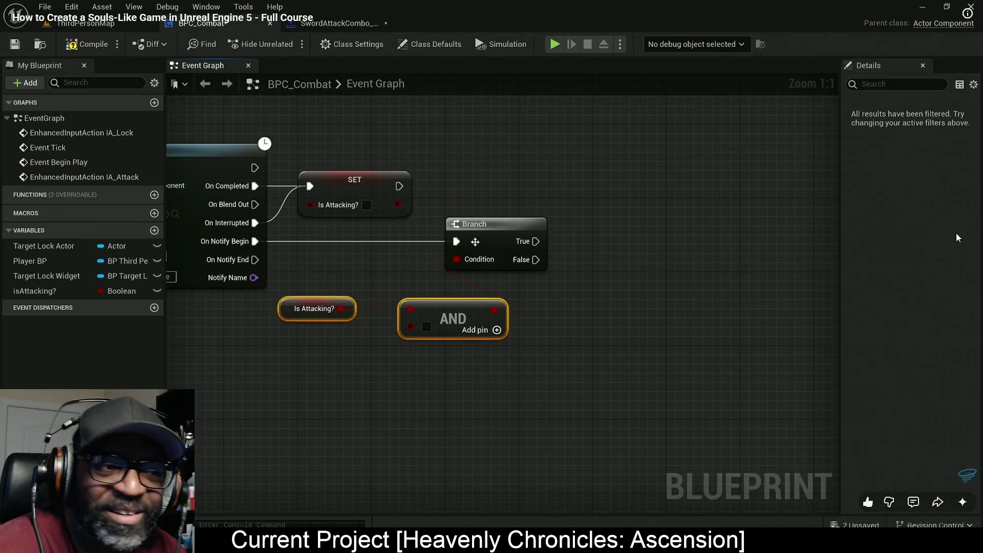
click(689, 318)
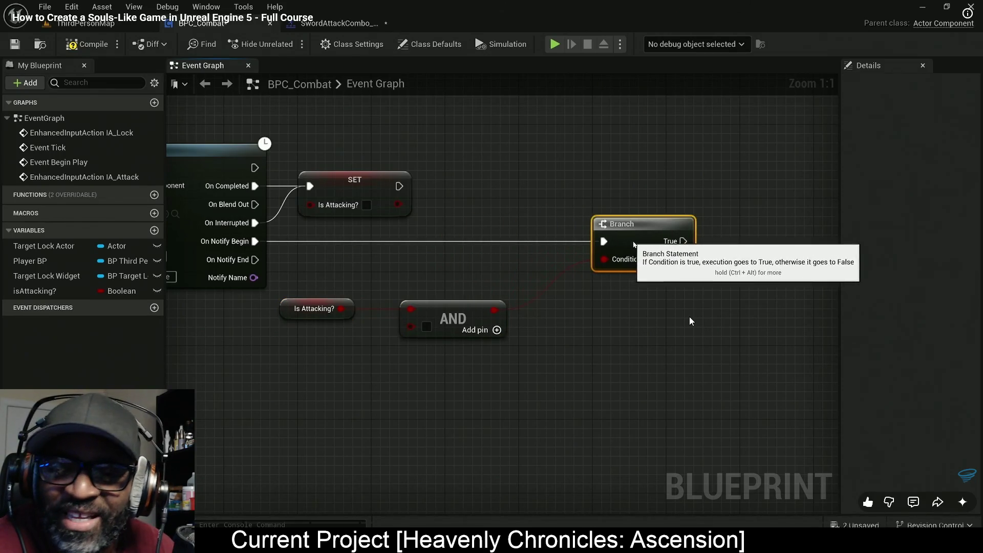
click(564, 292)
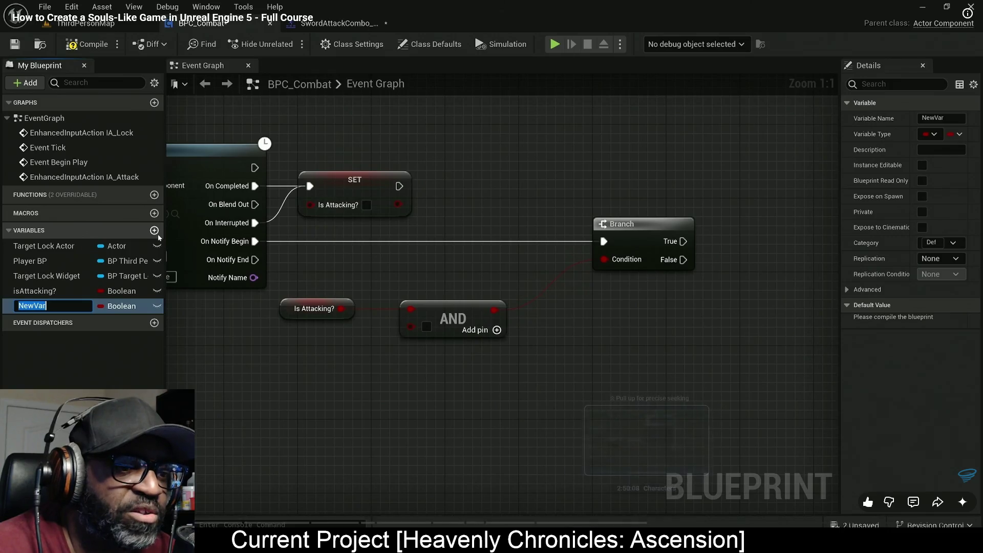
Scrub the tutorial to where Branch False sets combo? true, pause, and leave full screen
click(597, 272)
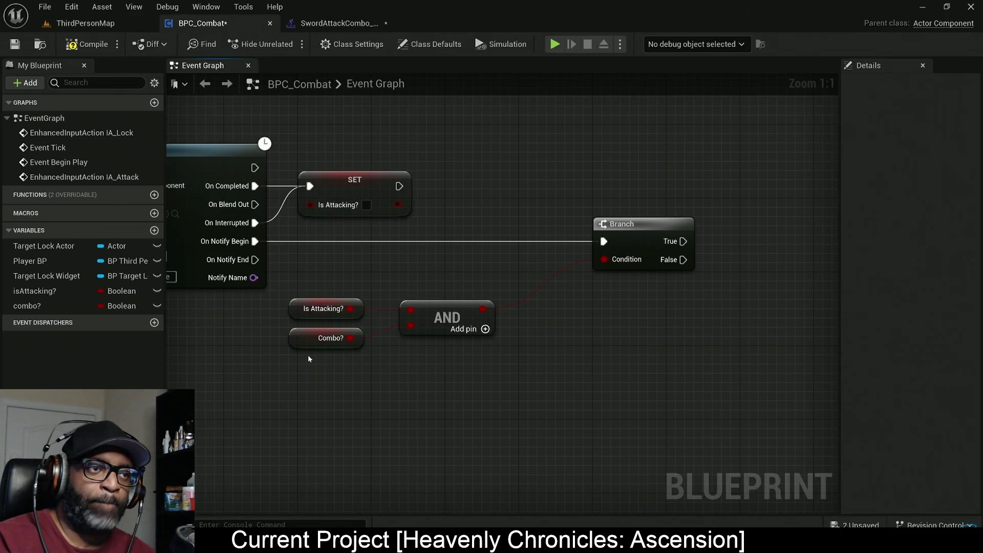
scroll(308, 355, down, 1)
drag(308, 355, 691, 364)
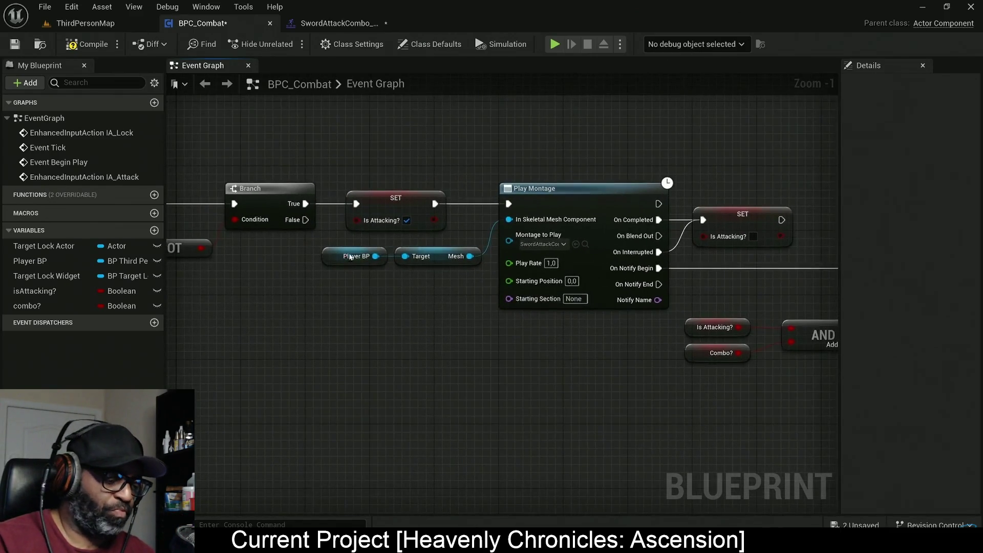
drag(338, 302, 579, 297)
drag(529, 214, 588, 333)
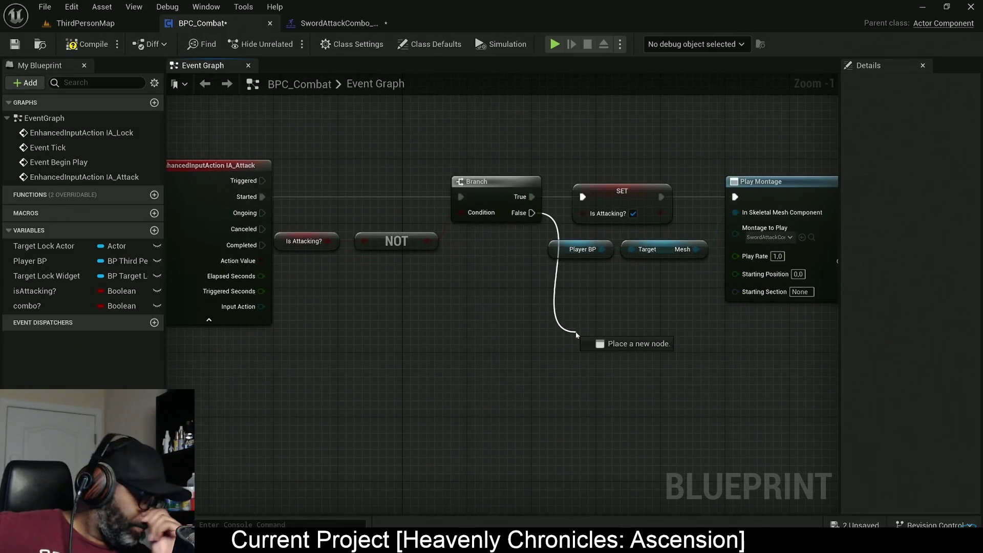
drag(531, 213, 569, 324)
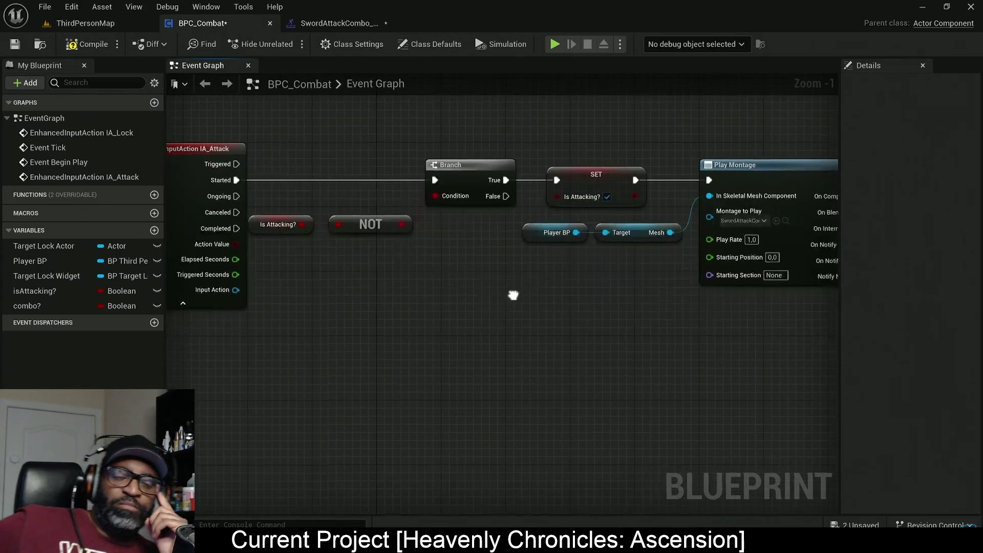
drag(31, 306, 518, 290)
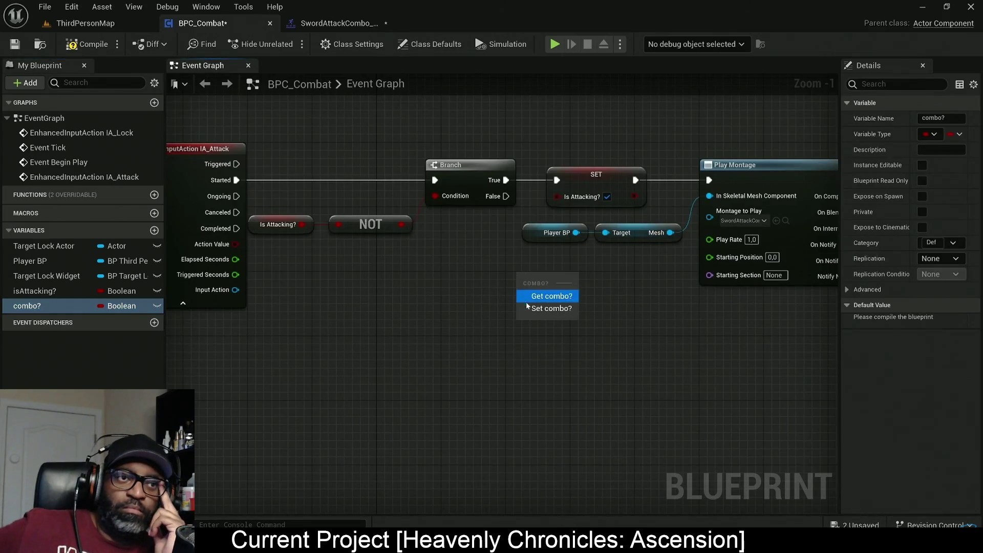
click(543, 305)
drag(506, 196, 532, 285)
click(570, 302)
click(570, 317)
drag(570, 318, 432, 328)
scroll(434, 331, down, 2)
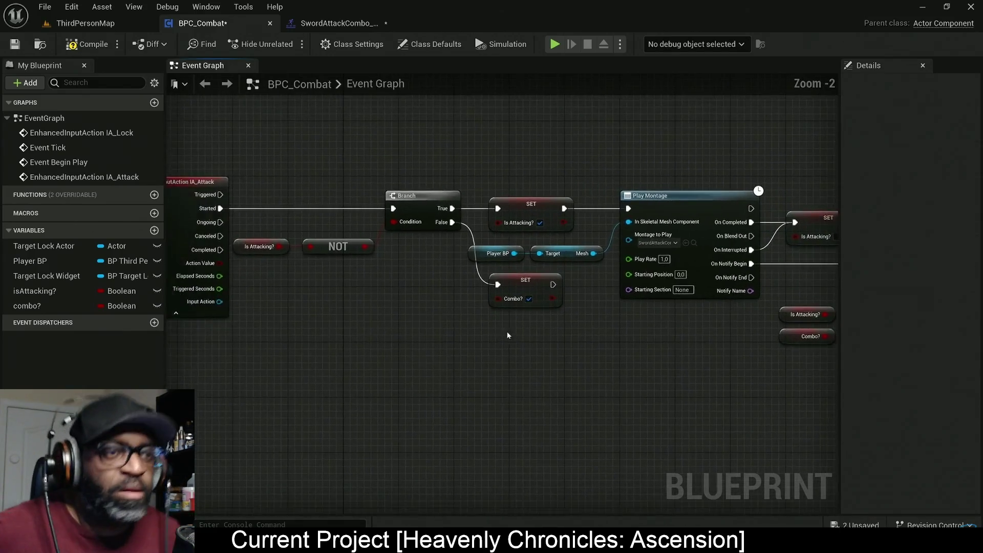
drag(259, 187, 429, 331)
ctrl+click(527, 292)
drag(528, 292, 496, 292)
click(502, 322)
drag(521, 228, 491, 227)
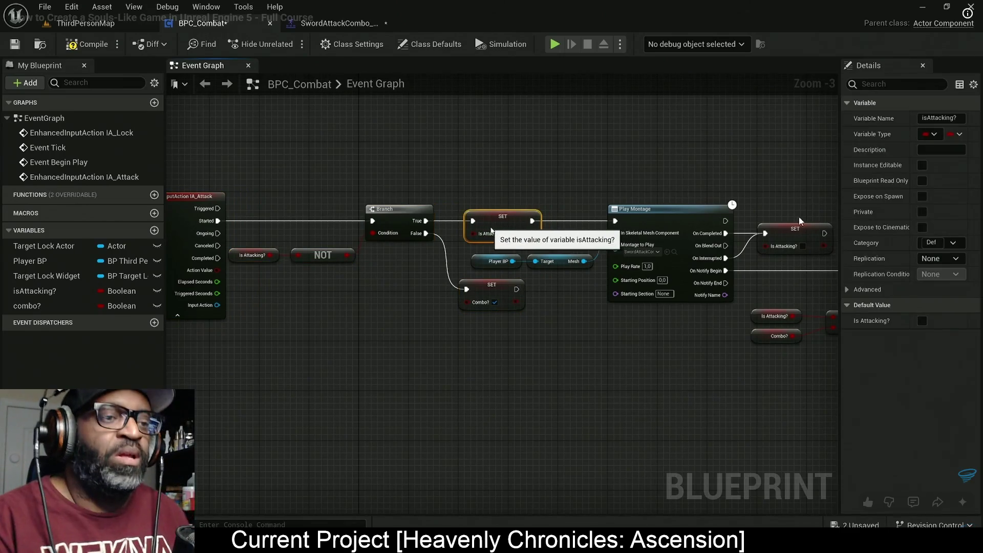
click(467, 340)
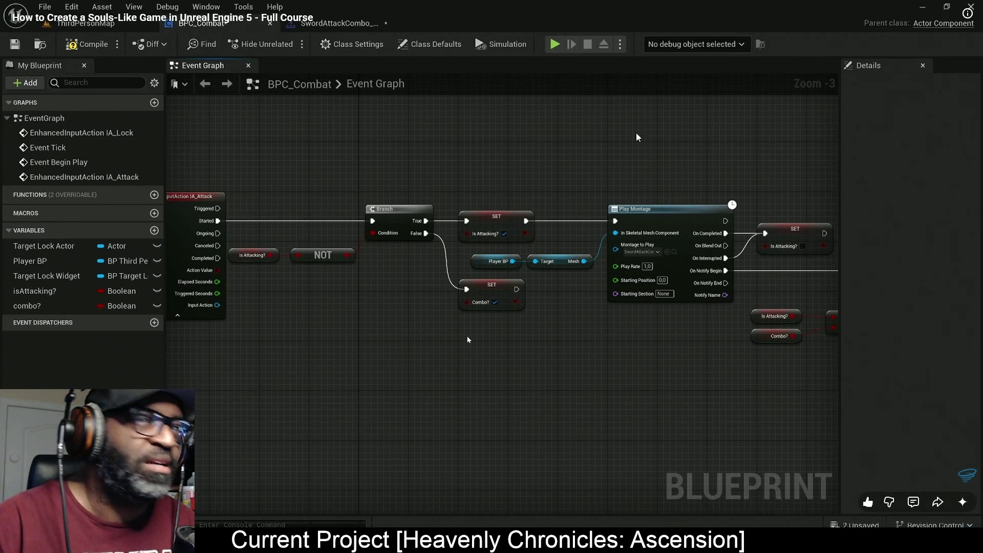
key(Escape)
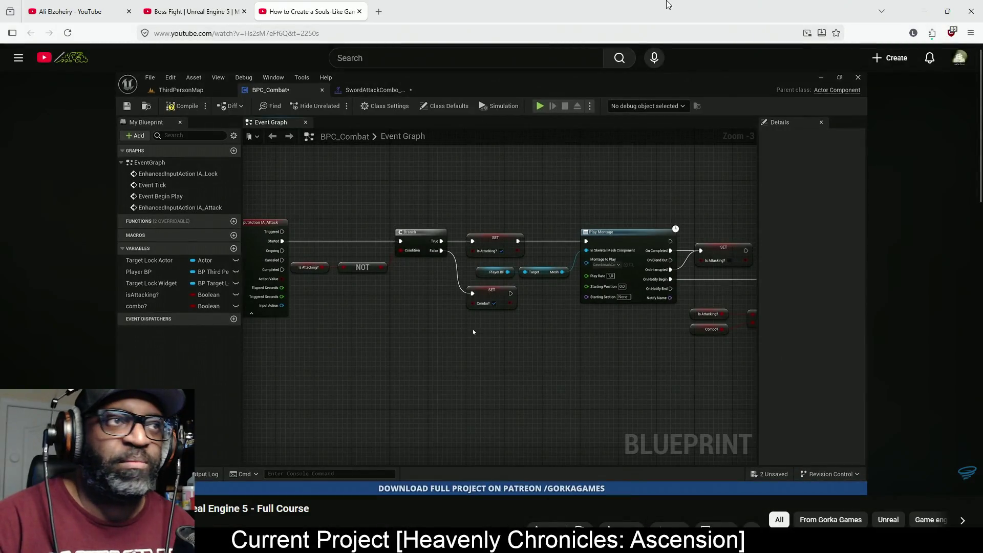
Return to Unreal and show AC_CombatBASE's event graph with the Light and Medium attack rows
key(alt+Tab)
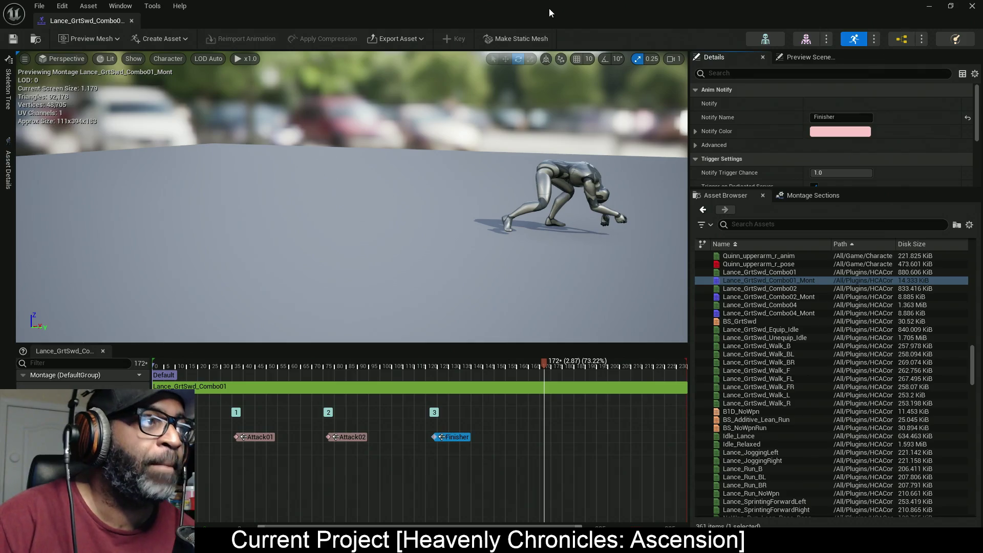
key(alt+Tab)
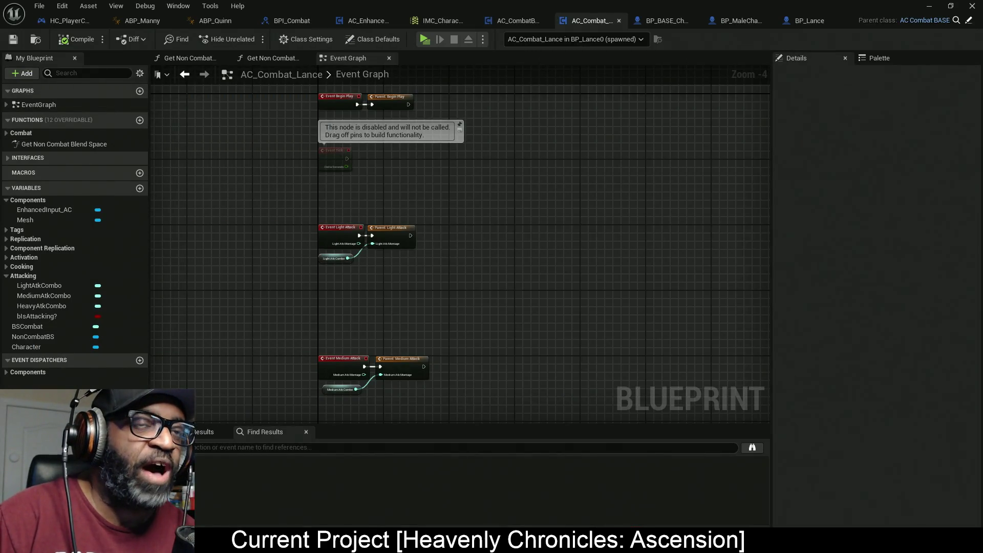
click(523, 23)
mouse_move(652, 300)
mouse_down()
mouse_move(570, 343)
mouse_move(512, 350)
mouse_up()
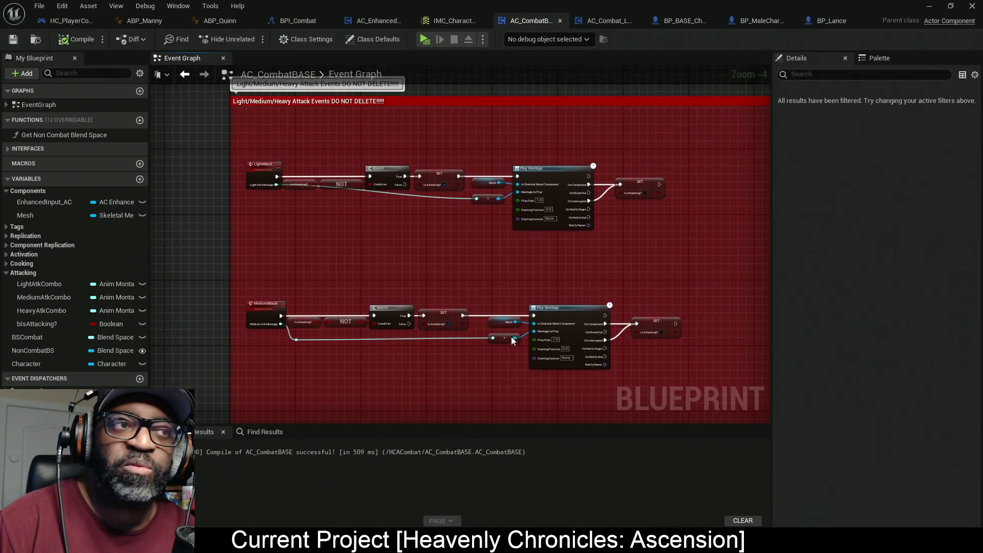
Add a reroute point on the Light Atk Montage wire and shift it left
double_click(378, 193)
drag(377, 193, 295, 204)
drag(698, 271, 476, 271)
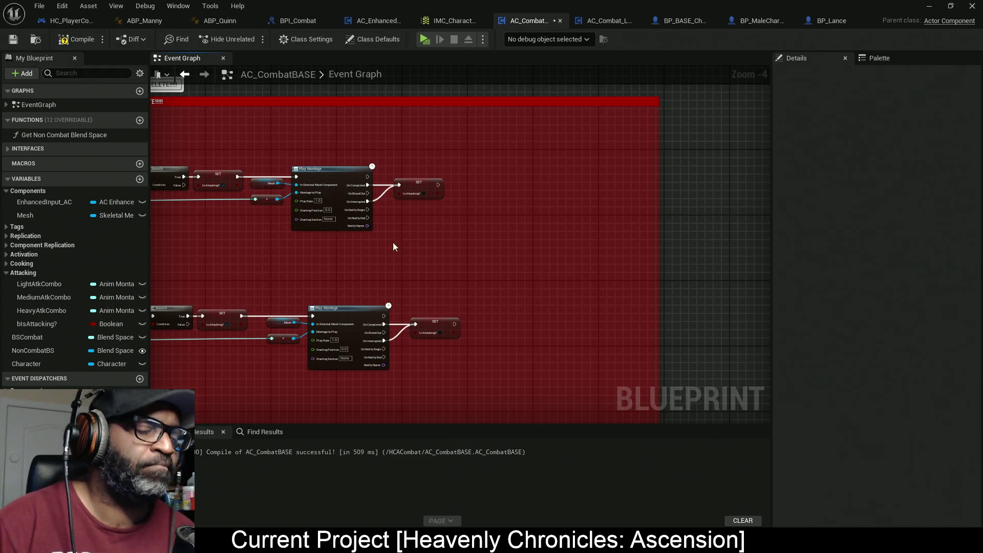
right_click(45, 324)
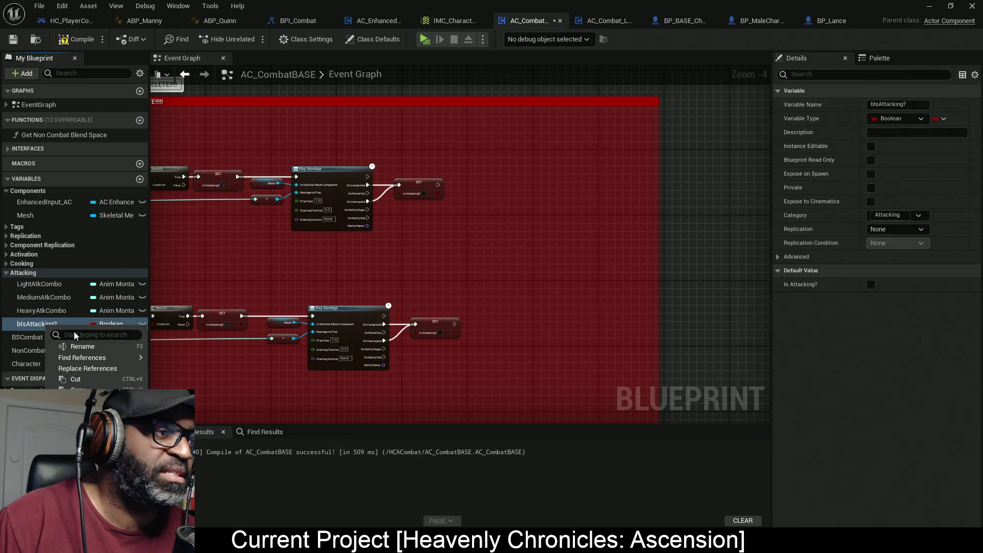
Duplicate bIsAttacking? as a new Boolean variable named bIsCombo?
click(77, 400)
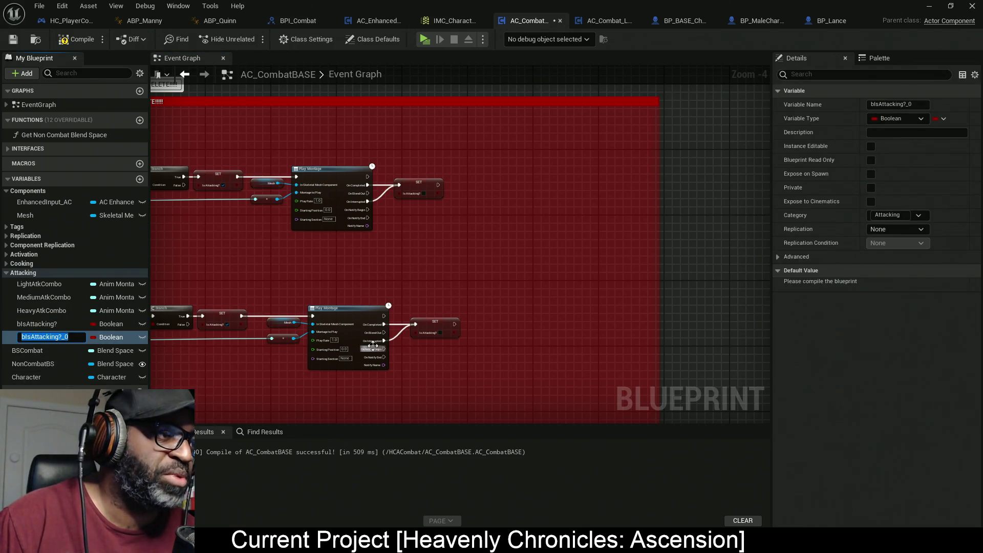
text(b)
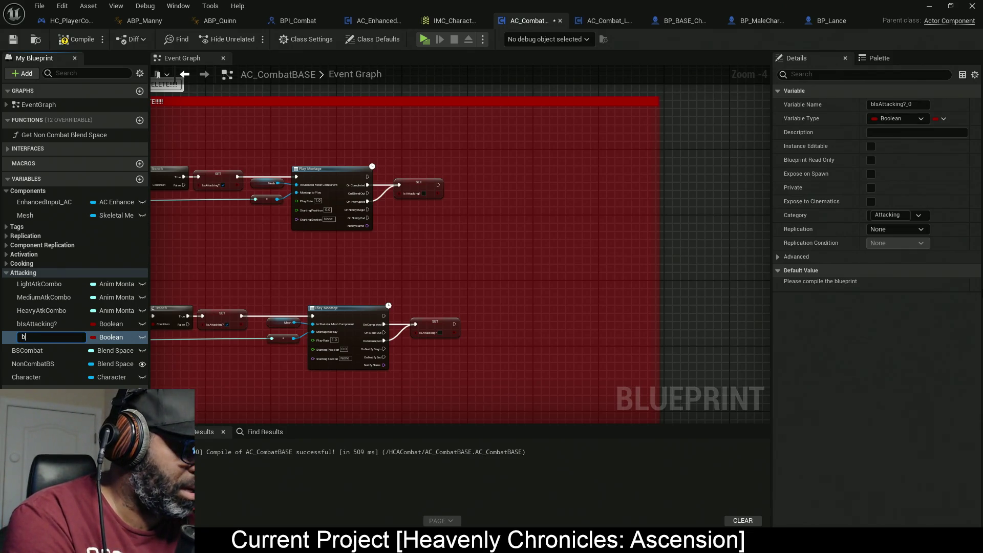
text(Is)
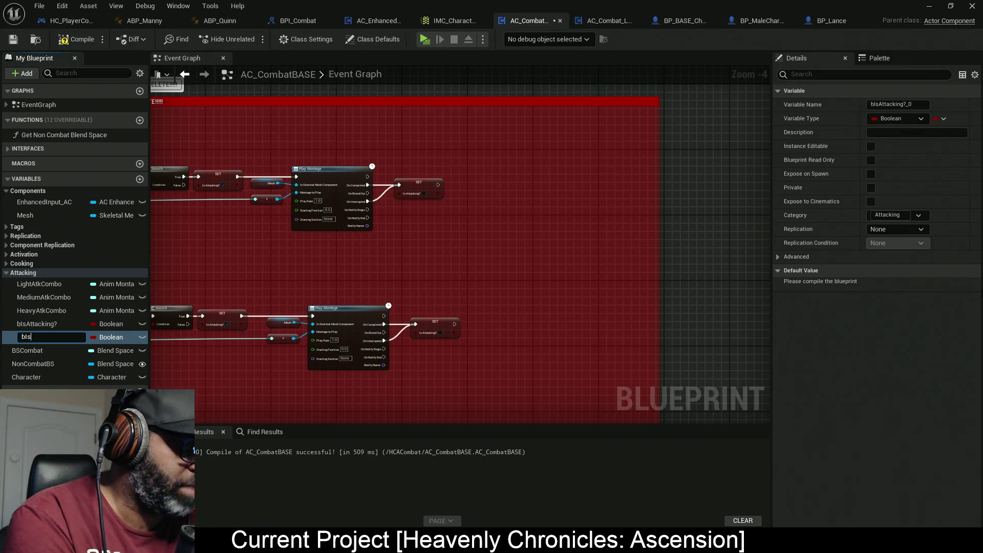
text(Combo?)
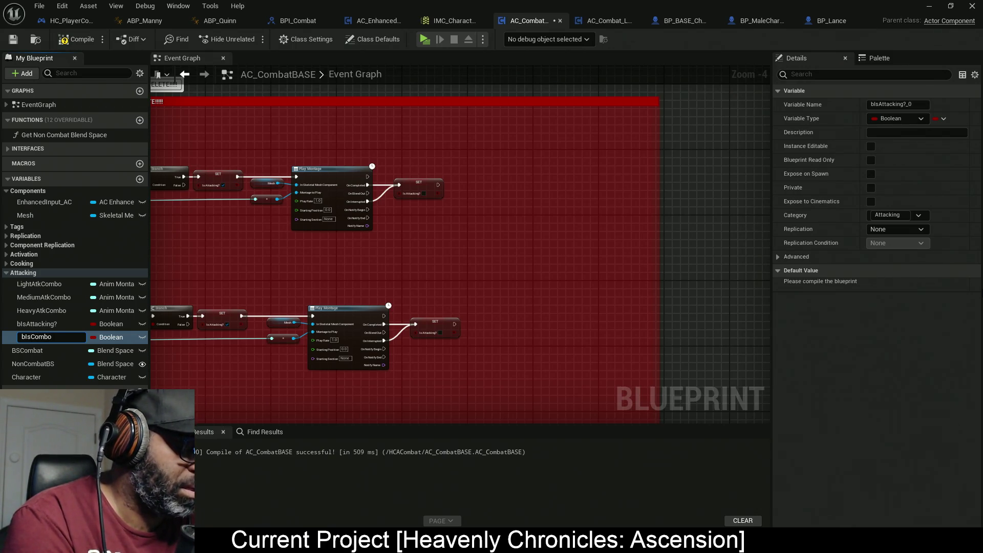
key(Return)
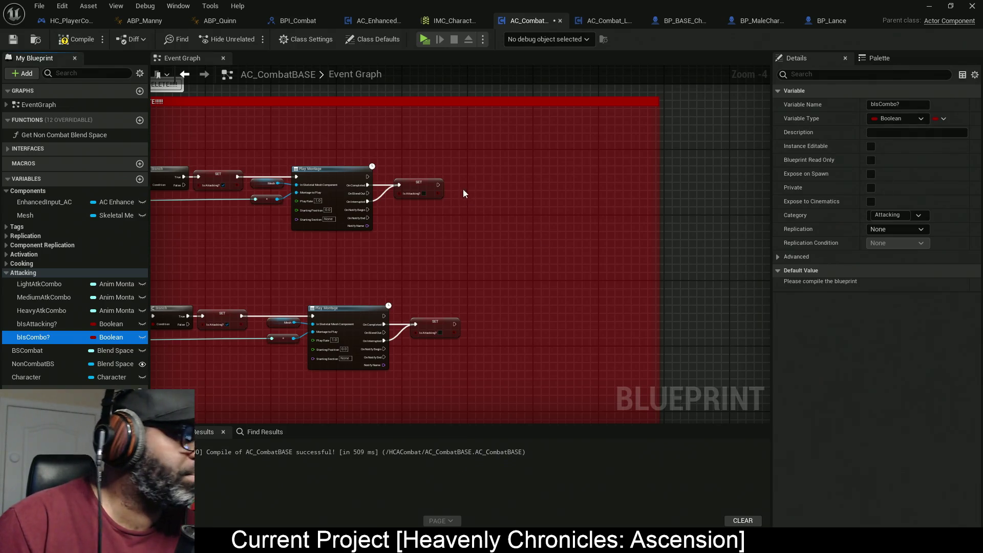
Add Is Combo? and Is Attacking? getters and a SET bIsCombo? node set to true
mouse_move(118, 337)
mouse_down()
mouse_move(512, 251)
mouse_move(408, 242)
mouse_up()
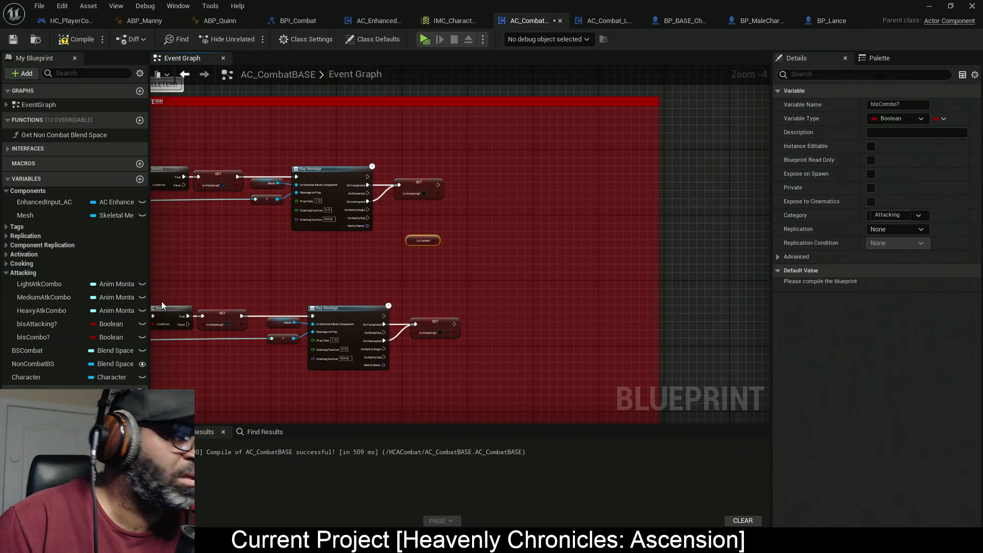
mouse_move(43, 326)
mouse_down()
mouse_move(466, 241)
mouse_move(417, 224)
mouse_up()
mouse_move(31, 337)
mouse_down()
mouse_move(348, 285)
mouse_move(321, 224)
mouse_up()
mouse_move(321, 223)
mouse_down()
mouse_move(318, 188)
mouse_move(353, 200)
mouse_move(375, 192)
mouse_move(359, 212)
mouse_up()
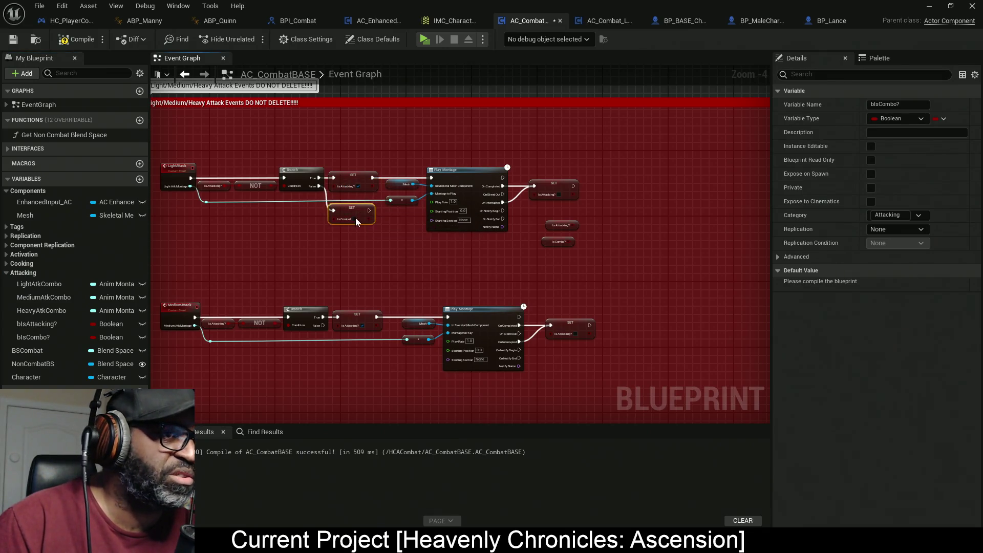
click(354, 219)
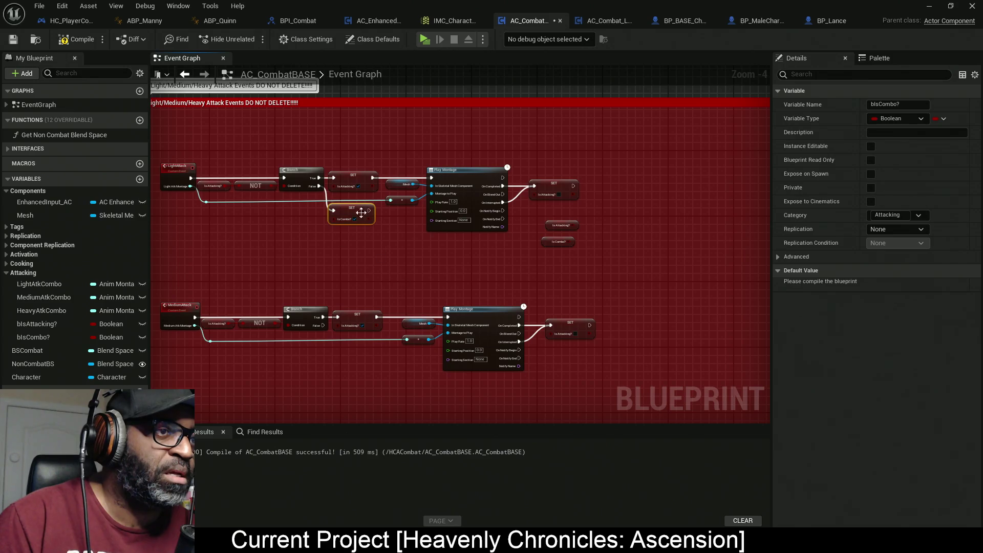
Combine the Is Combo? and Is Attacking? getters through an AND Boolean node
scroll(560, 276, up, 4)
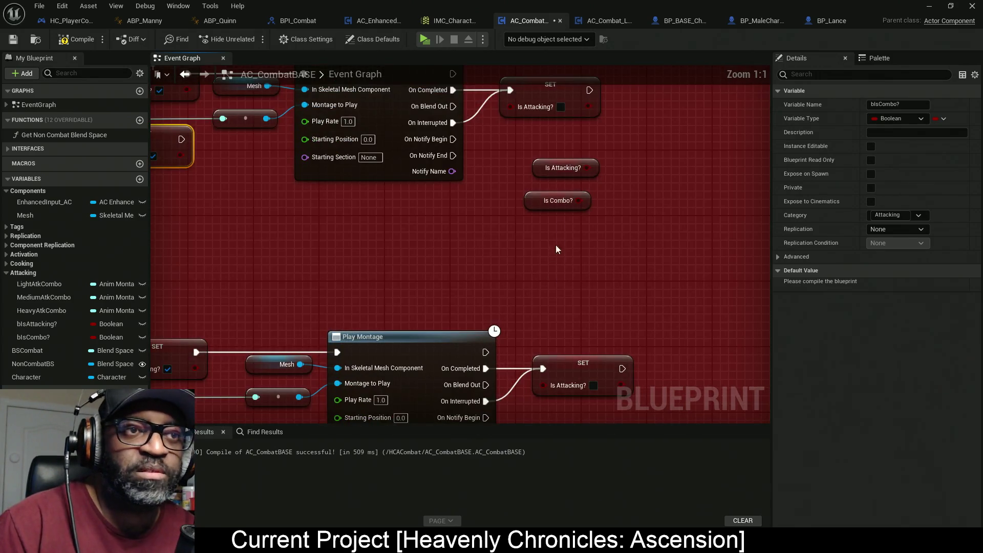
drag(517, 147, 568, 240)
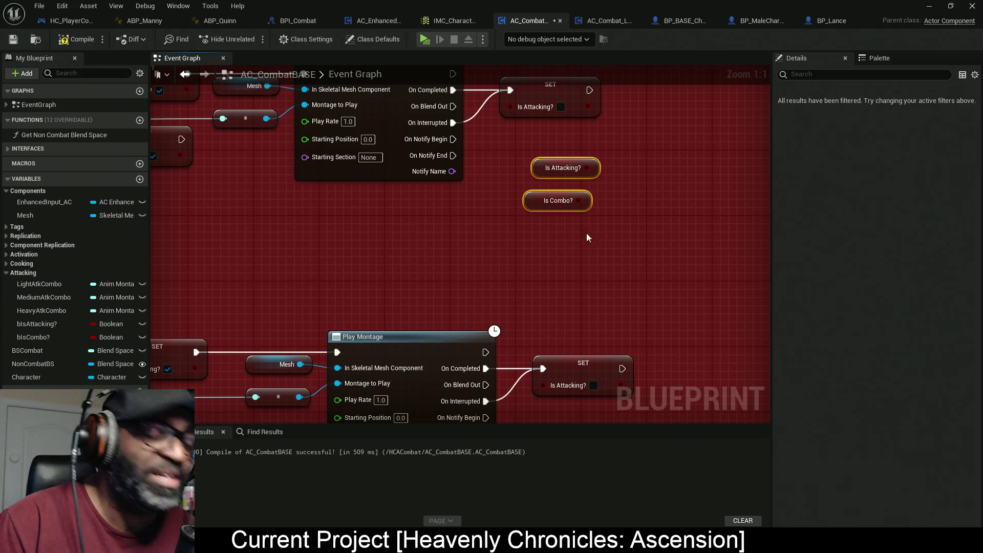
drag(630, 243, 453, 274)
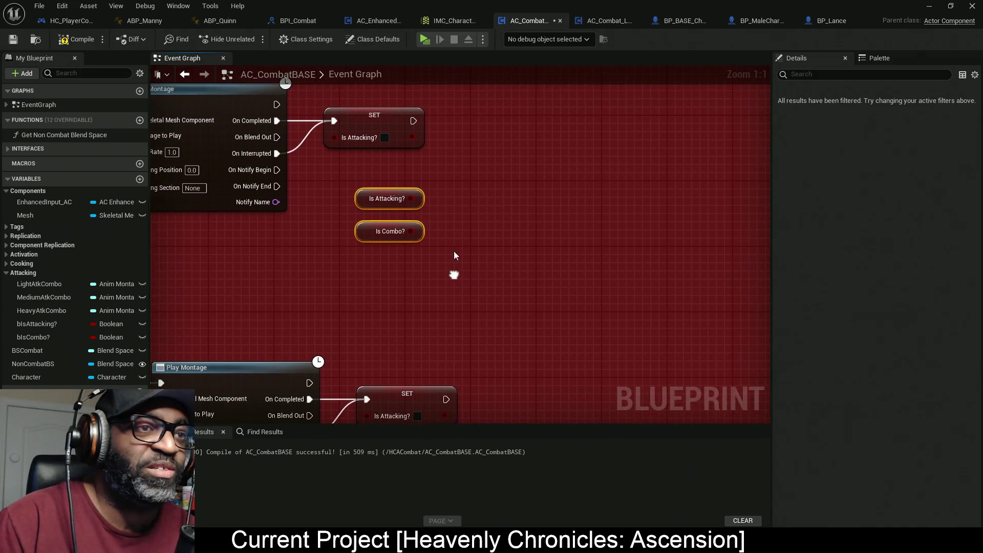
right_click(461, 211)
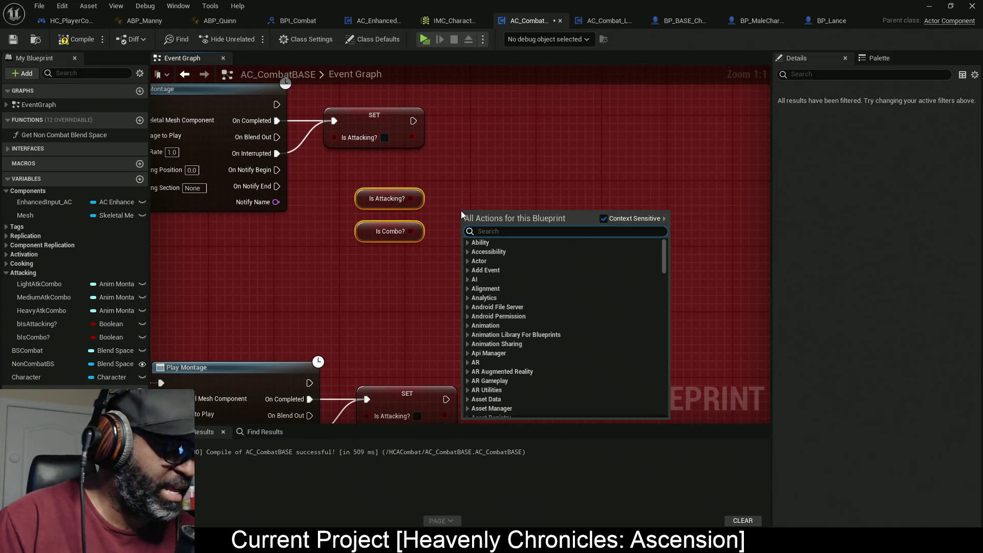
text(7)
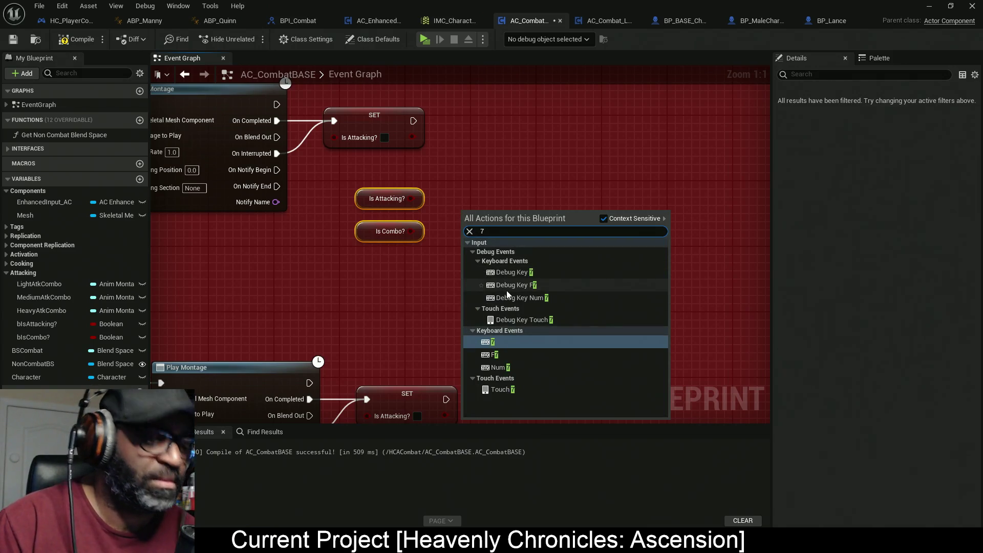
key(BackSpace)
text(&)
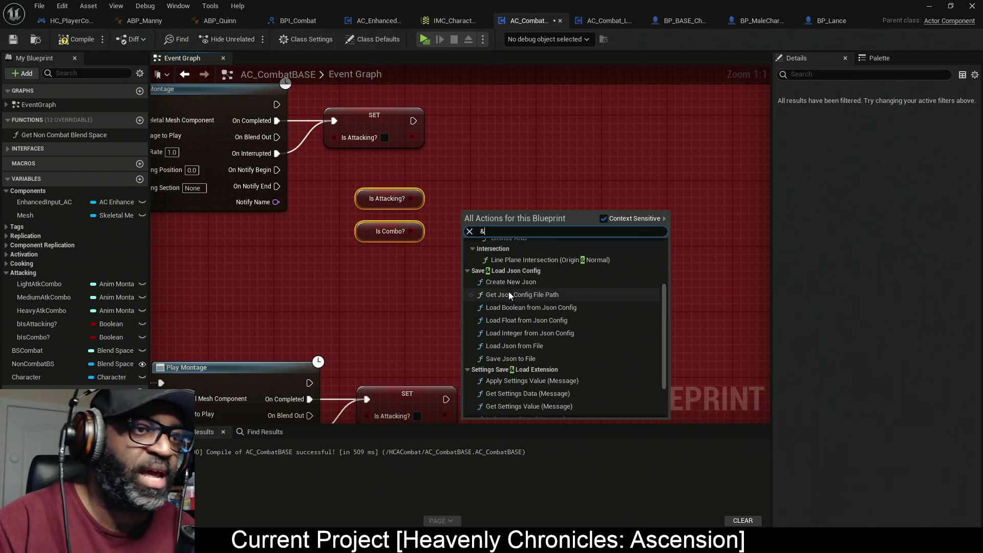
click(419, 240)
drag(411, 231, 469, 215)
text(&)
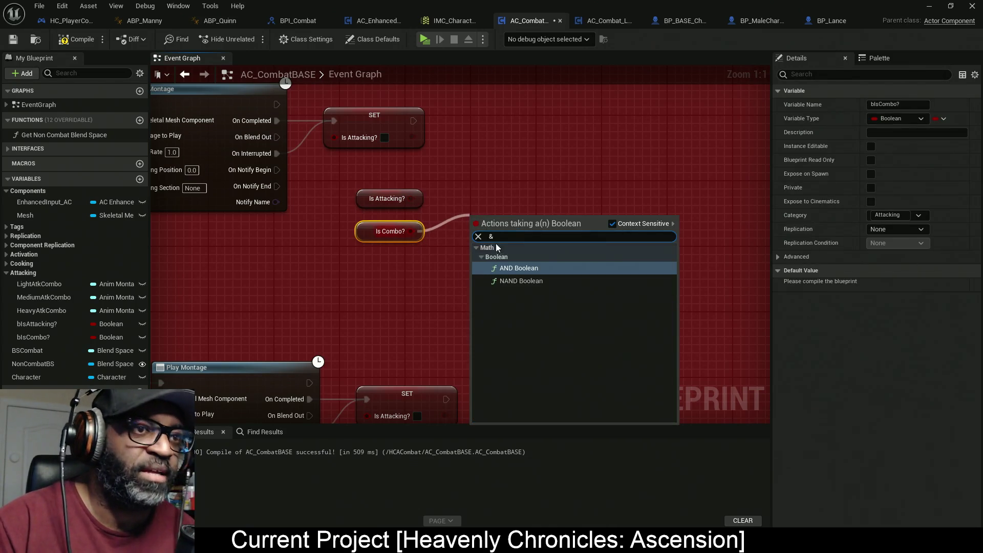
click(512, 268)
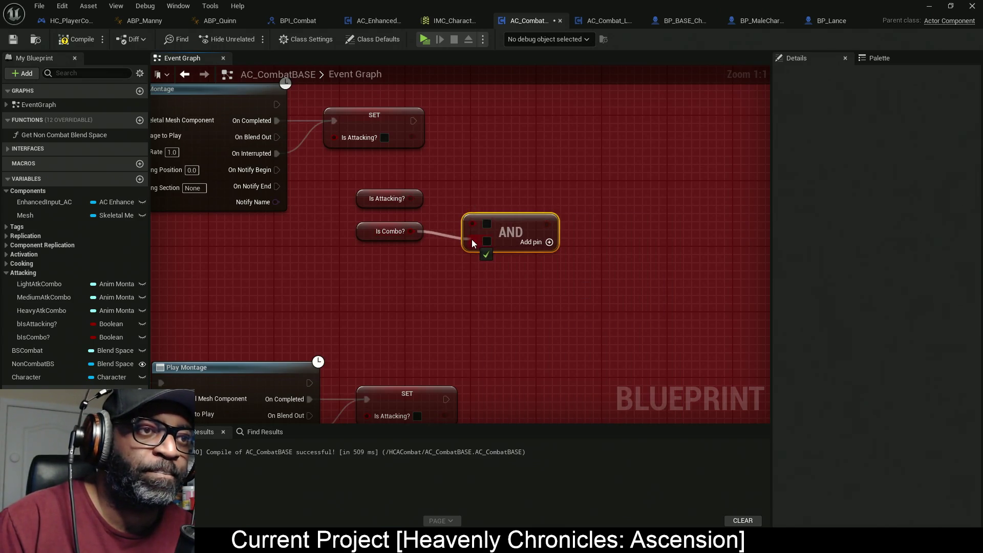
drag(472, 224, 412, 199)
mouse_move(491, 226)
mouse_down()
mouse_move(475, 208)
mouse_move(412, 209)
mouse_move(466, 209)
mouse_up()
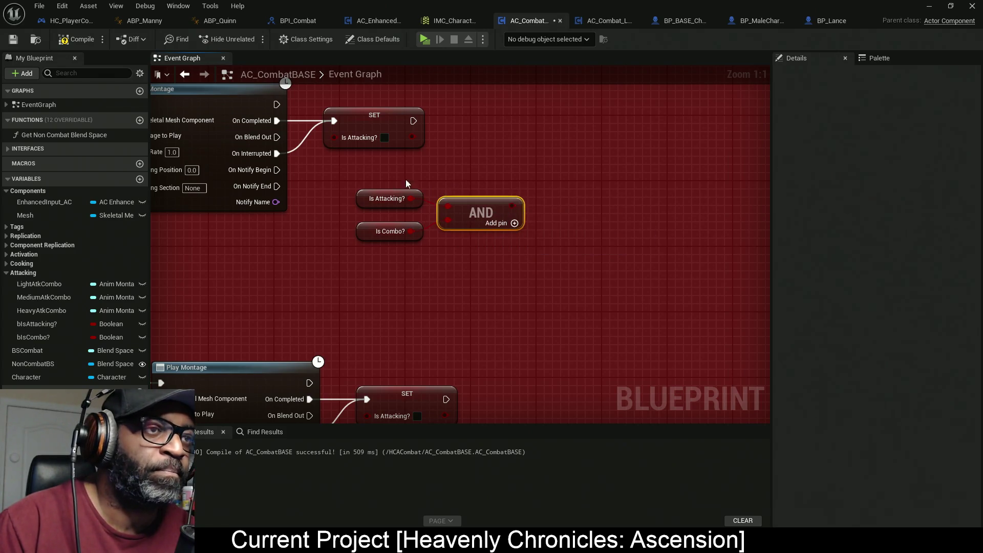
Add a Branch after the SET node, straighten its wire and move the AND group beside it
click(549, 148)
mouse_move(413, 121)
mouse_down()
mouse_move(566, 166)
mouse_move(563, 205)
mouse_move(512, 206)
mouse_up()
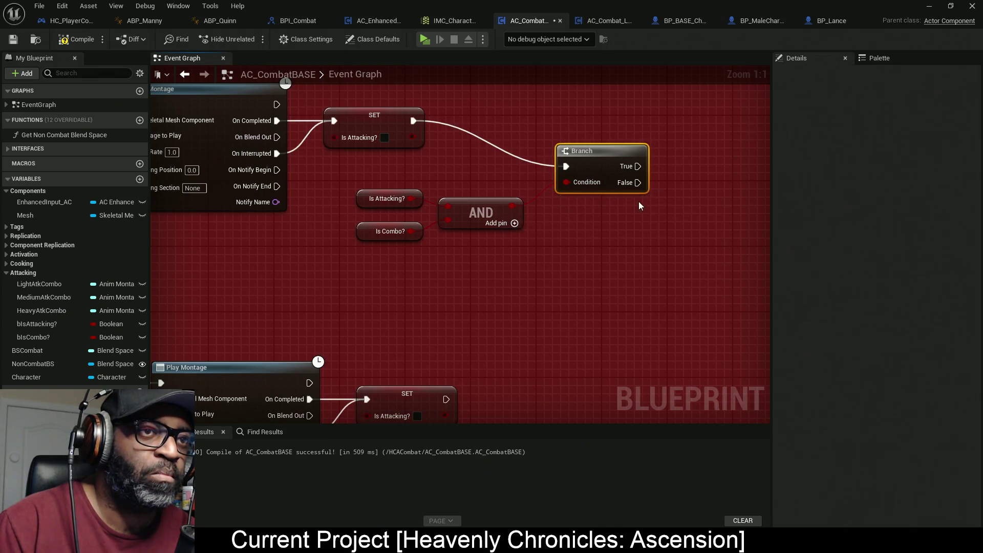
mouse_move(601, 164)
mouse_down()
mouse_move(594, 122)
mouse_move(630, 121)
mouse_up()
drag(547, 254, 353, 177)
mouse_move(489, 210)
mouse_down()
mouse_move(563, 178)
mouse_move(529, 183)
mouse_up()
scroll(527, 182, down, 4)
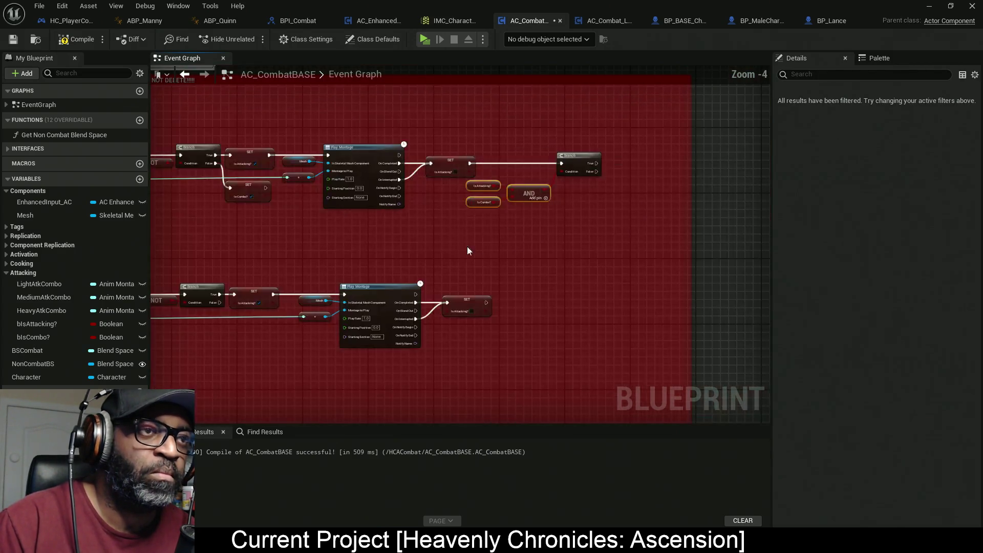
drag(479, 249, 535, 248)
mouse_move(714, 121)
mouse_down()
mouse_move(355, 231)
mouse_move(205, 238)
mouse_move(227, 231)
mouse_up()
right_click(460, 160)
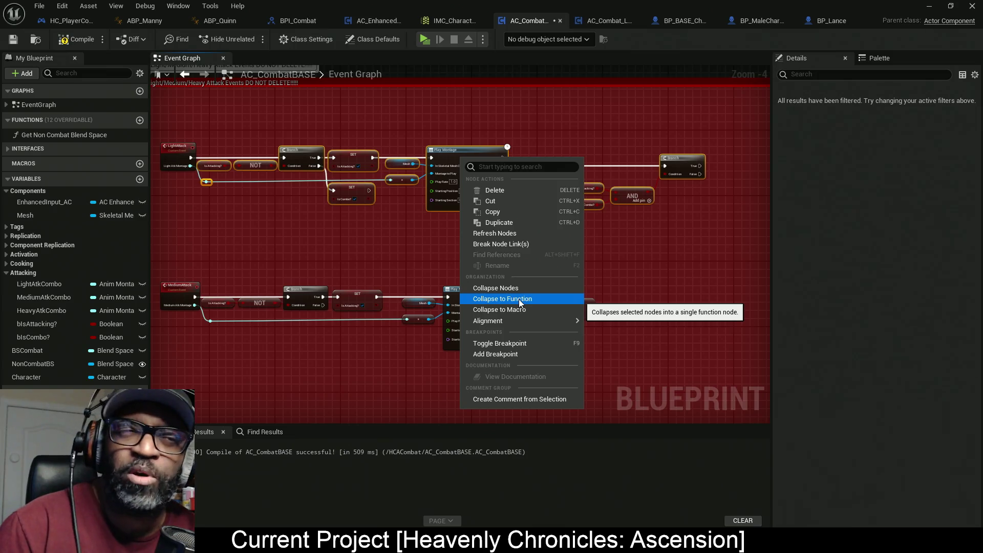
click(748, 342)
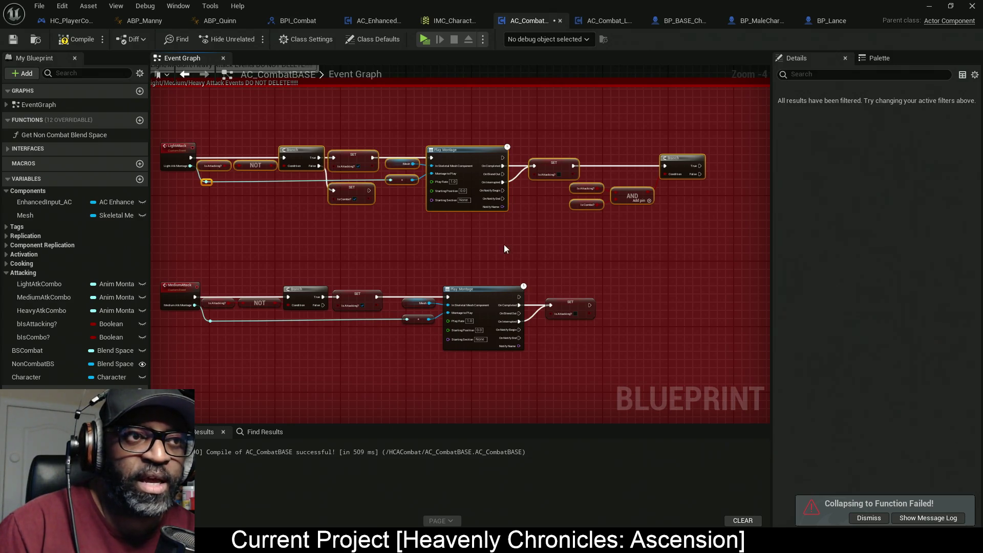
scroll(452, 208, up, 1)
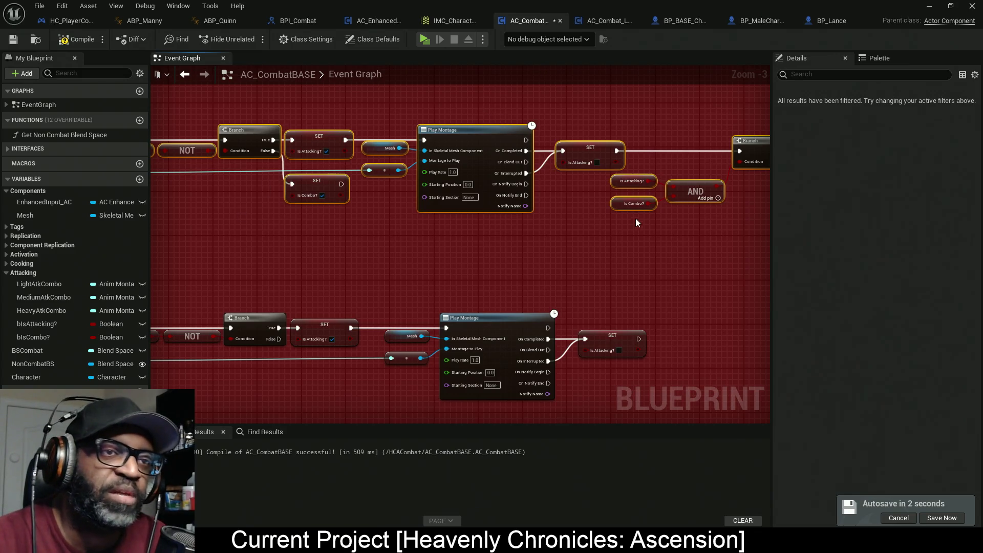
drag(478, 116, 329, 247)
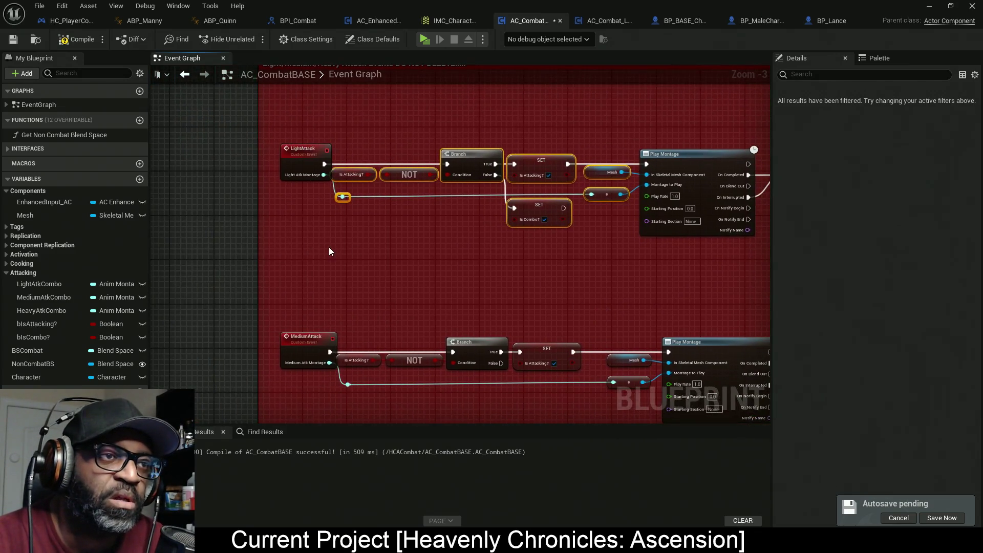
scroll(369, 220, up, 3)
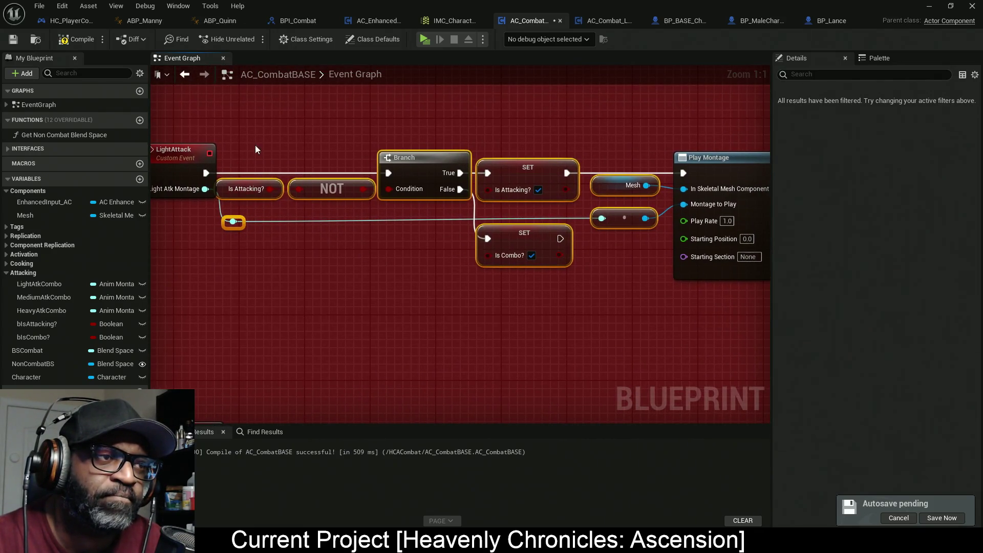
mouse_move(239, 103)
mouse_down()
mouse_move(483, 272)
mouse_move(618, 325)
mouse_move(564, 325)
mouse_move(591, 327)
mouse_move(584, 341)
mouse_move(571, 323)
mouse_move(582, 326)
mouse_up()
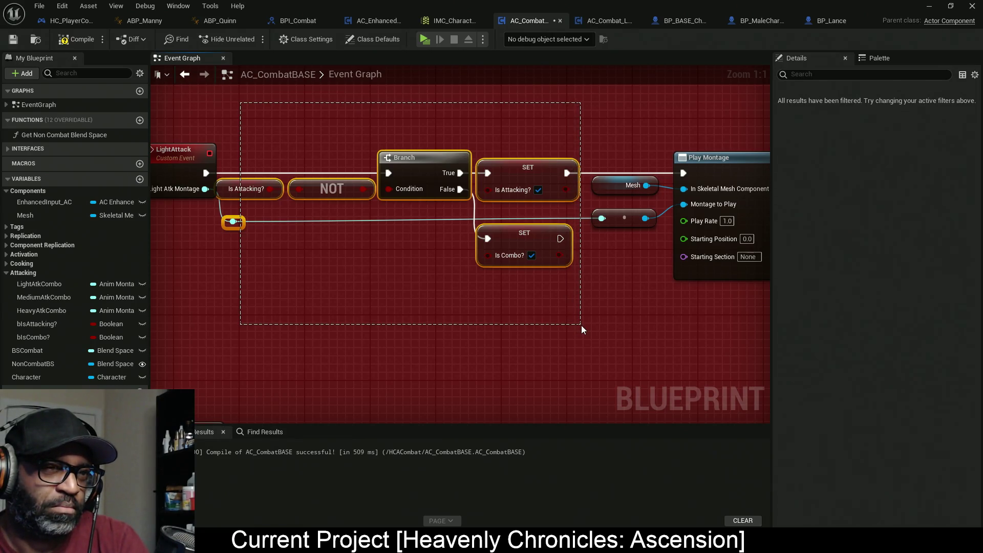
drag(582, 324, 587, 333)
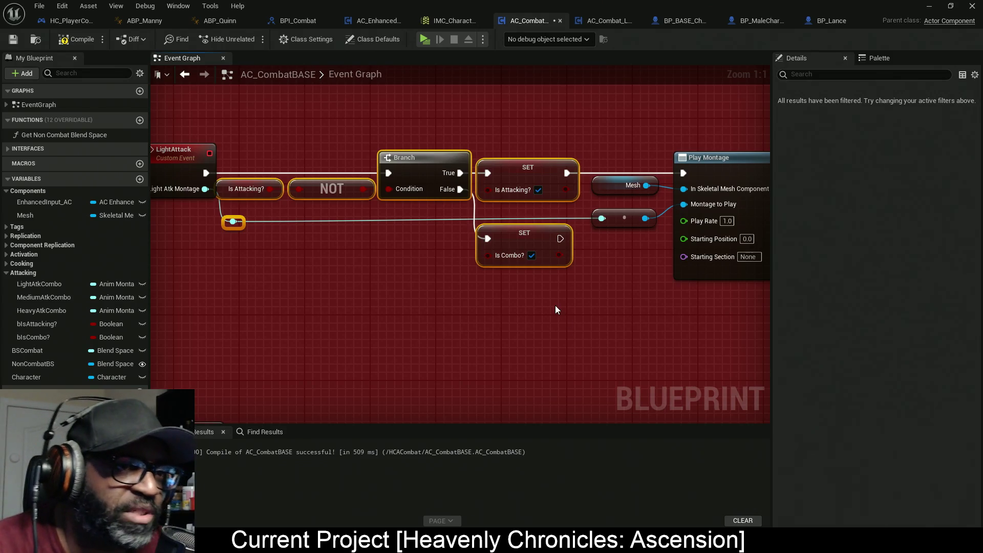
mouse_move(529, 311)
mouse_down()
mouse_move(485, 301)
mouse_move(604, 316)
mouse_move(431, 311)
mouse_up()
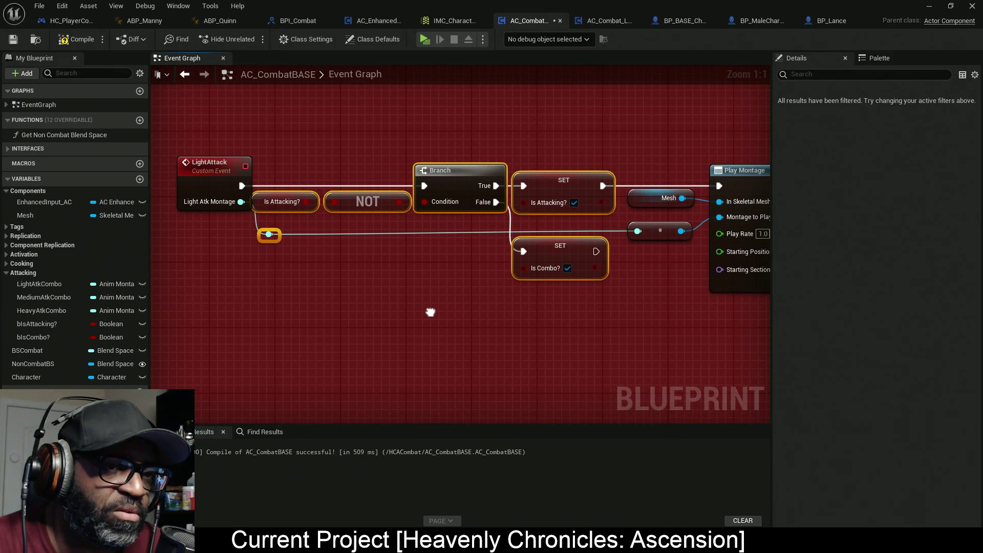
mouse_move(627, 110)
mouse_down()
mouse_move(523, 272)
mouse_move(334, 337)
mouse_move(248, 336)
mouse_move(303, 334)
mouse_up()
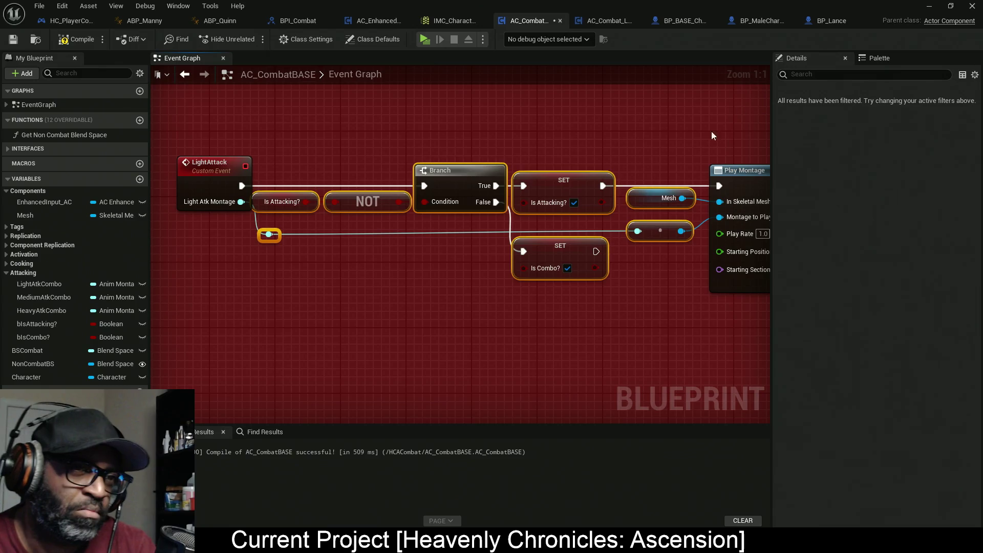
right_click(579, 179)
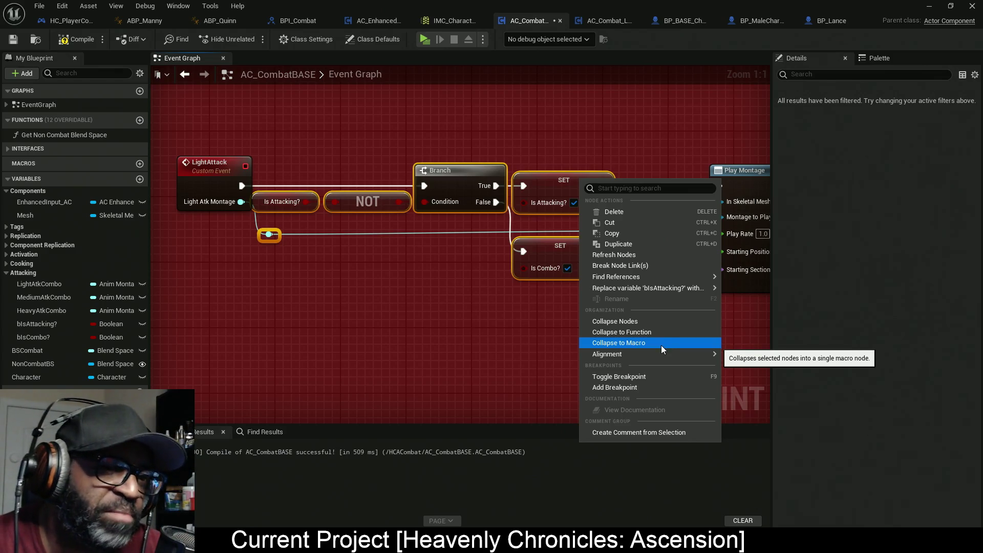
Collapse part of the LightAttack chain into a macro, then undo that collapse
click(394, 331)
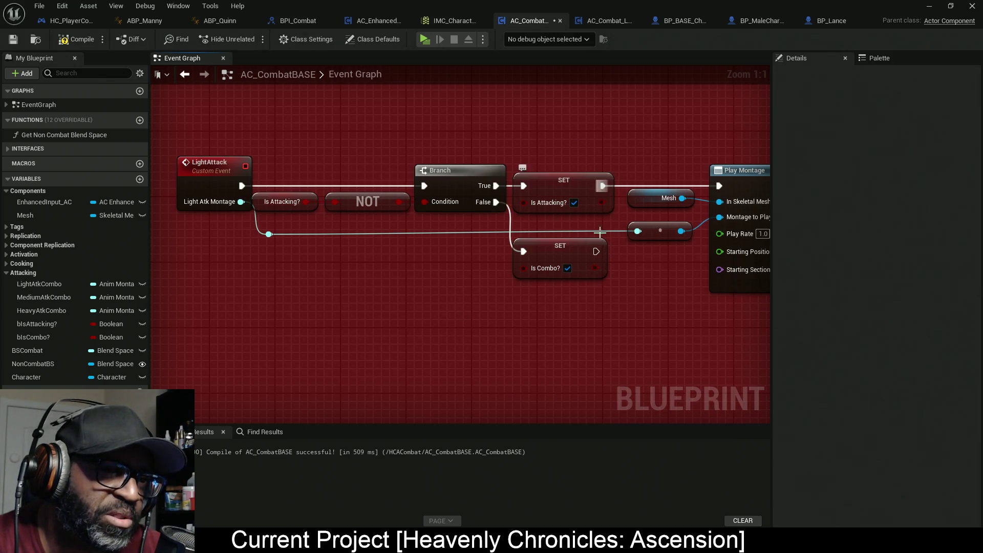
mouse_move(272, 143)
mouse_down()
mouse_move(314, 166)
mouse_move(290, 145)
mouse_move(511, 328)
mouse_move(647, 347)
mouse_up()
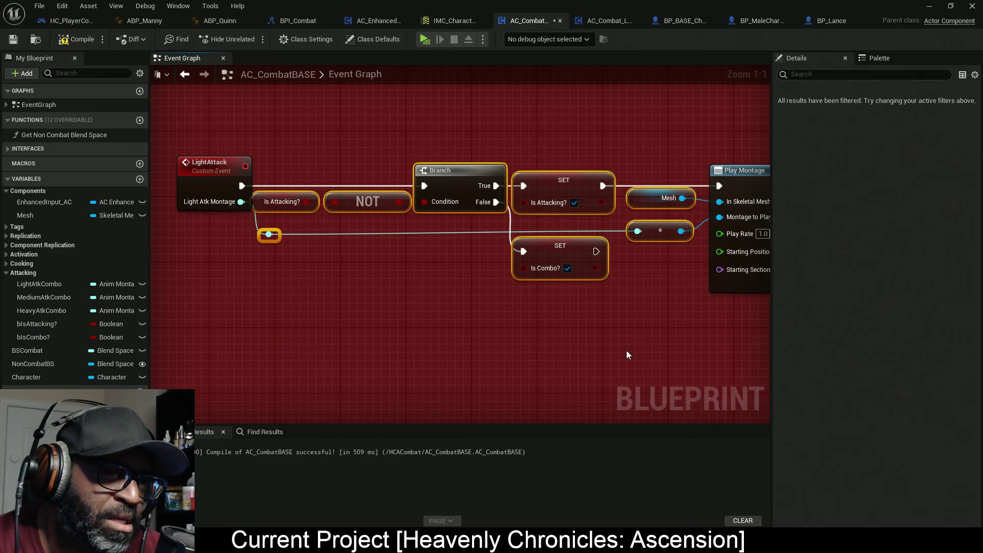
right_click(546, 181)
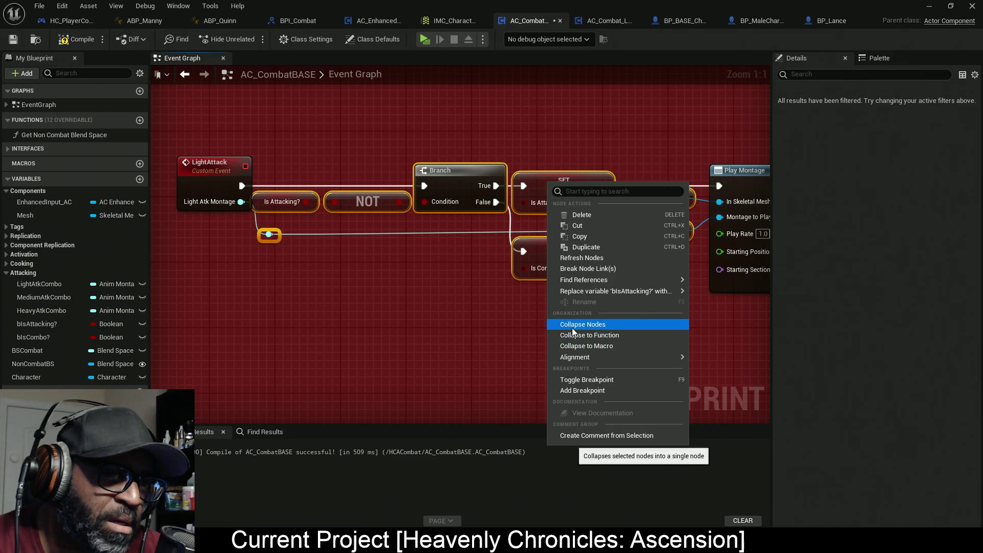
click(619, 346)
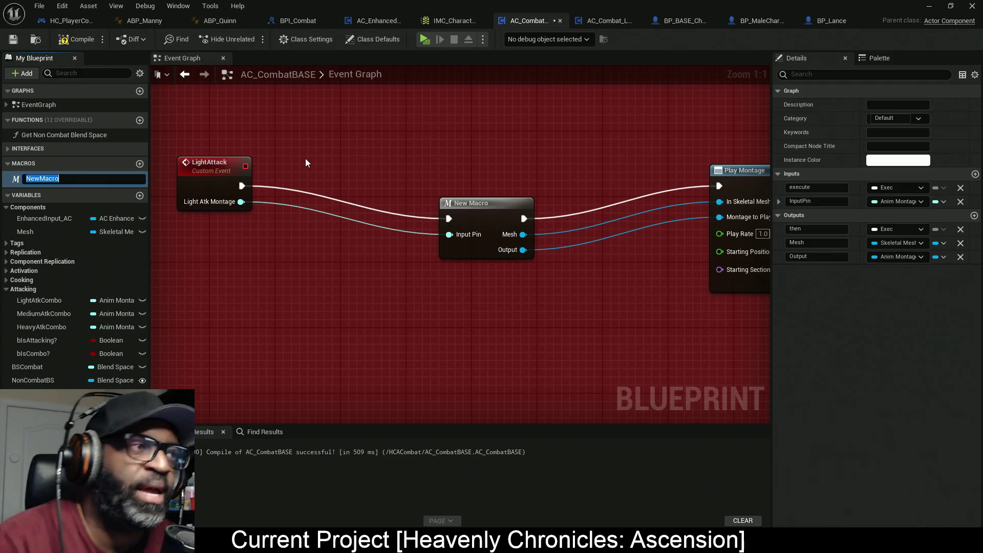
click(63, 6)
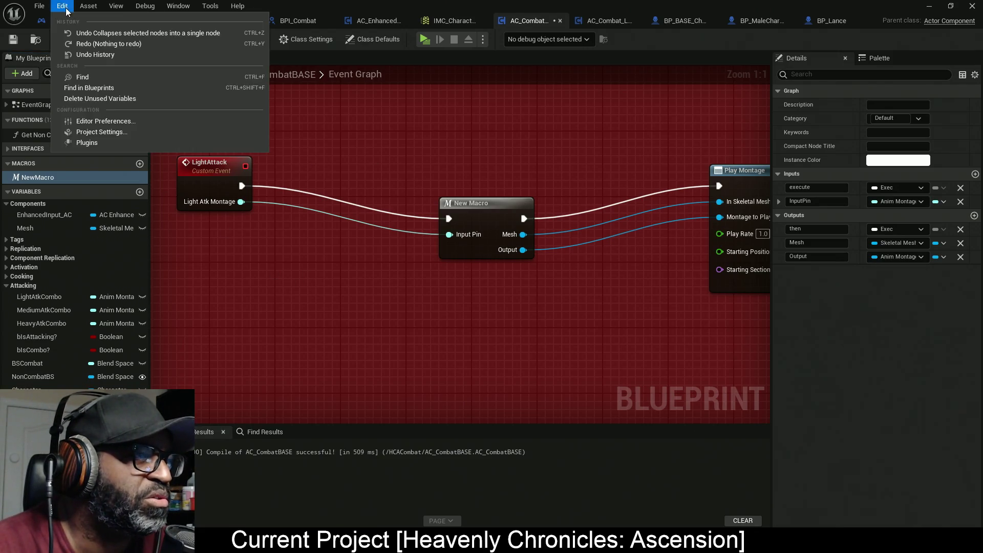
click(90, 35)
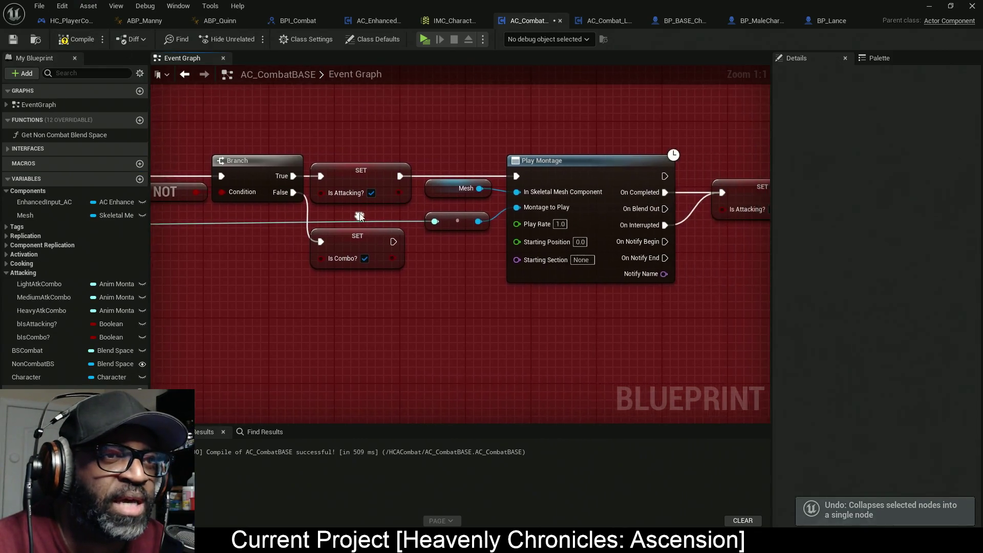
Select the whole LightAttack row and collapse it into a macro
scroll(528, 202, down, 6)
drag(624, 184, 363, 223)
scroll(434, 214, up, 5)
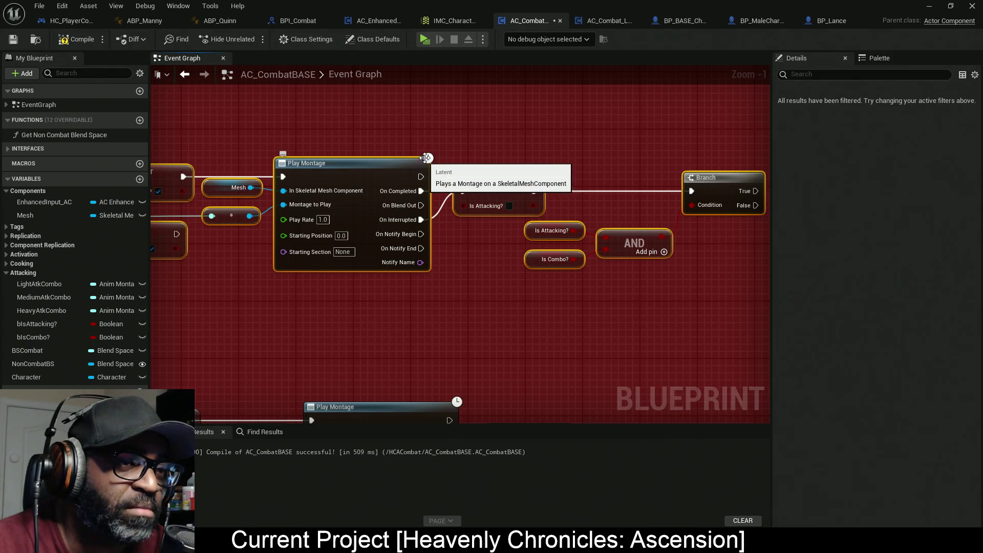
drag(428, 158, 582, 162)
scroll(430, 173, down, 3)
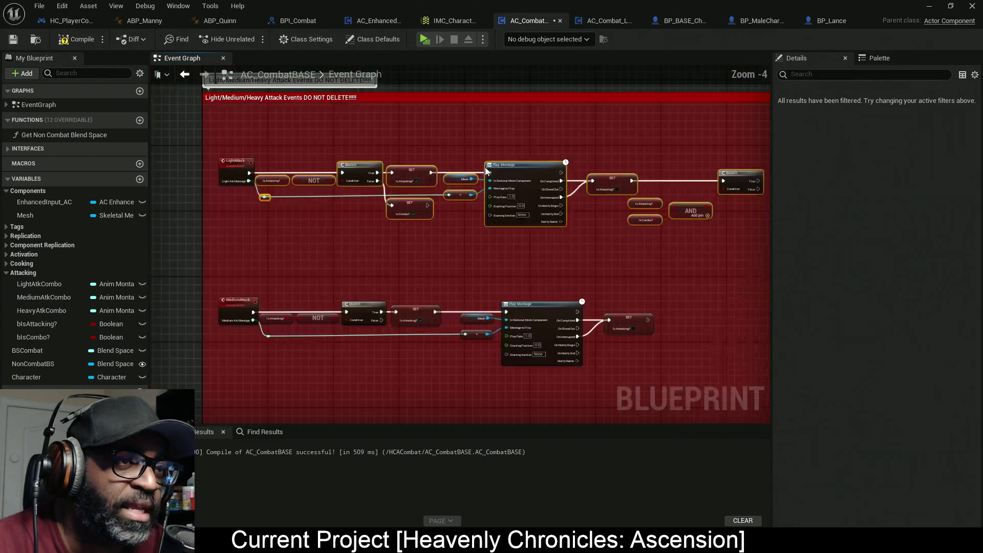
scroll(438, 175, up, 1)
right_click(438, 174)
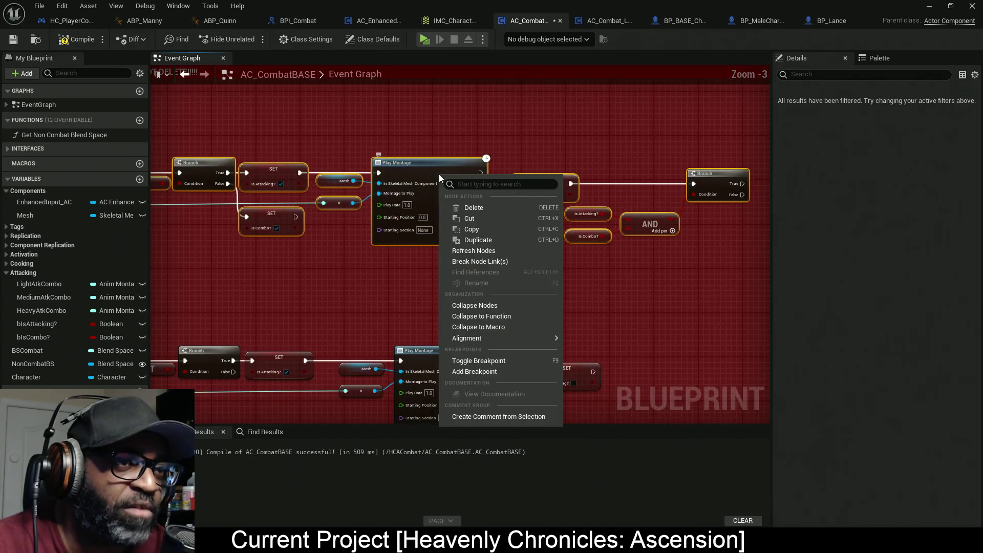
click(505, 327)
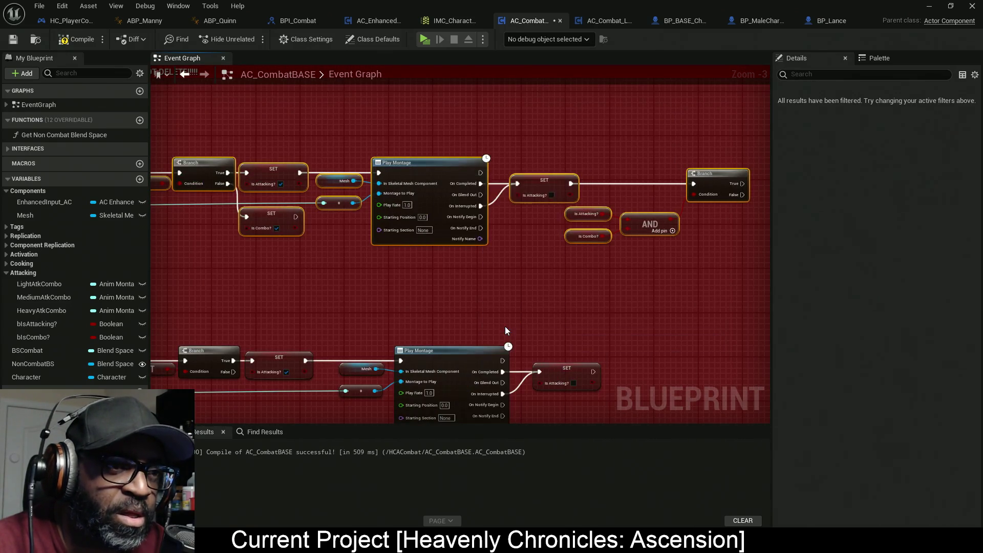
Rename NewMacro to PlayAttackCombo and compile AC_CombatBASE successfully
drag(308, 264, 615, 274)
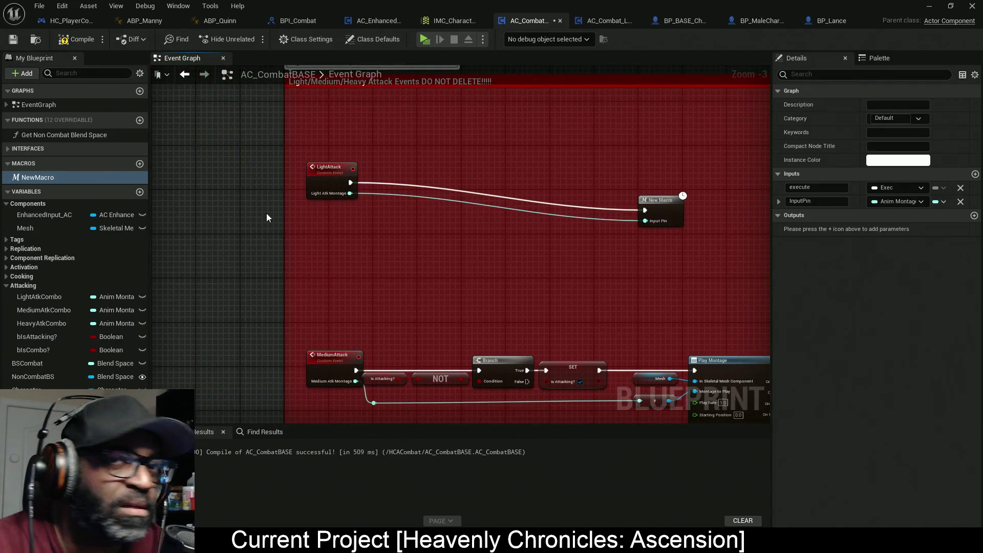
click(35, 180)
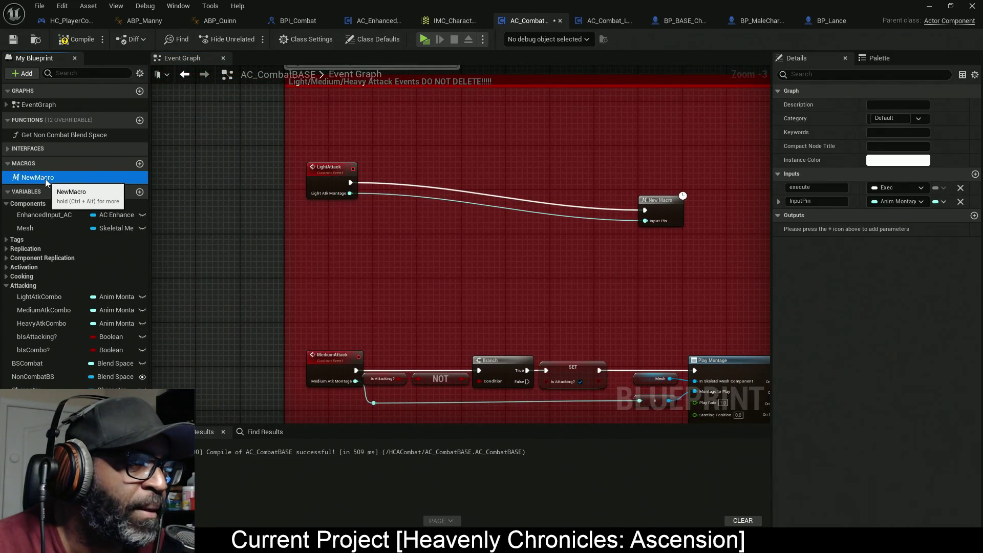
click(45, 179)
text(P)
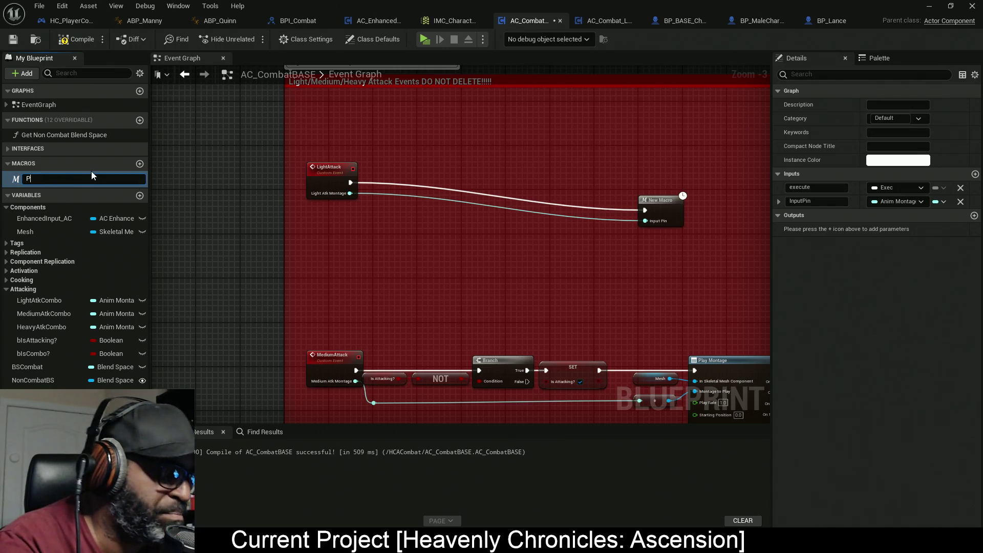
text(layA)
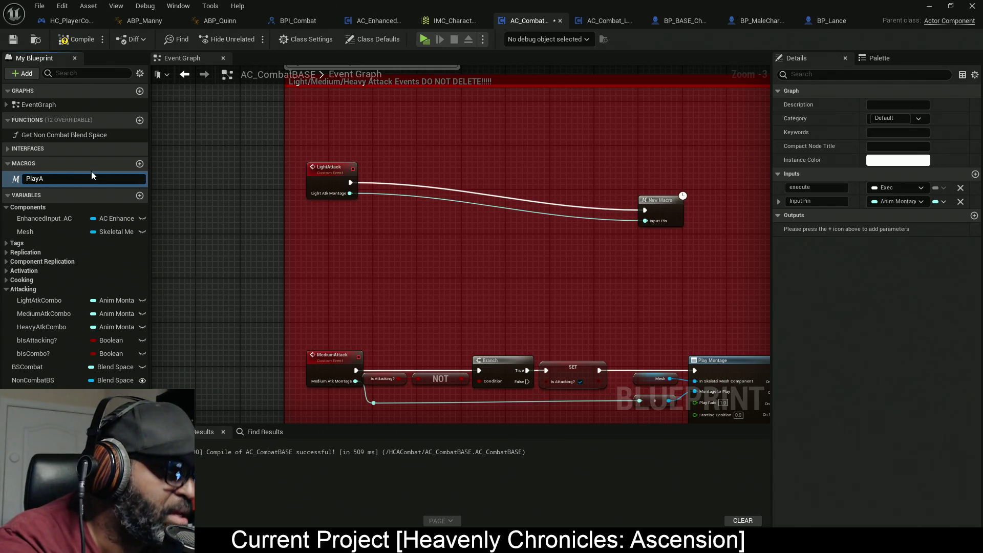
text(ttackCombo)
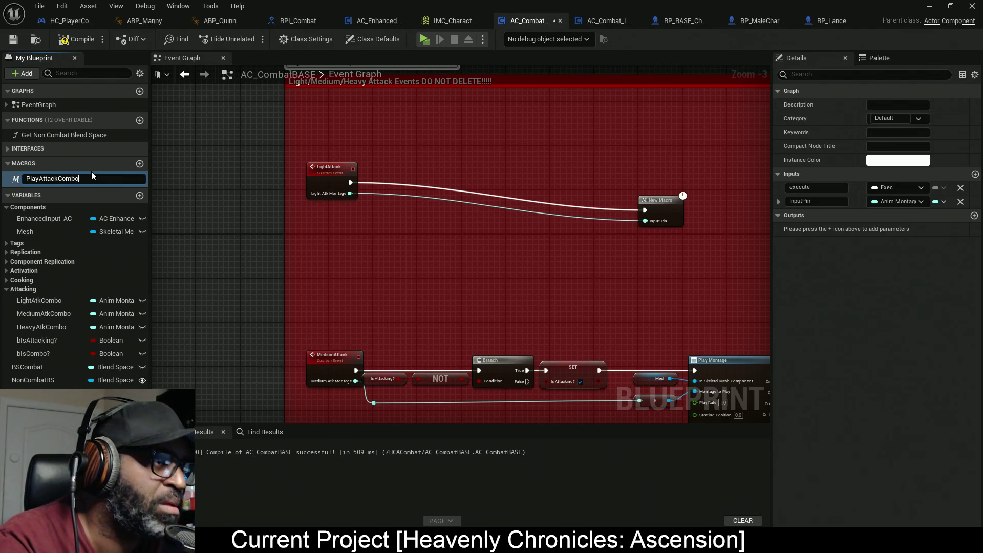
key(Return)
click(91, 39)
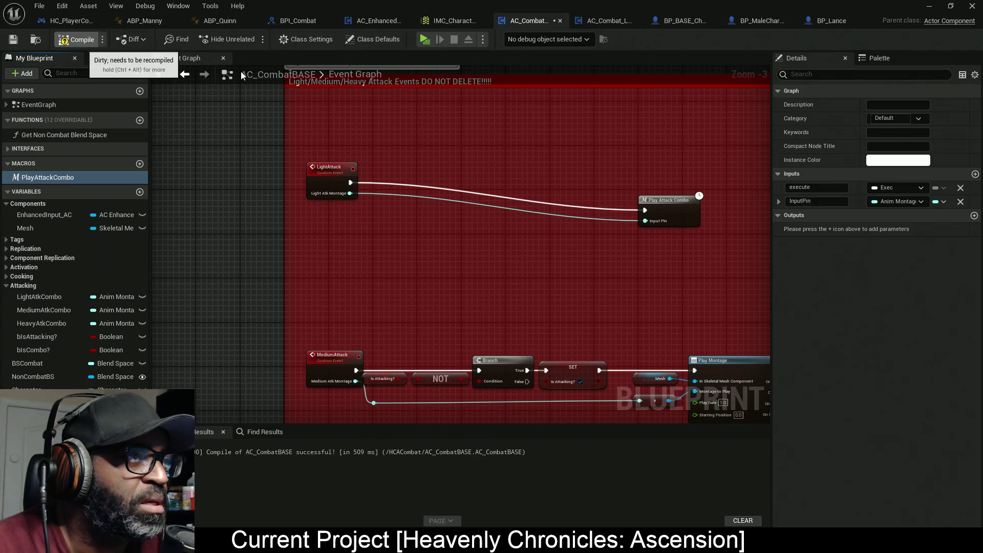
mouse_move(671, 217)
mouse_down()
mouse_move(564, 188)
mouse_move(394, 189)
mouse_up()
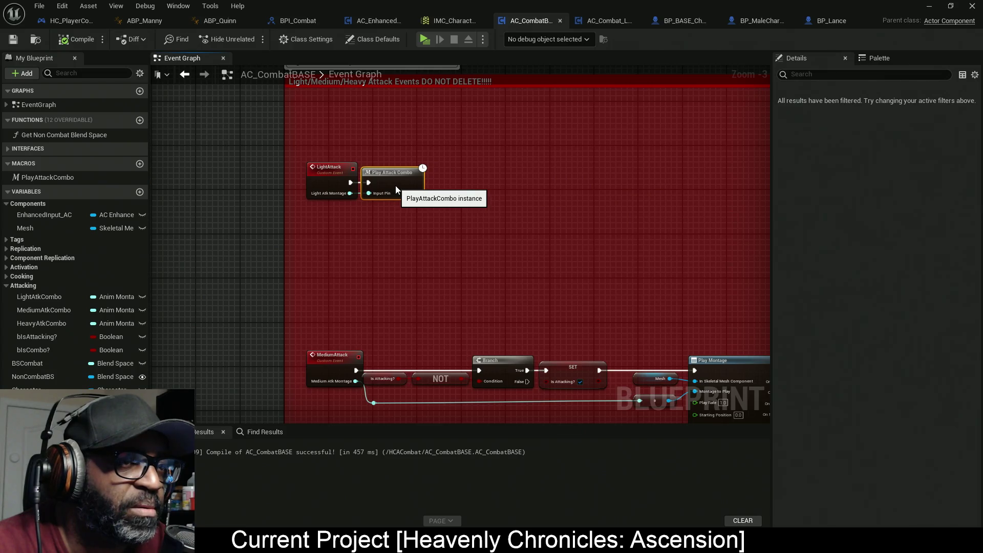
Delete the old attack nodes from the MediumAttack and HeavyAttack rows
mouse_move(473, 220)
mouse_down()
mouse_move(388, 100)
mouse_move(437, 165)
mouse_up()
scroll(607, 244, down, 3)
drag(621, 223, 414, 271)
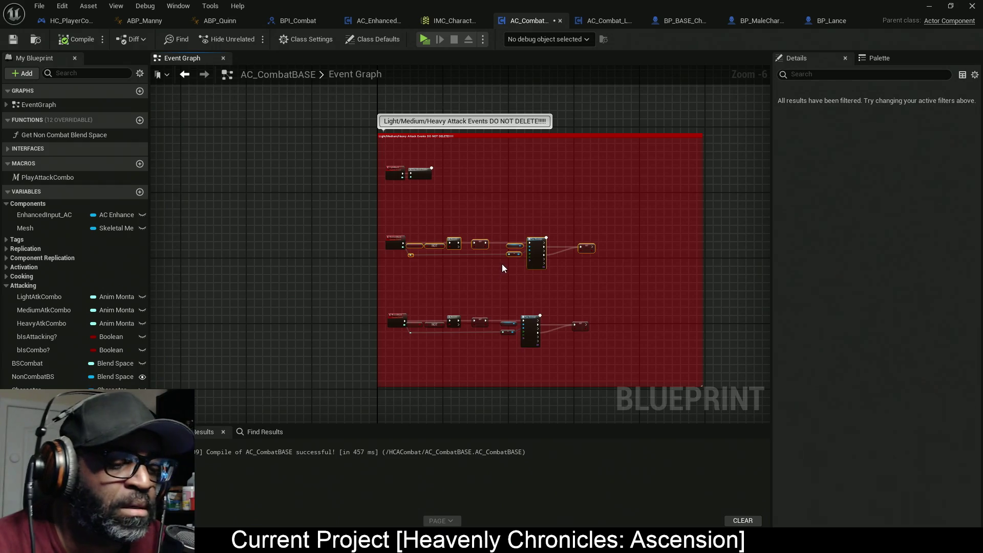
key(Delete)
drag(635, 307, 410, 343)
key(Delete)
Paste Play Attack Combo macro nodes beside the MediumAttack and HeavyAttack events
drag(415, 171, 415, 172)
key(ctrl+c)
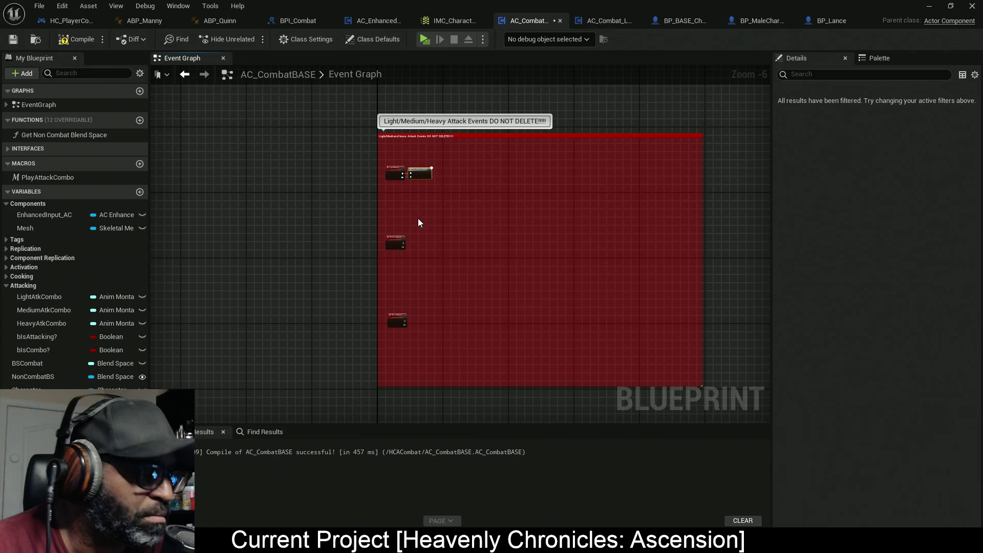
scroll(417, 230, up, 4)
key(ctrl+v)
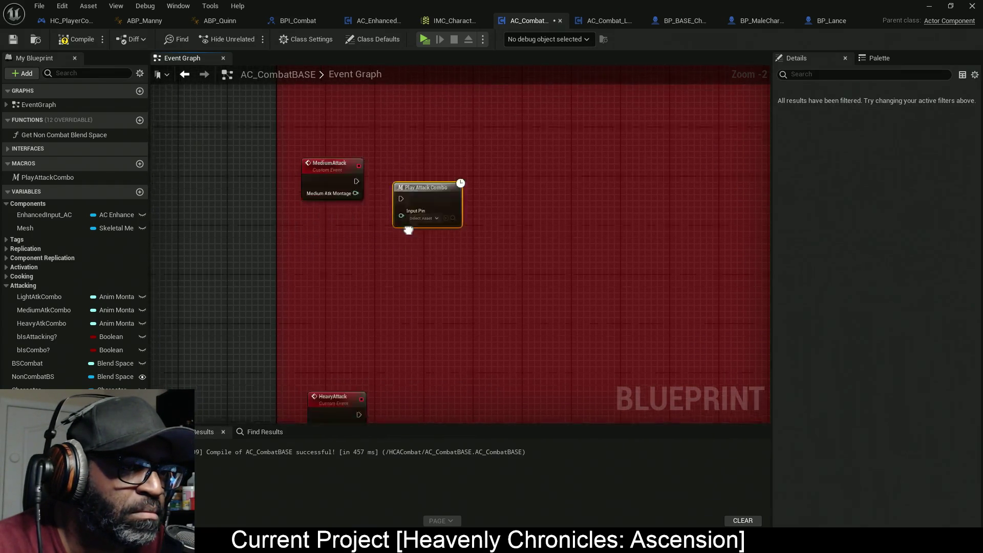
click(382, 303)
key(ctrl+v)
Wire each event's execution and its Heavy or Medium Atk Montage into its macro's Input Pin, then compile
mouse_move(391, 315)
mouse_down()
mouse_move(338, 298)
mouse_move(389, 335)
mouse_up()
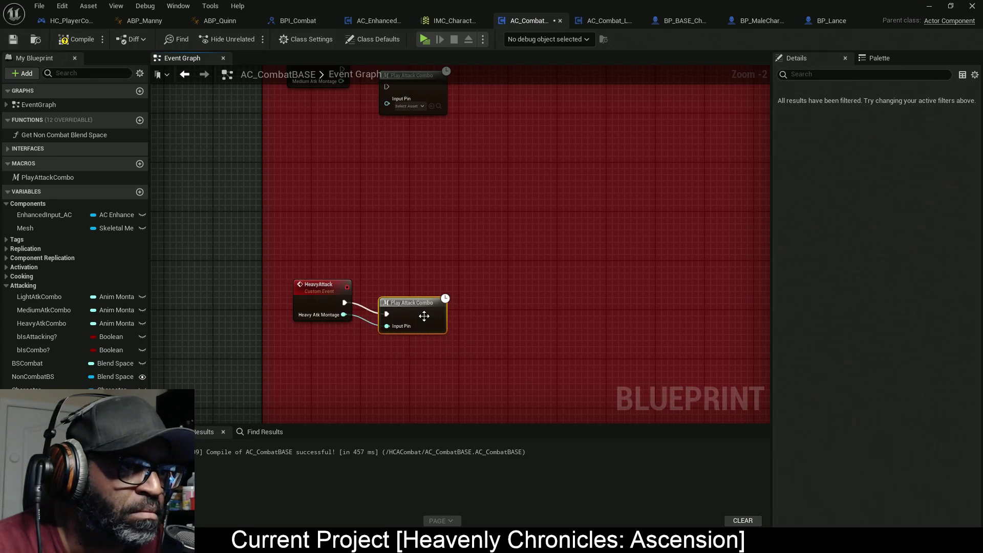
drag(398, 138, 406, 267)
mouse_move(350, 197)
mouse_down()
mouse_move(394, 215)
mouse_move(392, 233)
mouse_up()
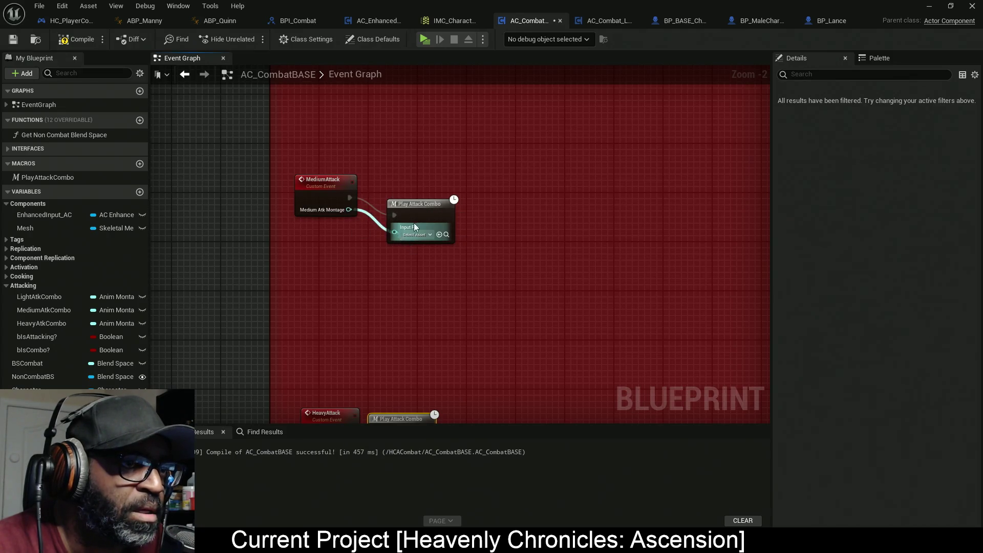
drag(419, 204, 401, 185)
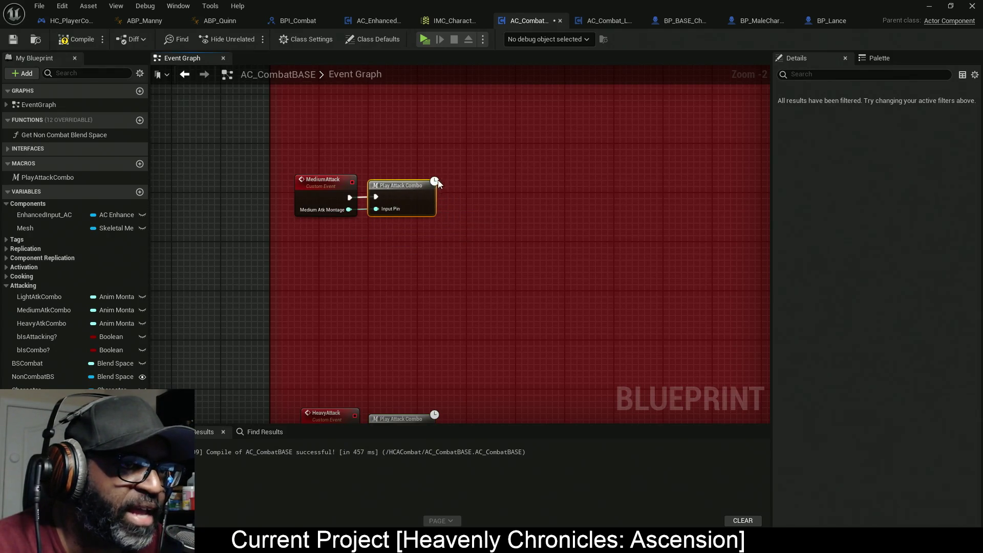
click(77, 39)
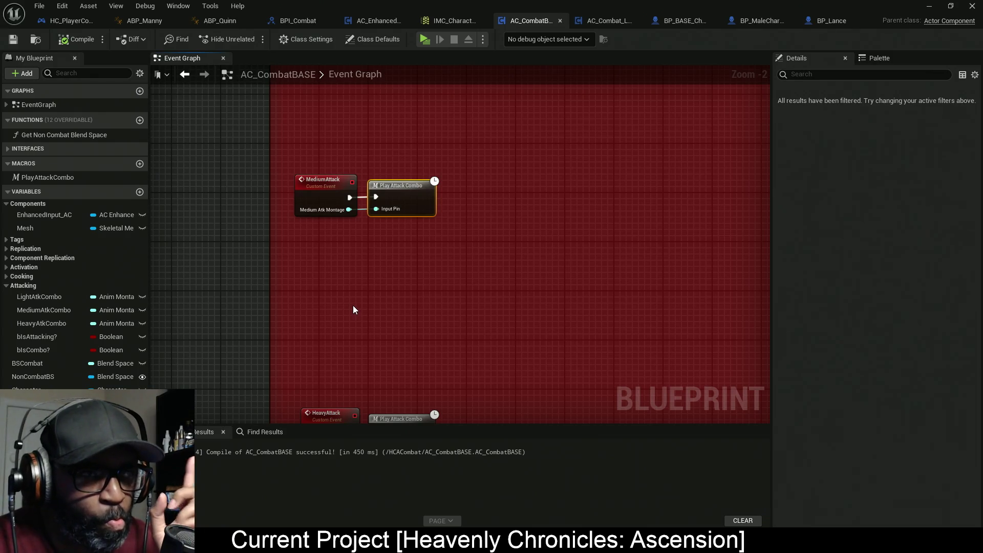
click(606, 25)
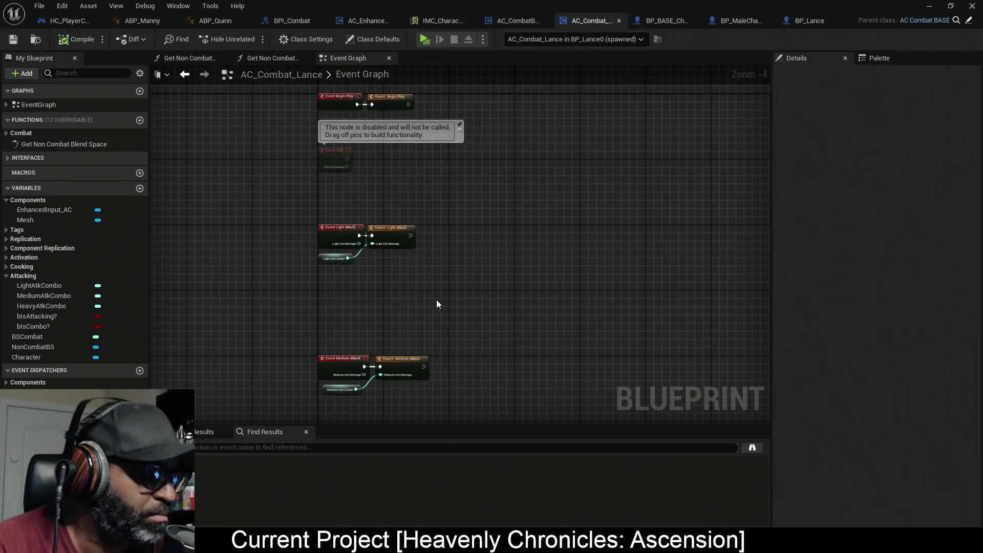
drag(436, 279, 418, 310)
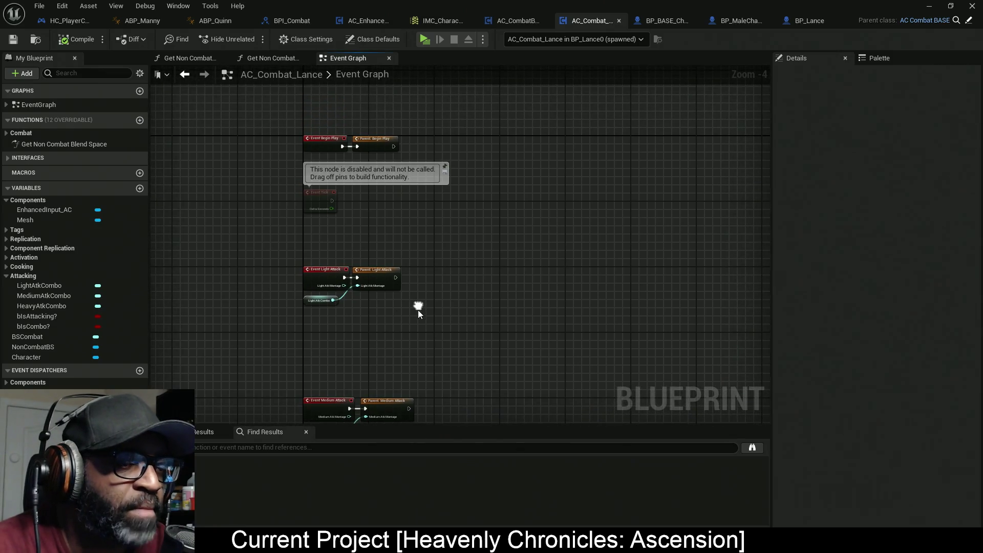
drag(326, 234, 347, 168)
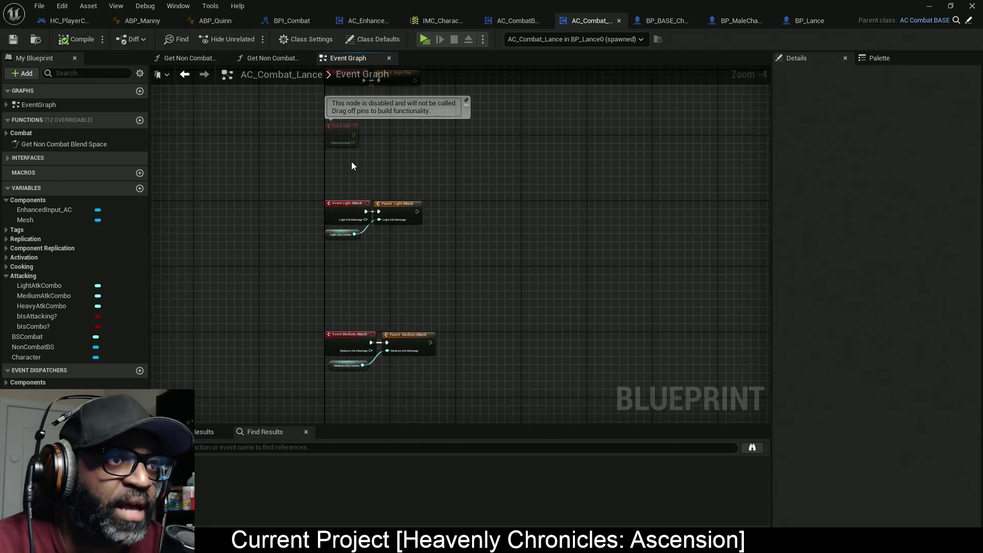
mouse_move(414, 244)
mouse_down()
mouse_move(403, 271)
mouse_move(422, 283)
mouse_up()
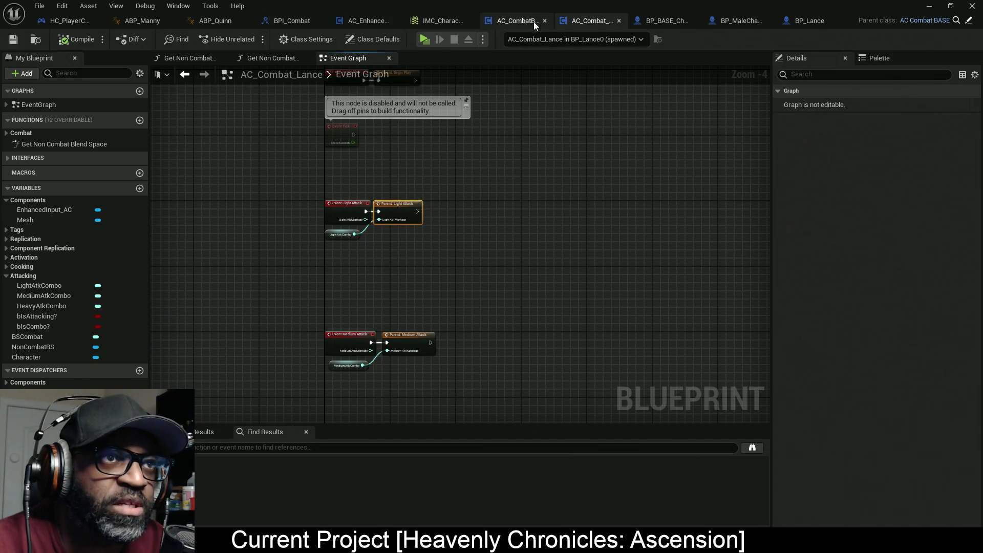
click(512, 20)
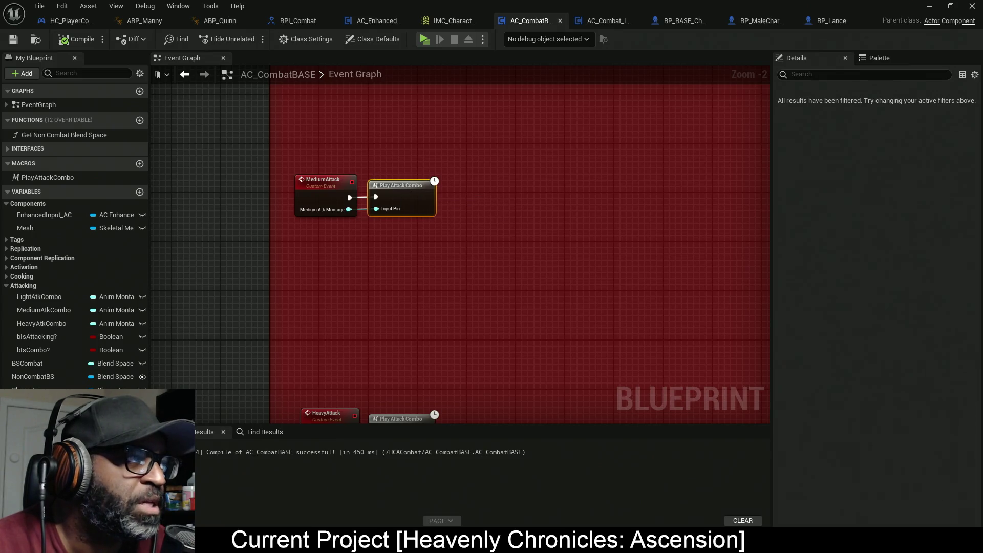
key(alt+Tab)
click(552, 302)
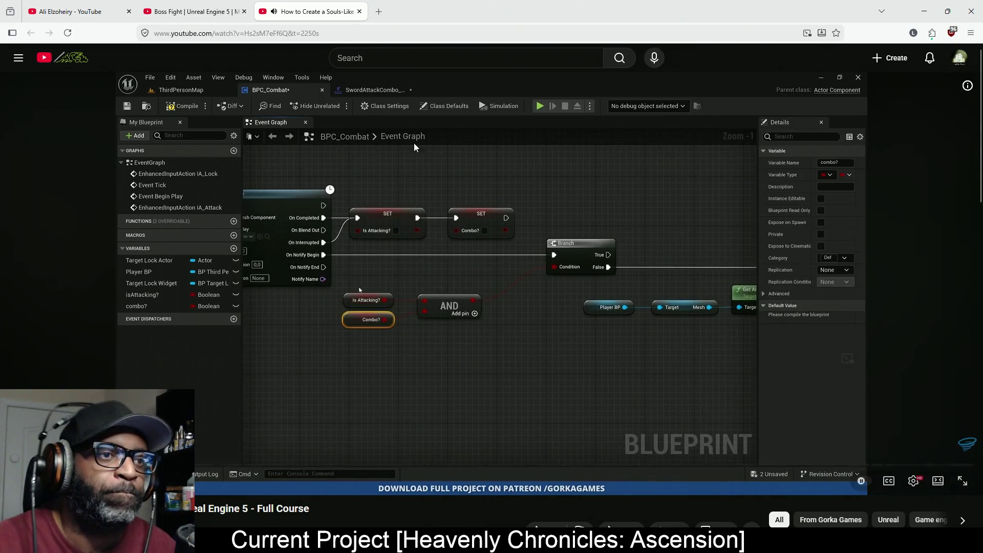
Pause the tutorial video and return to the Unreal editor
key(k)
key(alt+Tab)
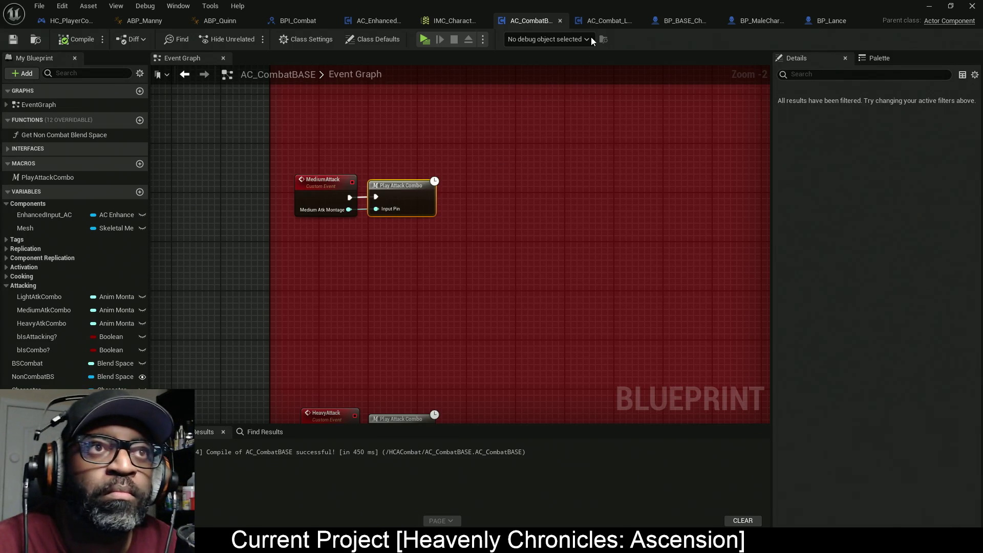
Add a Get Anim Instance node off the stored Mesh reference in BeginPlay
scroll(503, 238, down, 10)
scroll(419, 201, up, 8)
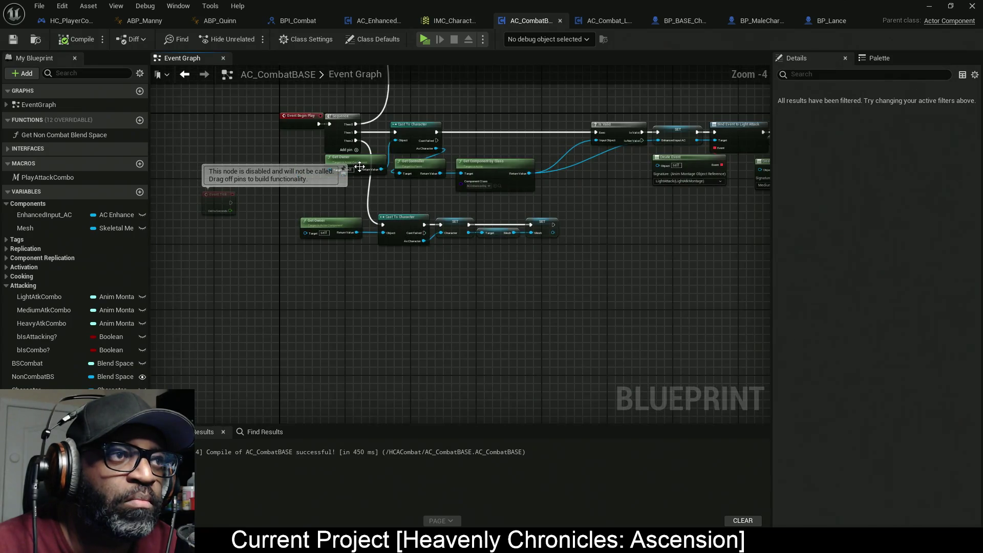
scroll(360, 167, up, 2)
mouse_move(676, 285)
mouse_down()
mouse_move(534, 279)
mouse_move(563, 274)
mouse_up()
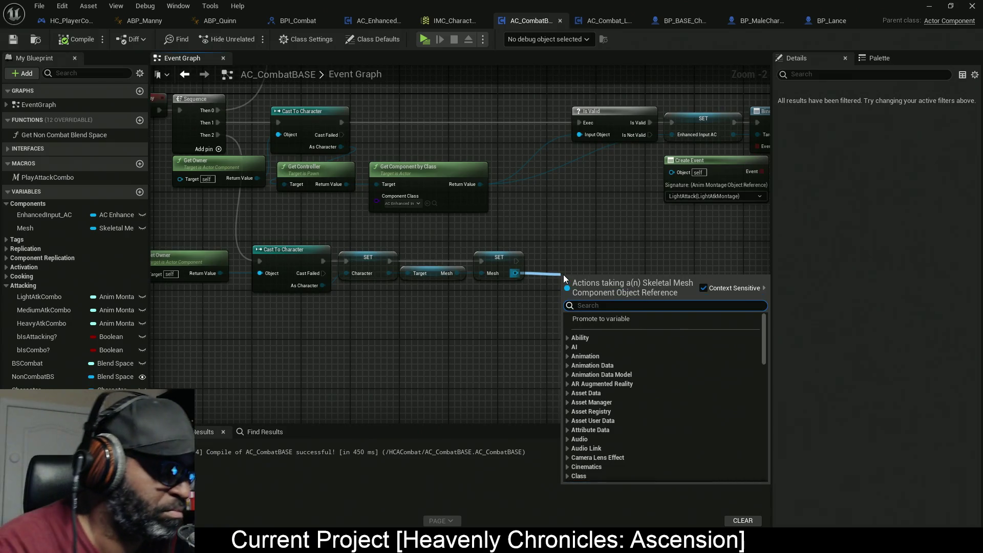
text(get a)
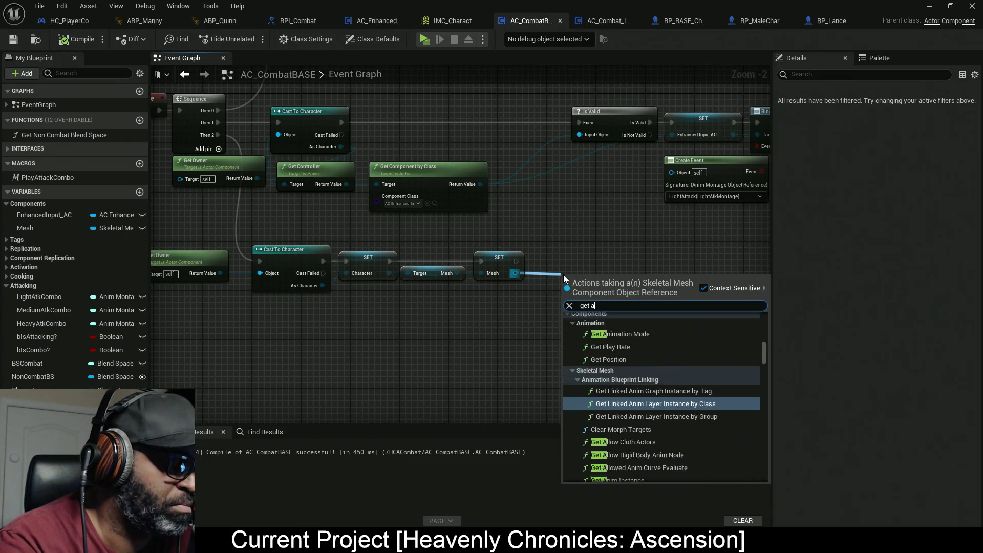
text(nim ins)
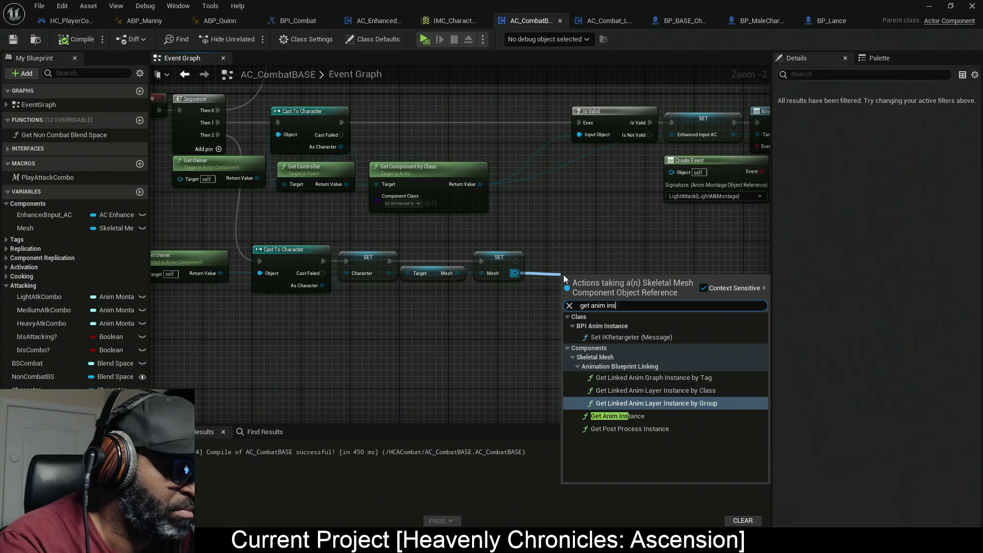
text(tance)
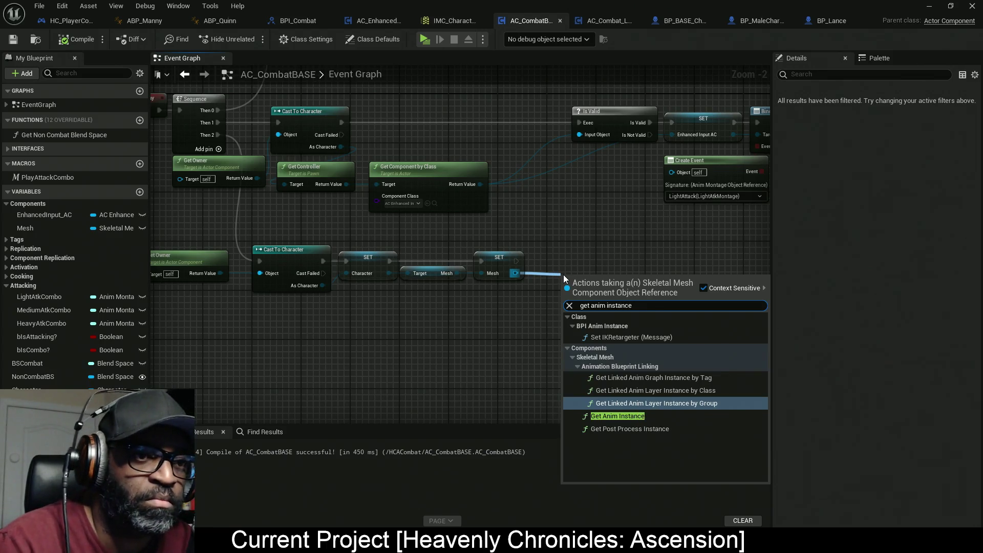
click(666, 415)
mouse_move(599, 279)
mouse_down()
mouse_move(518, 315)
mouse_move(482, 309)
mouse_move(536, 324)
mouse_move(579, 268)
mouse_up()
Promote the anim instance to thisAnimInstance, chain its SET after the Mesh SET, compile and save
click(614, 313)
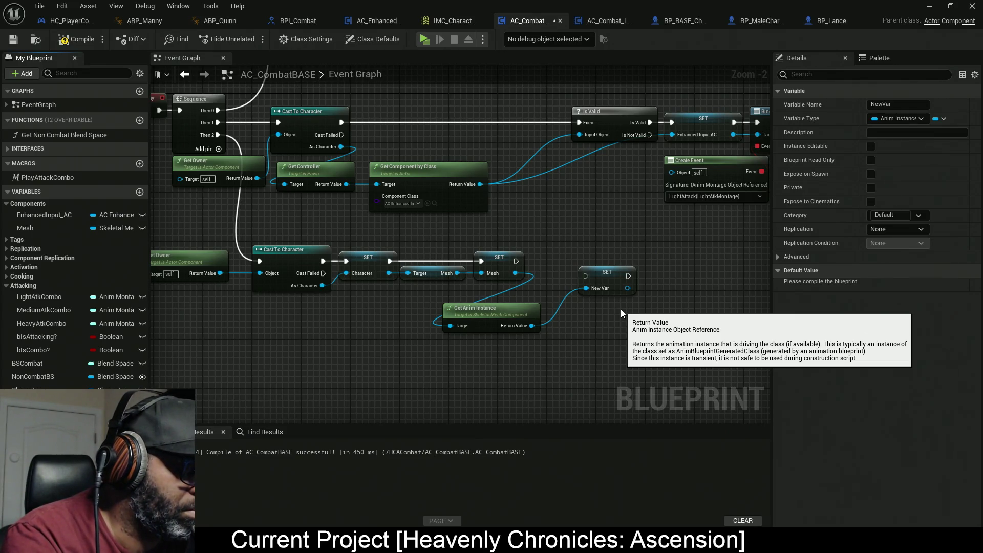
key(Return)
mouse_move(515, 261)
mouse_down()
mouse_move(585, 276)
mouse_move(583, 262)
mouse_move(647, 270)
mouse_move(188, 296)
mouse_up()
key(q)
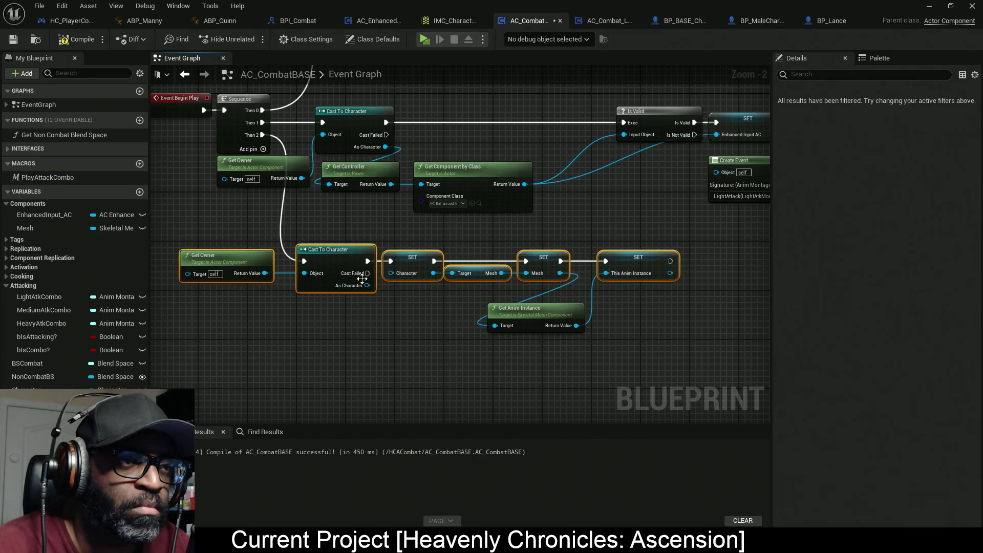
drag(618, 308, 462, 294)
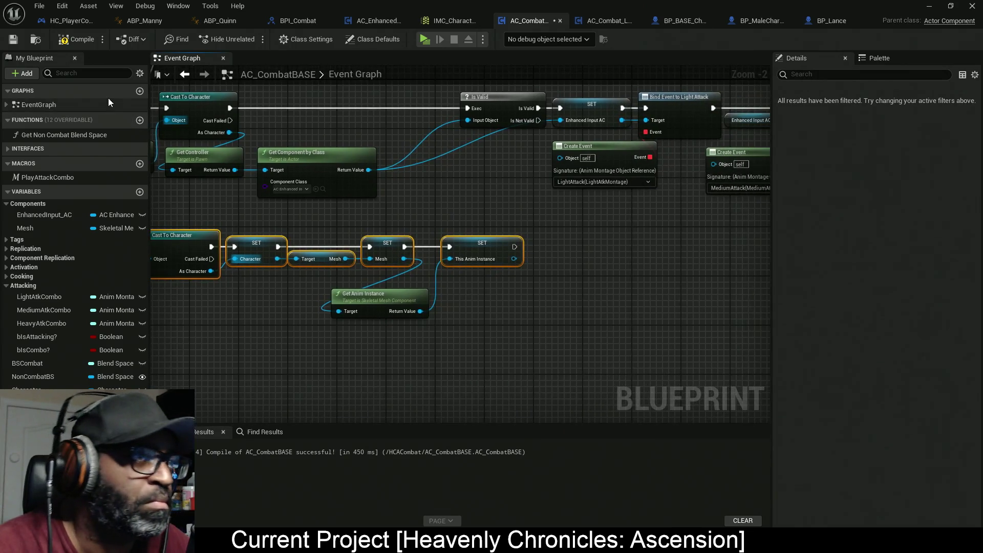
click(78, 40)
key(ctrl+s)
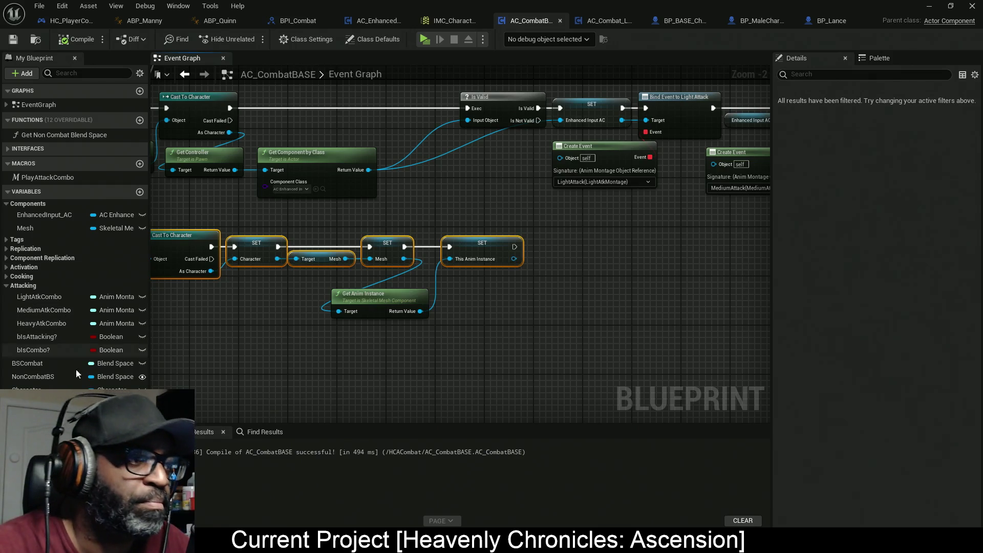
File thisAnimInstance under the Attacking variable category and save
drag(45, 373, 35, 285)
click(7, 285)
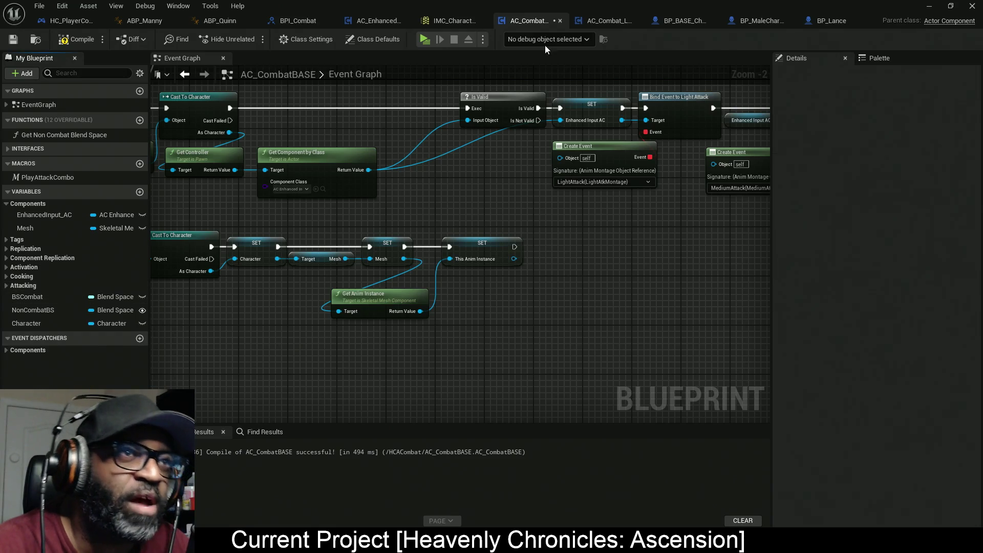
click(21, 285)
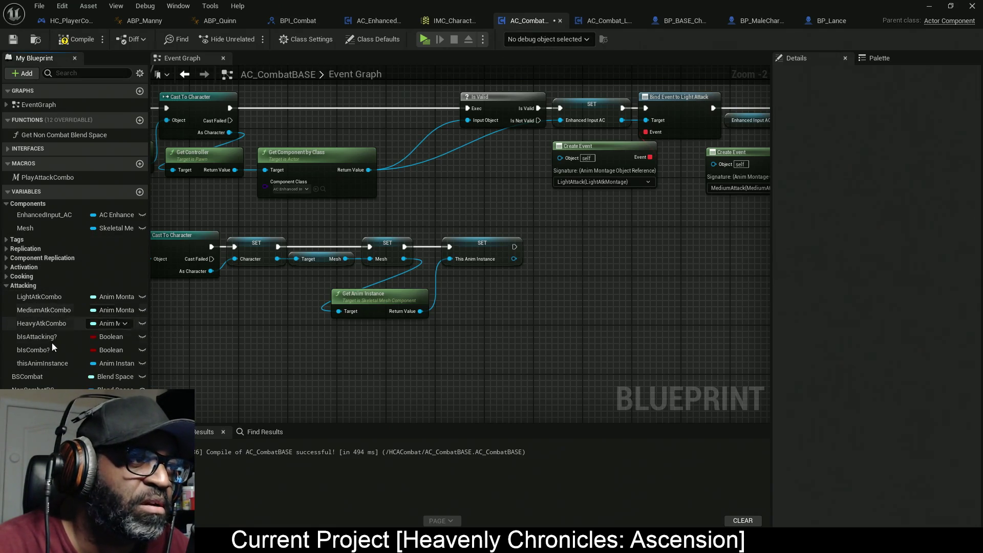
click(48, 363)
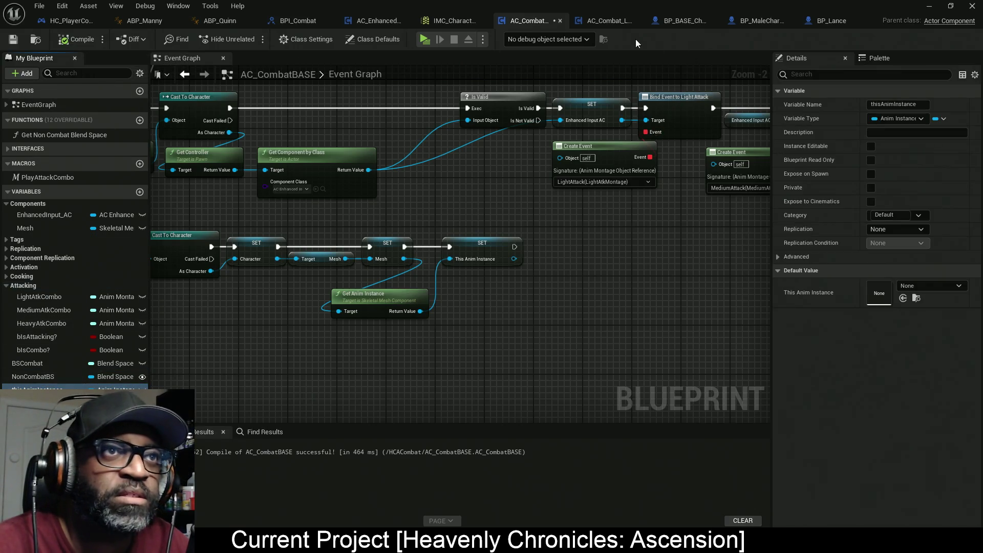
key(ctrl+s)
scroll(493, 111, down, 4)
In the Play Attack Combo macro, add a thisAnimInstance getter and search its functions for 'stop'
scroll(468, 215, up, 5)
double_click(369, 205)
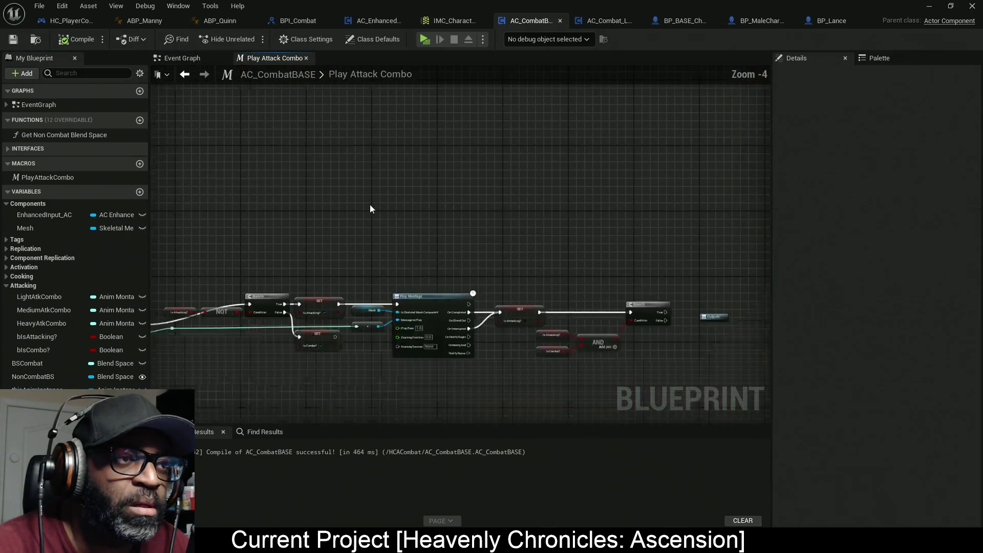
scroll(496, 263, up, 4)
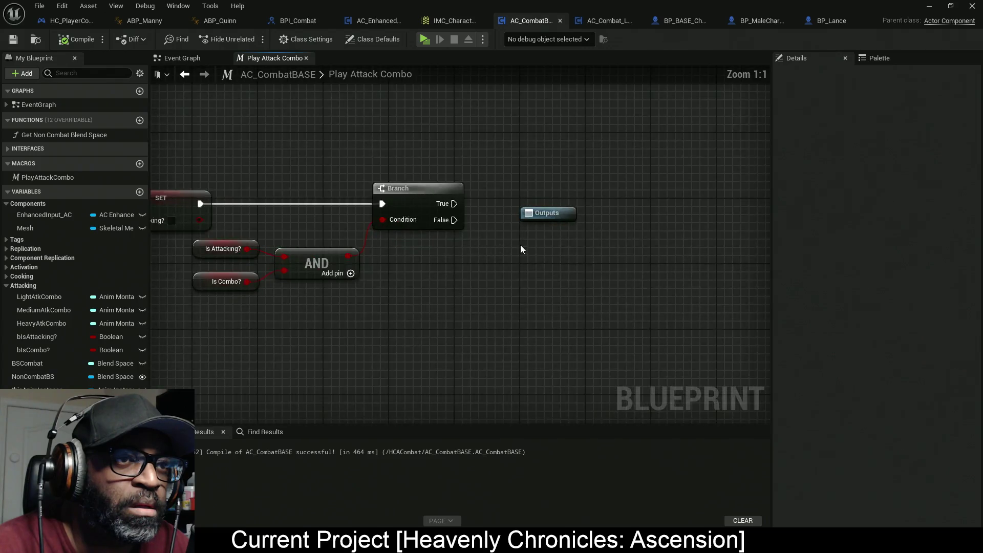
drag(472, 212, 668, 211)
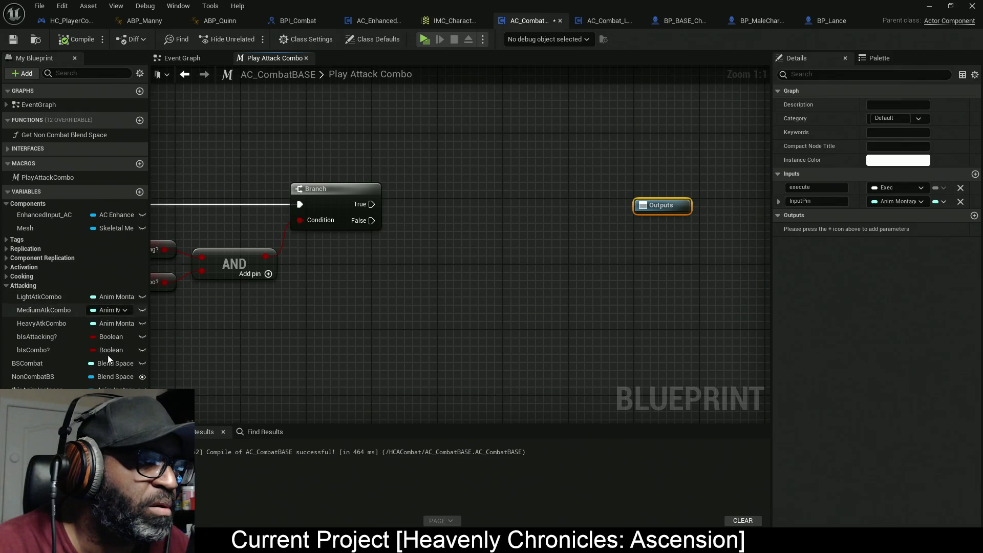
mouse_move(36, 390)
mouse_down()
mouse_move(416, 281)
mouse_move(344, 253)
mouse_up()
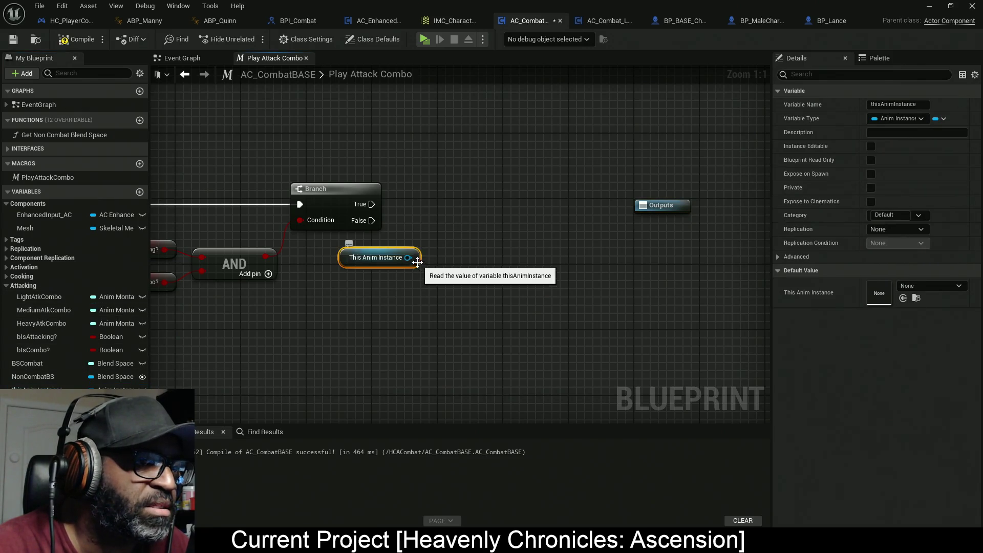
drag(408, 258, 555, 241)
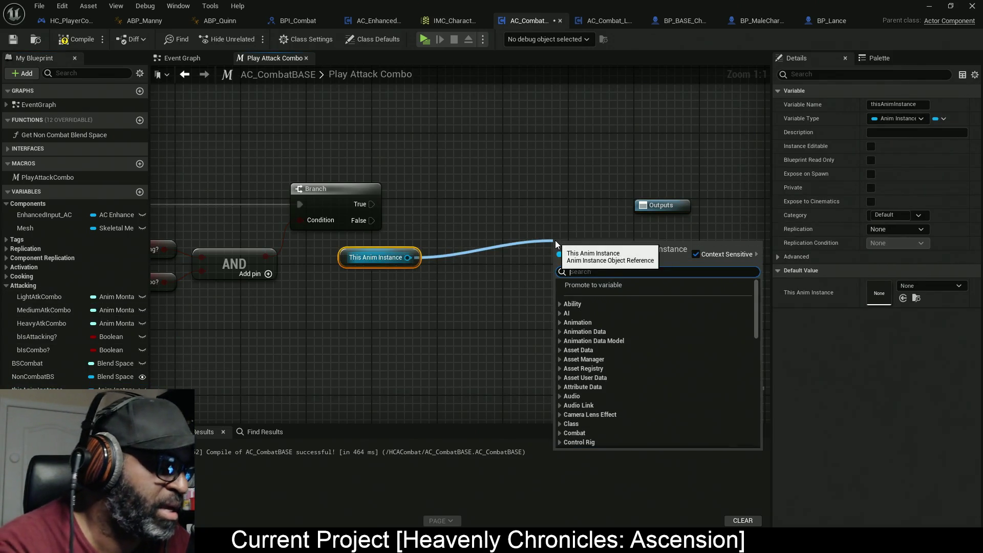
text(stop)
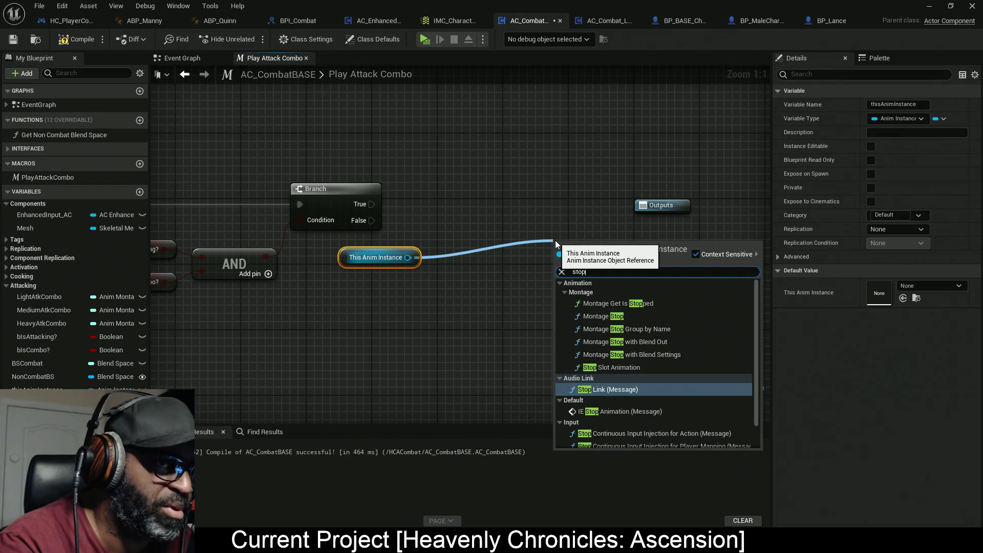